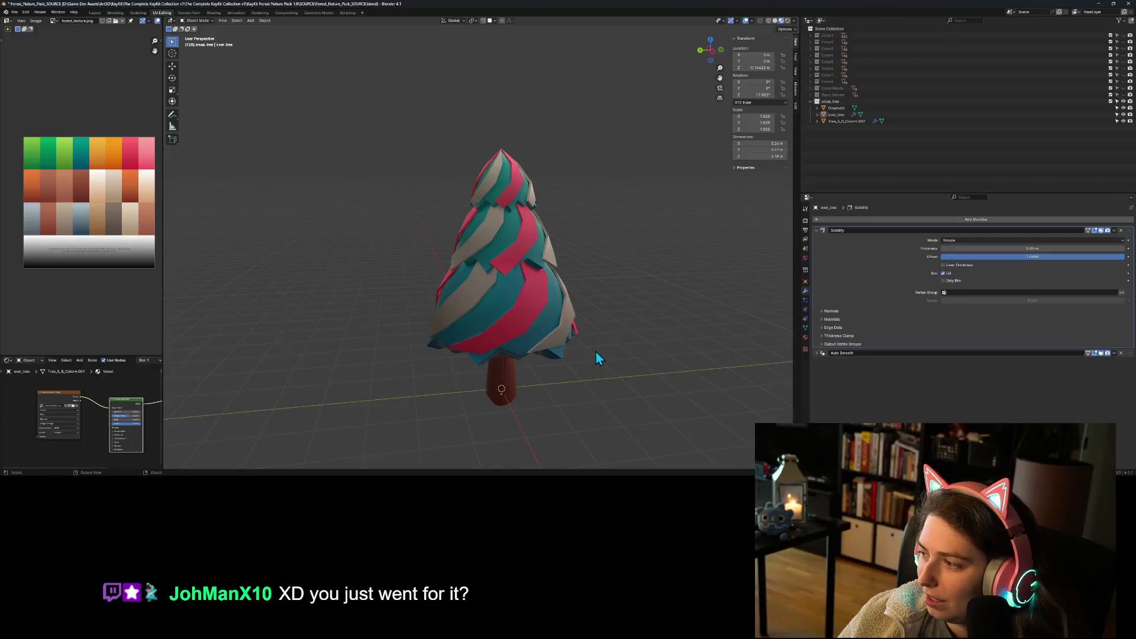
# - Select the pink ornament and move it onto the right edge of the tree's lower branches in front view
pyautogui.moveTo(575, 371)
pyautogui.mouseDown()
pyautogui.moveTo(545, 337)
pyautogui.moveTo(549, 357)
pyautogui.moveTo(439, 353)
pyautogui.moveTo(491, 339)
pyautogui.moveTo(531, 356)
pyautogui.moveTo(459, 362)
pyautogui.mouseUp()
pyautogui.click(469, 342)
pyautogui.press('KP_1')
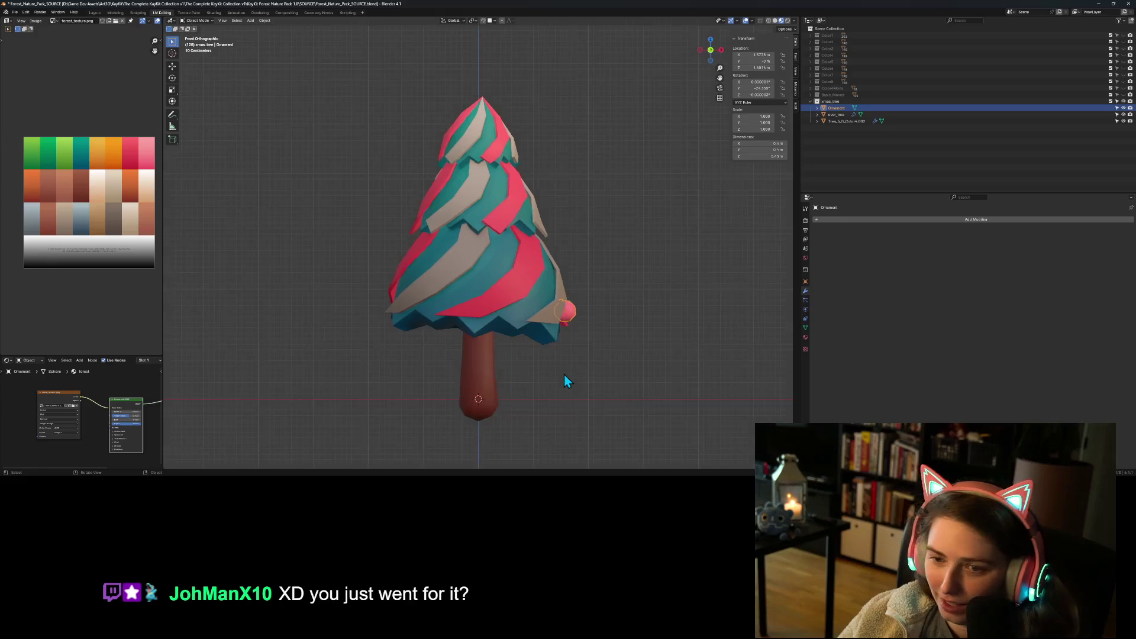
pyautogui.press('g')
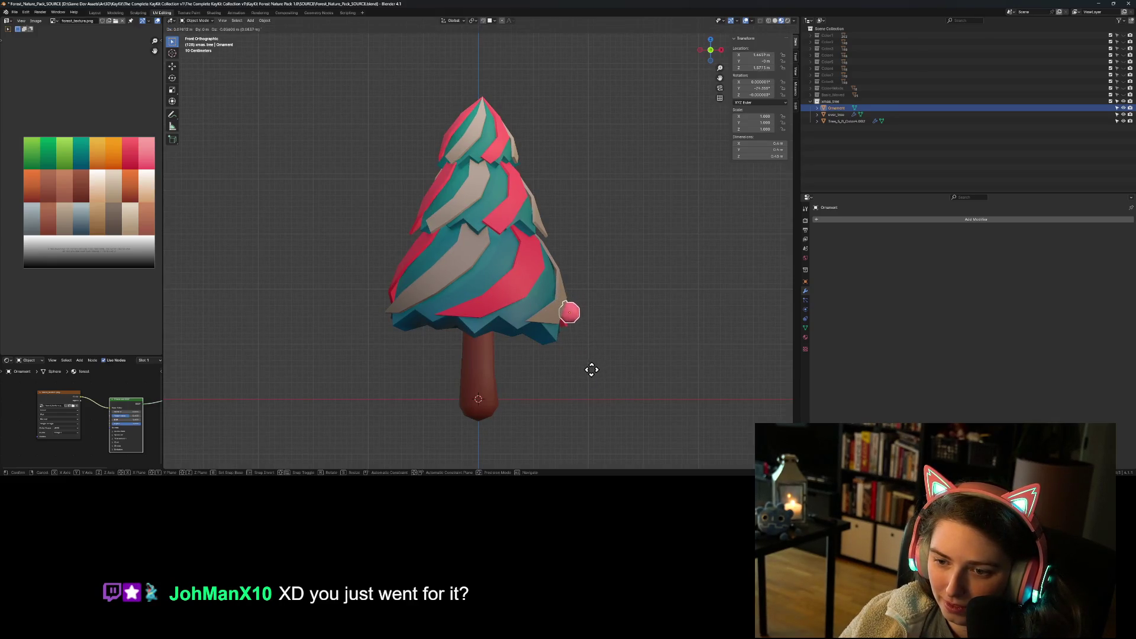
pyautogui.click(592, 369)
pyautogui.moveTo(595, 371)
pyautogui.mouseDown()
pyautogui.moveTo(604, 404)
pyautogui.moveTo(573, 414)
pyautogui.moveTo(540, 388)
pyautogui.moveTo(532, 410)
pyautogui.mouseUp()
pyautogui.press('g')
pyautogui.click(589, 391)
pyautogui.click(590, 386)
pyautogui.moveTo(549, 402)
pyautogui.mouseDown()
pyautogui.moveTo(640, 386)
pyautogui.moveTo(568, 355)
pyautogui.moveTo(500, 403)
pyautogui.moveTo(540, 421)
pyautogui.moveTo(614, 400)
pyautogui.mouseUp()
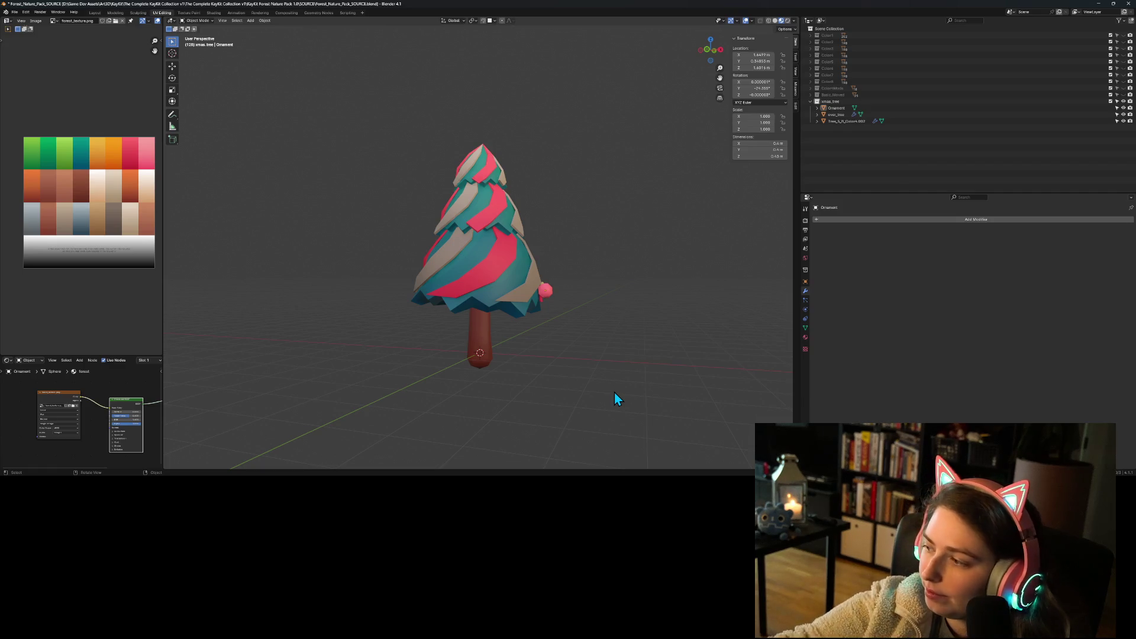
pyautogui.click(484, 277)
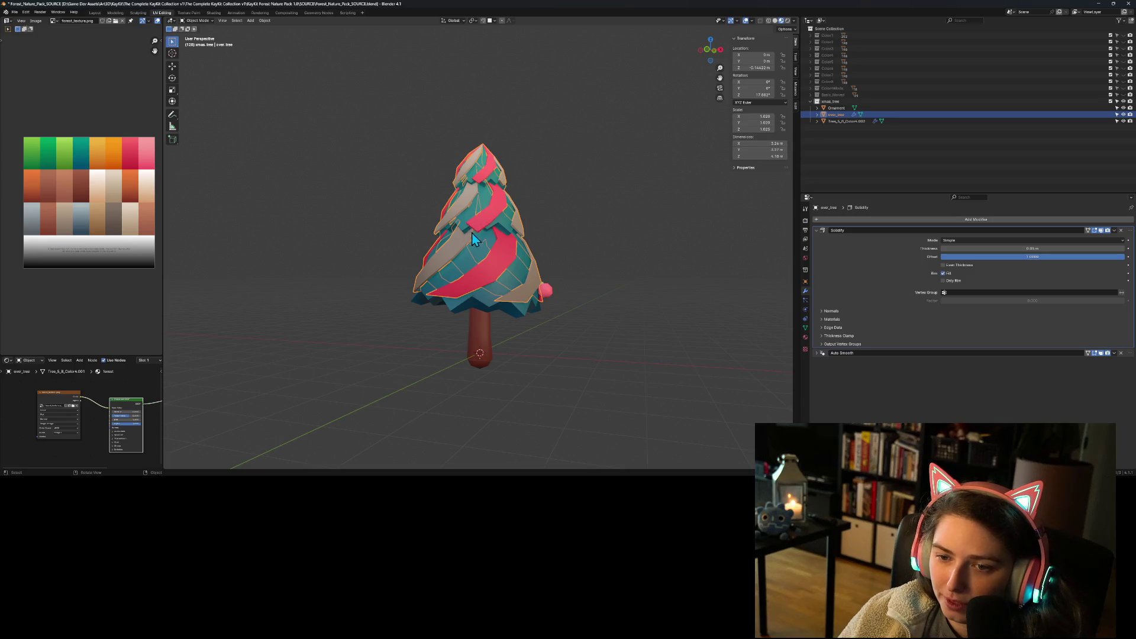
pyautogui.moveTo(563, 321)
pyautogui.mouseDown()
pyautogui.moveTo(462, 336)
pyautogui.moveTo(443, 353)
pyautogui.moveTo(483, 372)
pyautogui.moveTo(520, 371)
pyautogui.moveTo(580, 347)
pyautogui.moveTo(645, 343)
pyautogui.moveTo(510, 361)
pyautogui.moveTo(683, 371)
pyautogui.moveTo(672, 380)
pyautogui.moveTo(702, 368)
pyautogui.moveTo(639, 356)
pyautogui.moveTo(586, 322)
pyautogui.mouseUp()
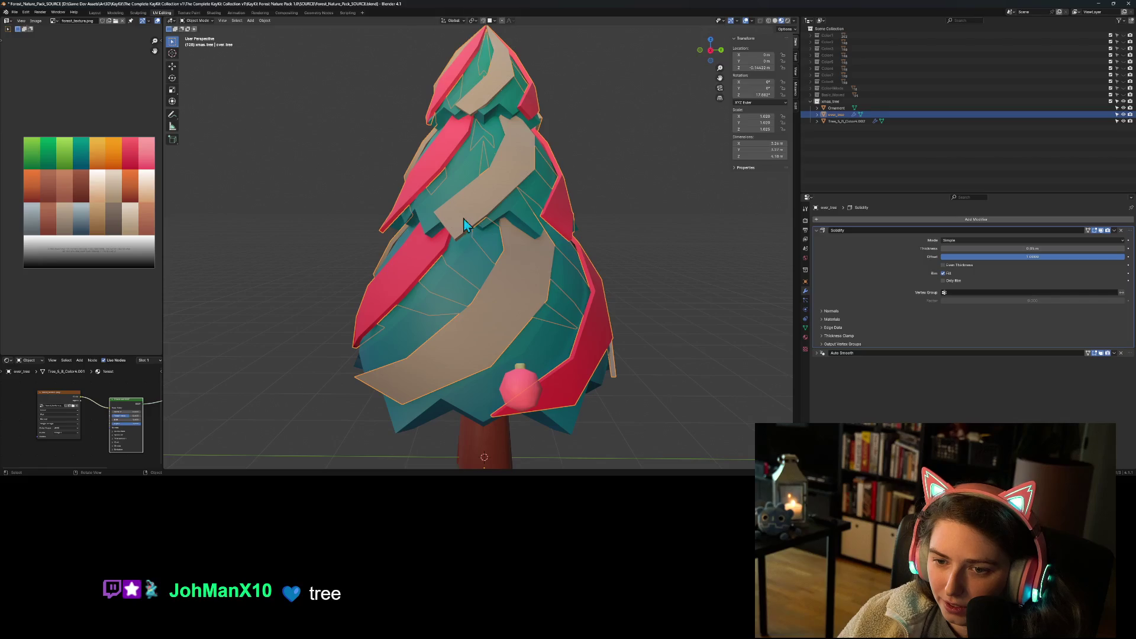
pyautogui.moveTo(541, 191)
pyautogui.mouseDown()
pyautogui.moveTo(516, 271)
pyautogui.moveTo(477, 277)
pyautogui.moveTo(475, 239)
pyautogui.moveTo(408, 287)
pyautogui.mouseUp()
pyautogui.scroll(-3, 408, 290)
pyautogui.click(581, 349)
pyautogui.moveTo(581, 349); pyautogui.dragTo(666, 333)
pyautogui.scroll(3, 516, 356)
pyautogui.moveTo(515, 357); pyautogui.dragTo(552, 346)
pyautogui.click(562, 304)
pyautogui.moveTo(562, 304)
pyautogui.mouseDown()
pyautogui.moveTo(620, 361)
pyautogui.moveTo(489, 350)
pyautogui.moveTo(553, 347)
pyautogui.mouseUp()
pyautogui.click(623, 360)
pyautogui.moveTo(623, 359)
pyautogui.mouseDown()
pyautogui.moveTo(572, 336)
pyautogui.moveTo(540, 353)
pyautogui.moveTo(647, 366)
pyautogui.mouseUp()
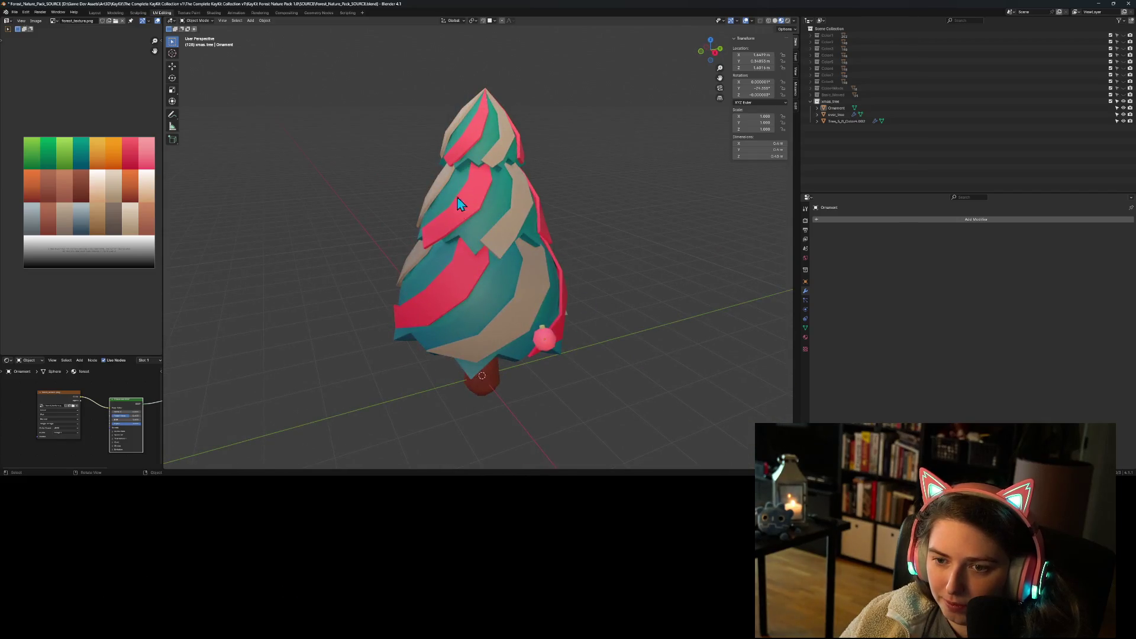
pyautogui.moveTo(468, 321)
pyautogui.mouseDown()
pyautogui.moveTo(457, 346)
pyautogui.moveTo(488, 340)
pyautogui.moveTo(453, 349)
pyautogui.mouseUp()
pyautogui.click(545, 340)
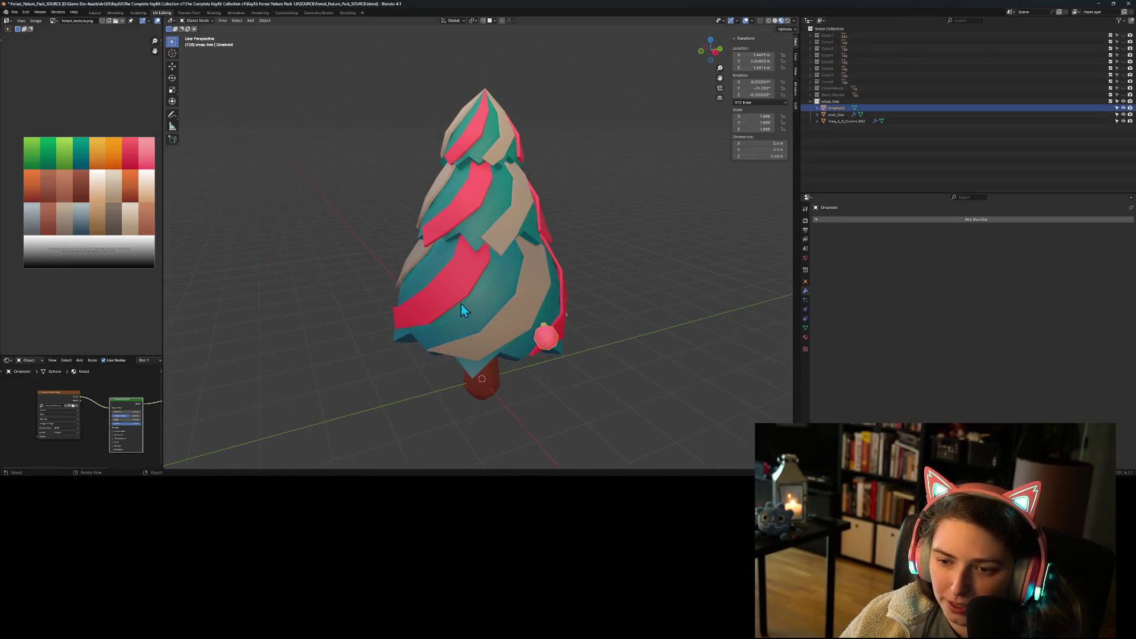
pyautogui.click(450, 296)
pyautogui.click(450, 296)
pyautogui.moveTo(482, 317)
pyautogui.mouseDown()
pyautogui.moveTo(649, 425)
pyautogui.moveTo(749, 416)
pyautogui.mouseUp()
pyautogui.click(611, 359)
pyautogui.moveTo(535, 354)
pyautogui.mouseDown()
pyautogui.moveTo(500, 346)
pyautogui.moveTo(556, 372)
pyautogui.moveTo(609, 371)
pyautogui.moveTo(566, 375)
pyautogui.mouseUp()
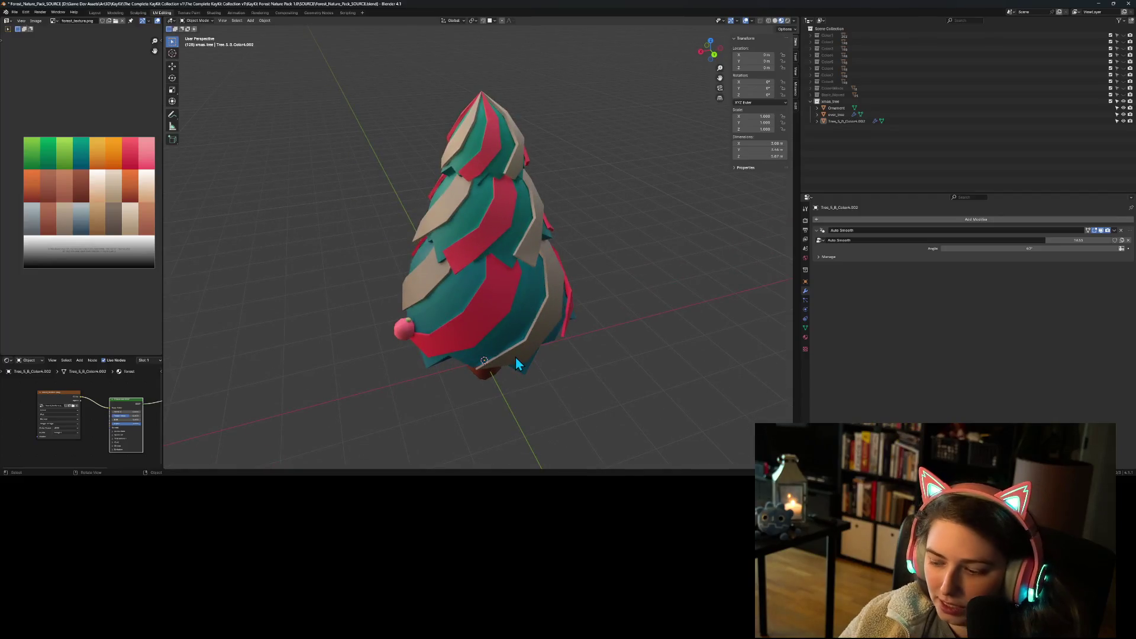
# - Duplicate the pink ornament three times, placing the copies progressively higher up to the tree's top
pyautogui.press('KP_1')
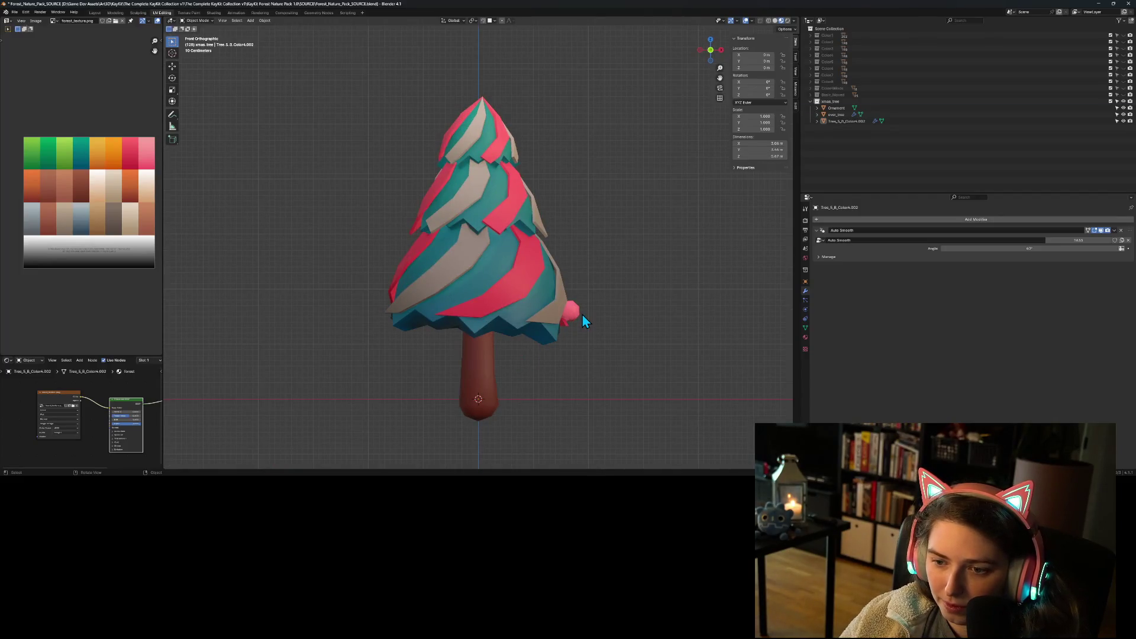
pyautogui.click(571, 311)
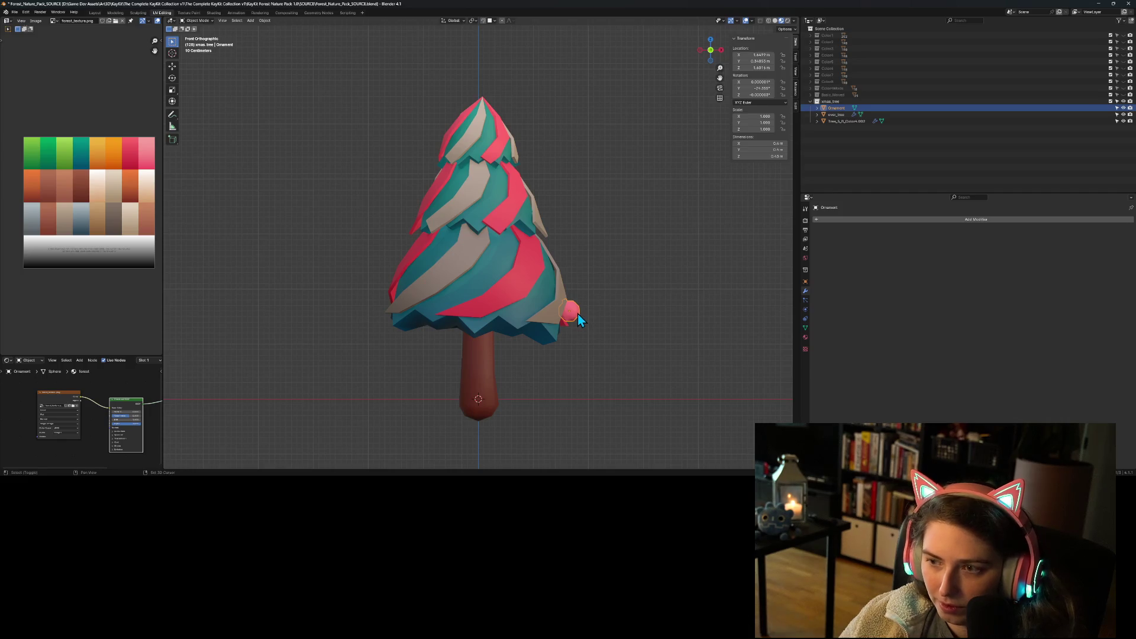
pyautogui.hotkey('shift', 'd')
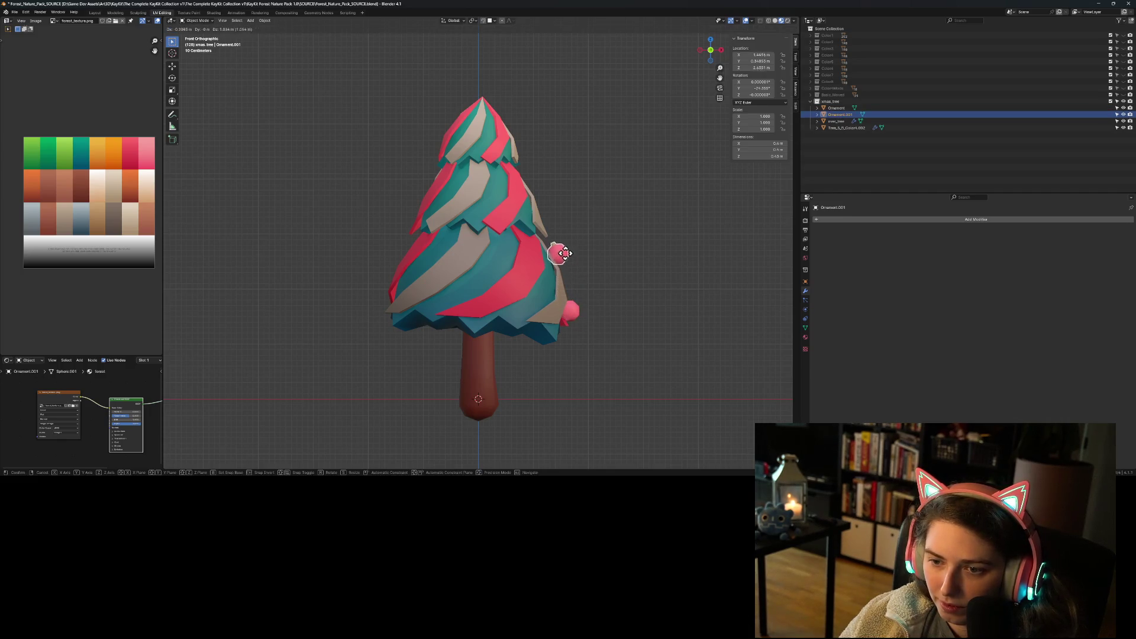
pyautogui.click(559, 253)
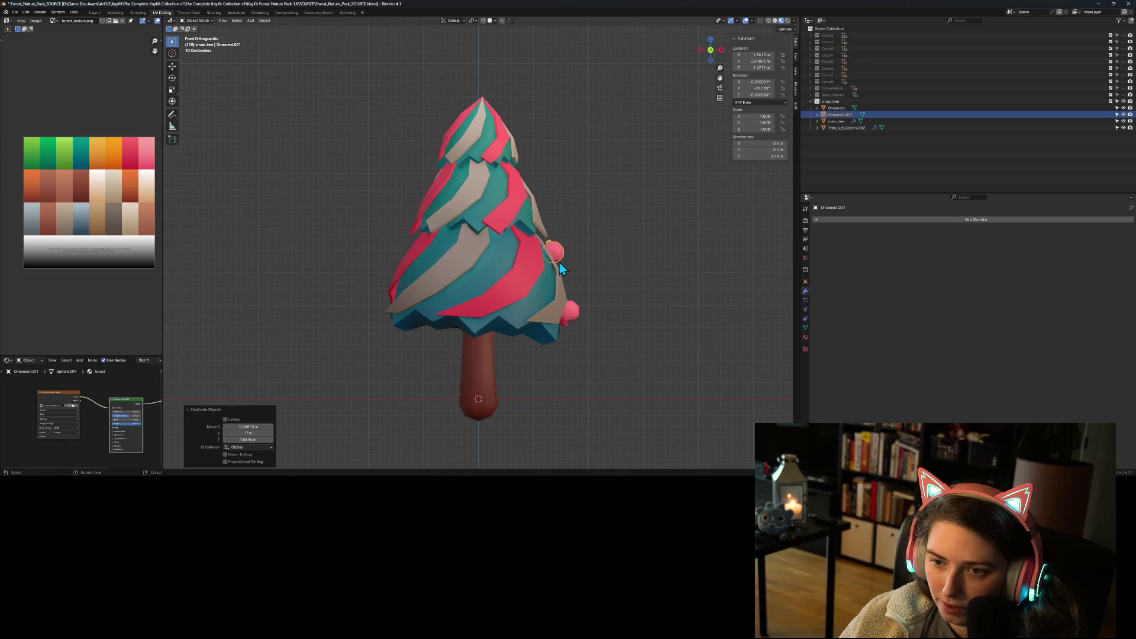
pyautogui.hotkey('shift', 'd')
pyautogui.click(542, 202)
pyautogui.hotkey('shift', 'd')
pyautogui.click(520, 144)
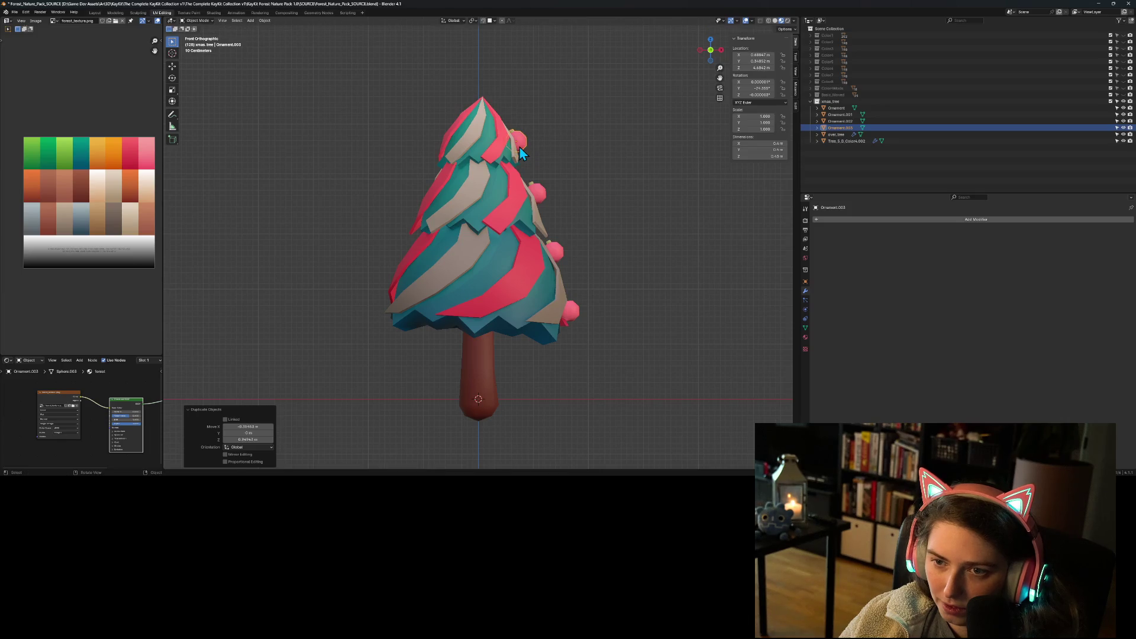
# - In right side view, shift the top, middle and lower ornament copies across the tree
pyautogui.press('KP_3')
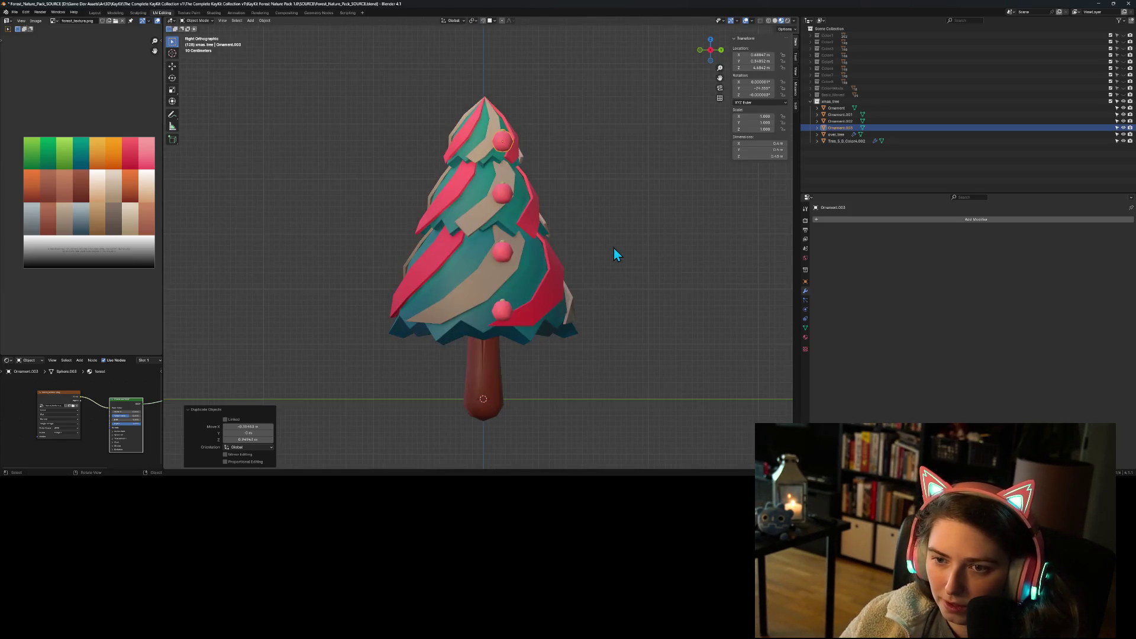
pyautogui.click(498, 141)
pyautogui.press('g')
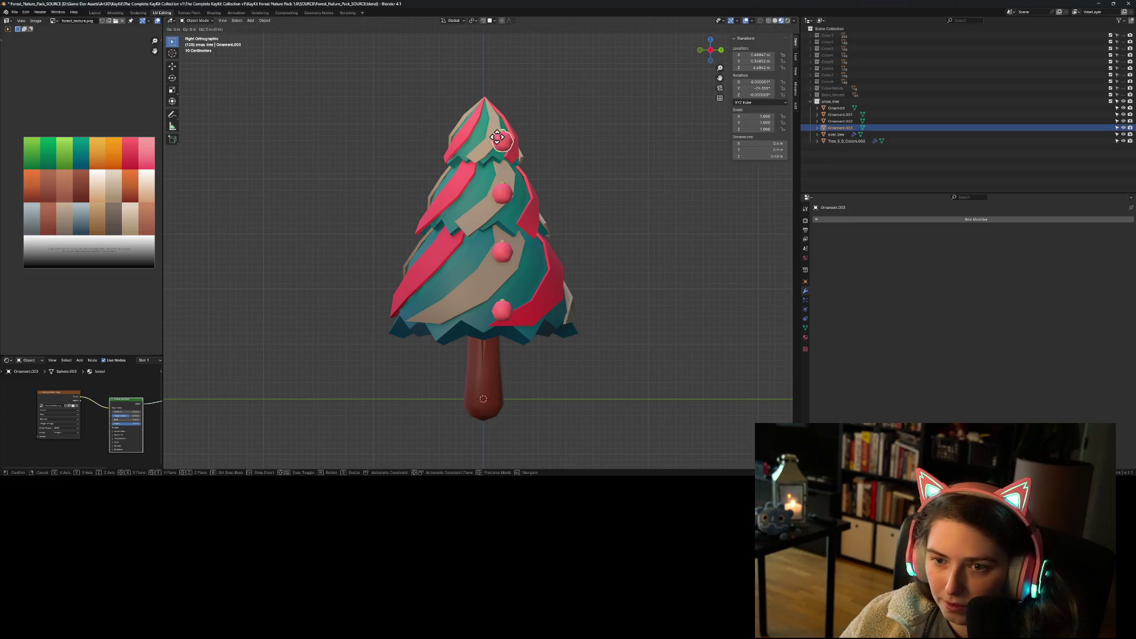
pyautogui.click(475, 142)
pyautogui.click(506, 194)
pyautogui.press('g')
pyautogui.click(478, 203)
pyautogui.press('g')
pyautogui.click(505, 249)
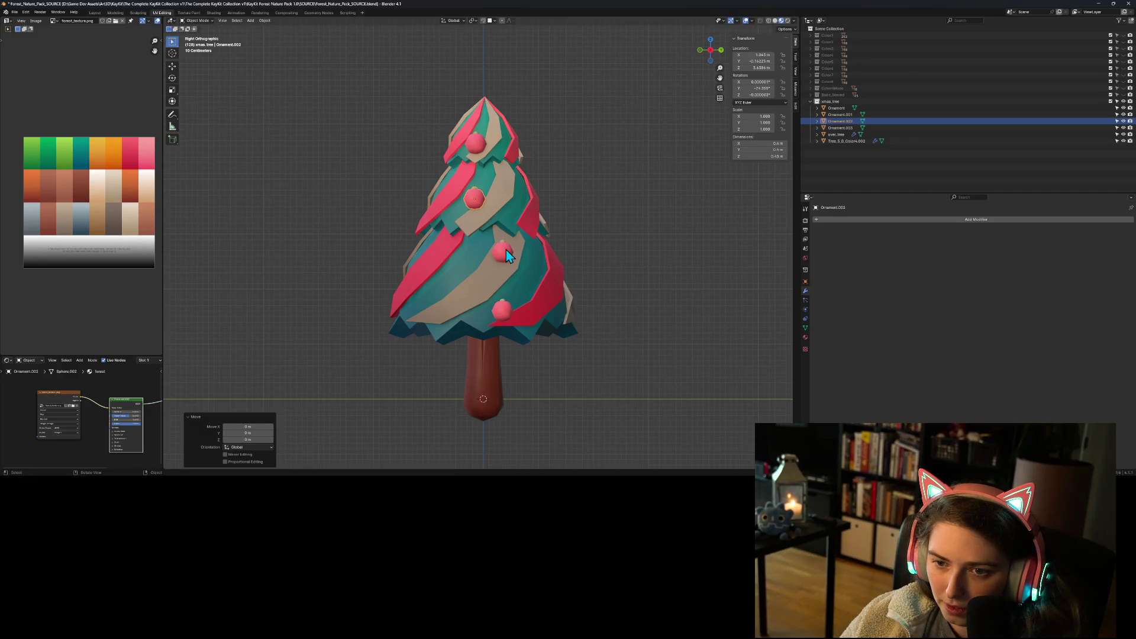
pyautogui.click(506, 252)
pyautogui.press('g')
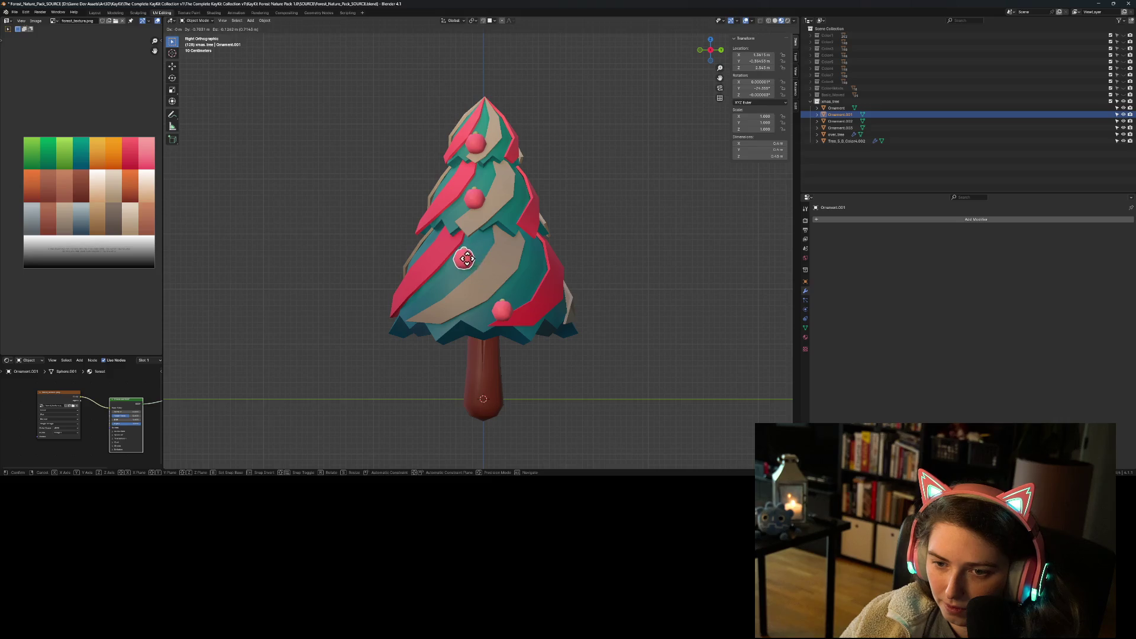
pyautogui.click(468, 256)
# - Move Ornament.002 further right on the tree in side view
pyautogui.press('KP_1')
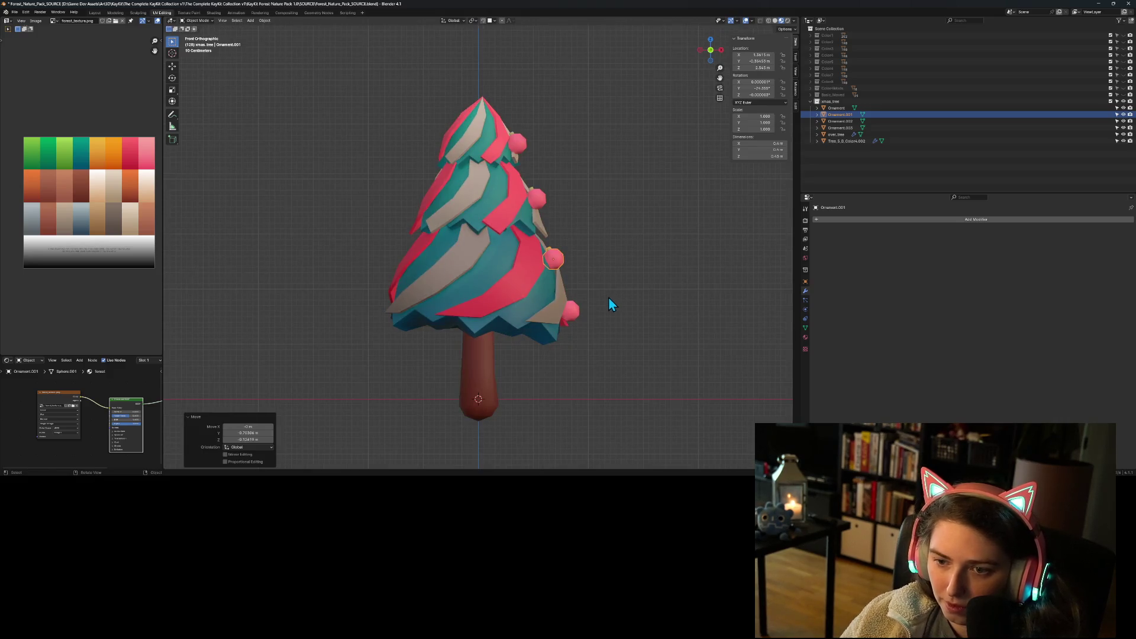
pyautogui.moveTo(575, 247)
pyautogui.mouseDown()
pyautogui.moveTo(555, 278)
pyautogui.moveTo(565, 274)
pyautogui.moveTo(508, 292)
pyautogui.moveTo(470, 283)
pyautogui.moveTo(480, 271)
pyautogui.mouseUp()
pyautogui.scroll(3, 480, 271)
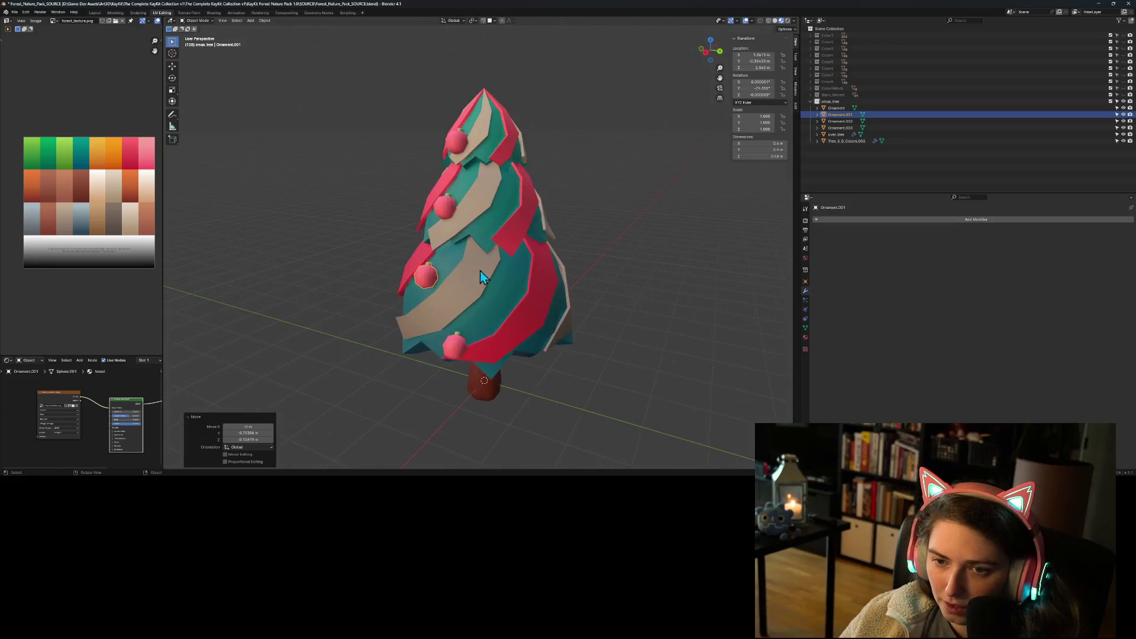
pyautogui.click(444, 212)
pyautogui.press('KP_3')
pyautogui.press('g')
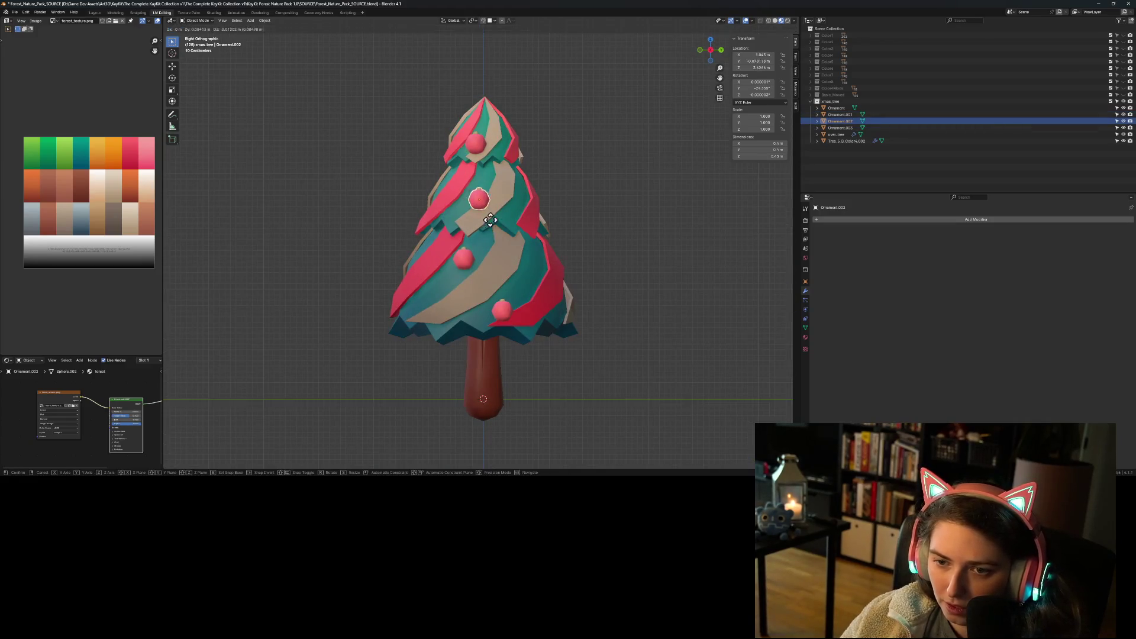
pyautogui.click(534, 229)
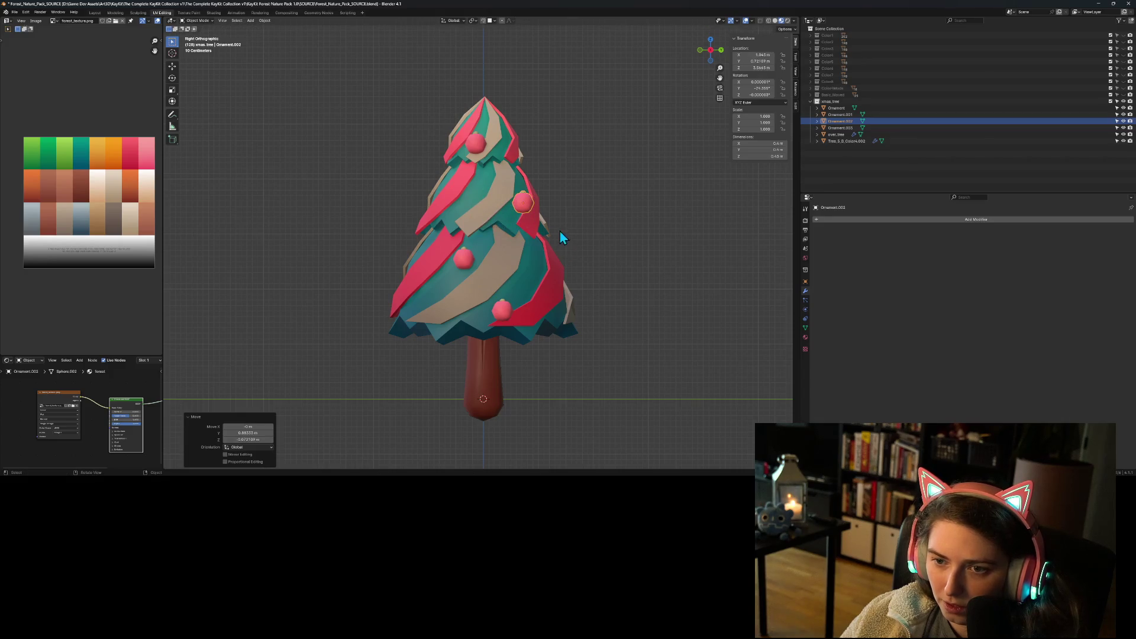
# - Orbit around the decorated tree to check the ornaments, selecting the lower-left copy
pyautogui.press('KP_1')
pyautogui.click(715, 232)
pyautogui.moveTo(714, 232)
pyautogui.mouseDown()
pyautogui.moveTo(593, 279)
pyautogui.moveTo(555, 278)
pyautogui.moveTo(526, 261)
pyautogui.moveTo(556, 269)
pyautogui.moveTo(490, 271)
pyautogui.moveTo(492, 260)
pyautogui.mouseUp()
pyautogui.moveTo(382, 210)
pyautogui.mouseDown()
pyautogui.moveTo(478, 216)
pyautogui.moveTo(516, 241)
pyautogui.moveTo(578, 247)
pyautogui.moveTo(618, 231)
pyautogui.moveTo(558, 248)
pyautogui.moveTo(519, 226)
pyautogui.moveTo(584, 223)
pyautogui.moveTo(548, 280)
pyautogui.moveTo(573, 225)
pyautogui.mouseUp()
pyautogui.scroll(5, 580, 225)
pyautogui.click(576, 179)
pyautogui.moveTo(577, 179)
pyautogui.mouseDown()
pyautogui.moveTo(614, 206)
pyautogui.moveTo(597, 208)
pyautogui.moveTo(612, 219)
pyautogui.moveTo(568, 223)
pyautogui.moveTo(662, 62)
pyautogui.mouseUp()
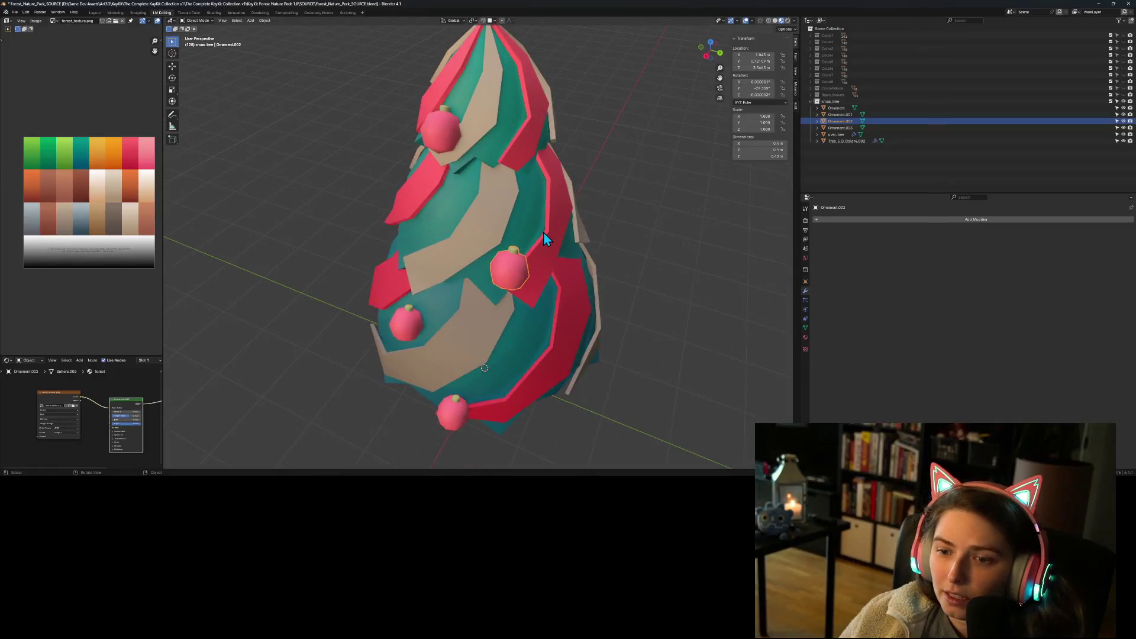
pyautogui.click(840, 114)
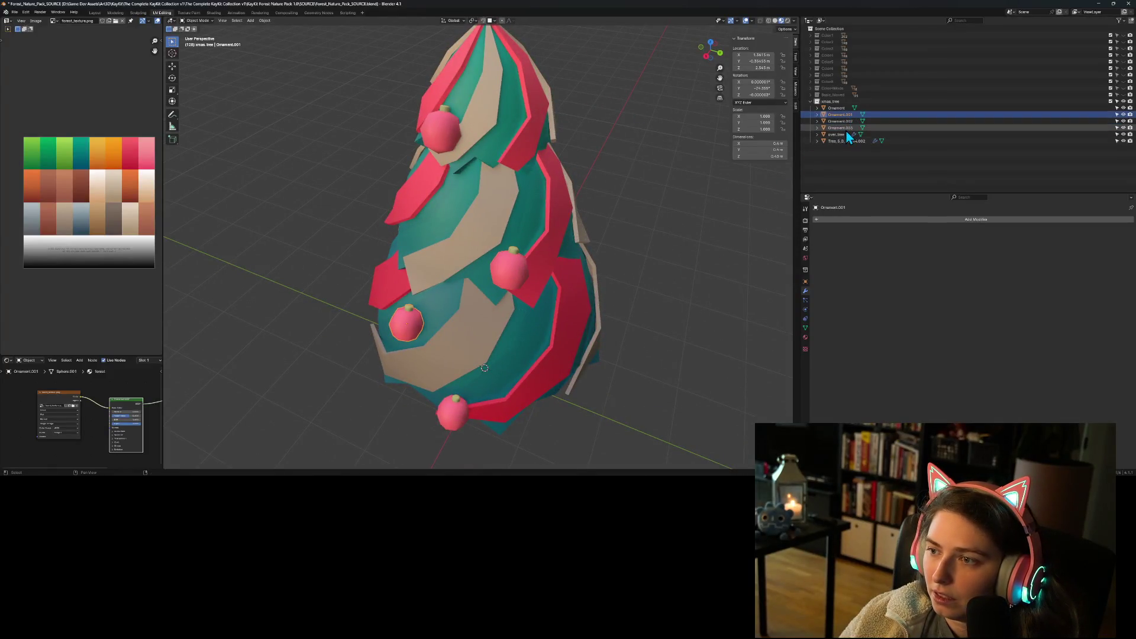
# - Delete the three ornament copies and clear the original ornament's location and rotation
pyautogui.press('Delete')
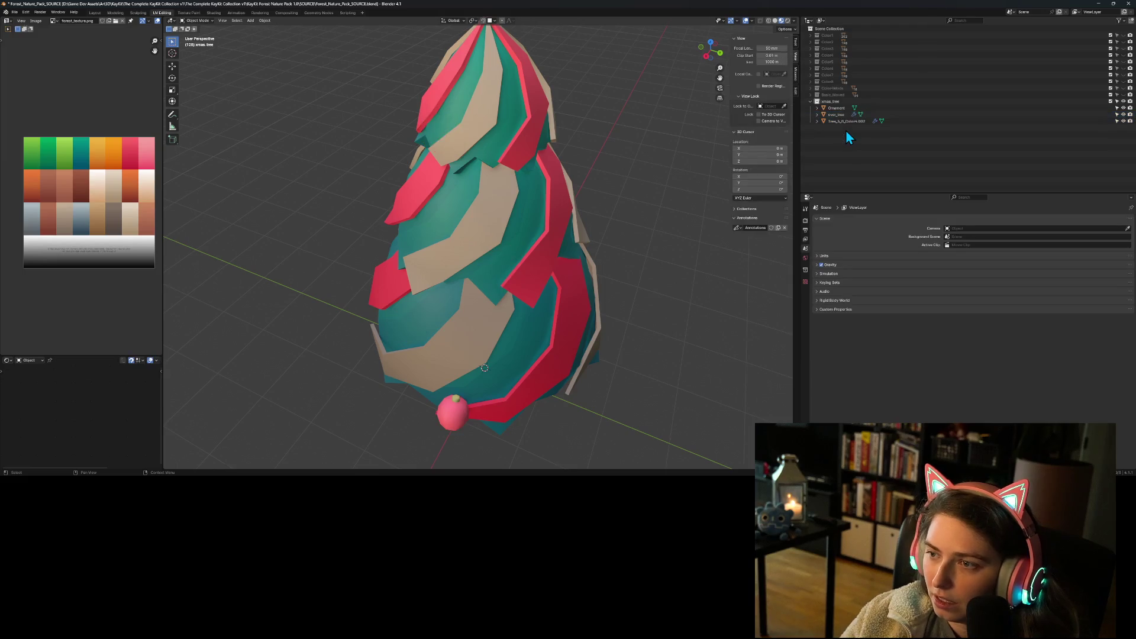
pyautogui.click(836, 107)
pyautogui.moveTo(474, 357)
pyautogui.mouseDown()
pyautogui.moveTo(530, 411)
pyautogui.moveTo(594, 381)
pyautogui.mouseUp()
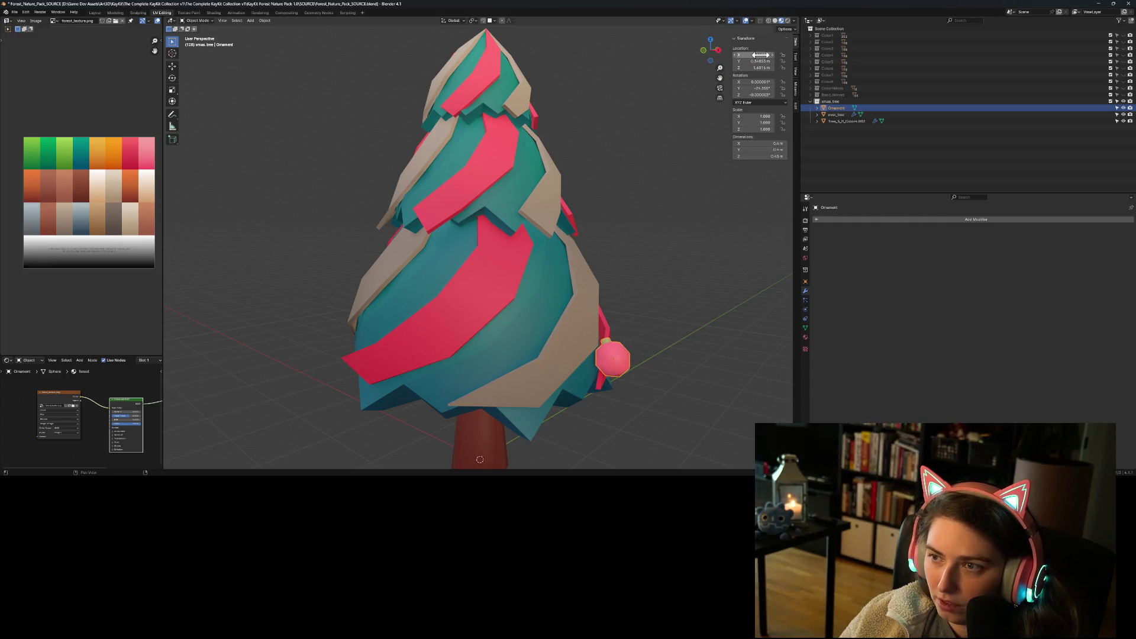
pyautogui.moveTo(761, 54); pyautogui.dragTo(761, 55)
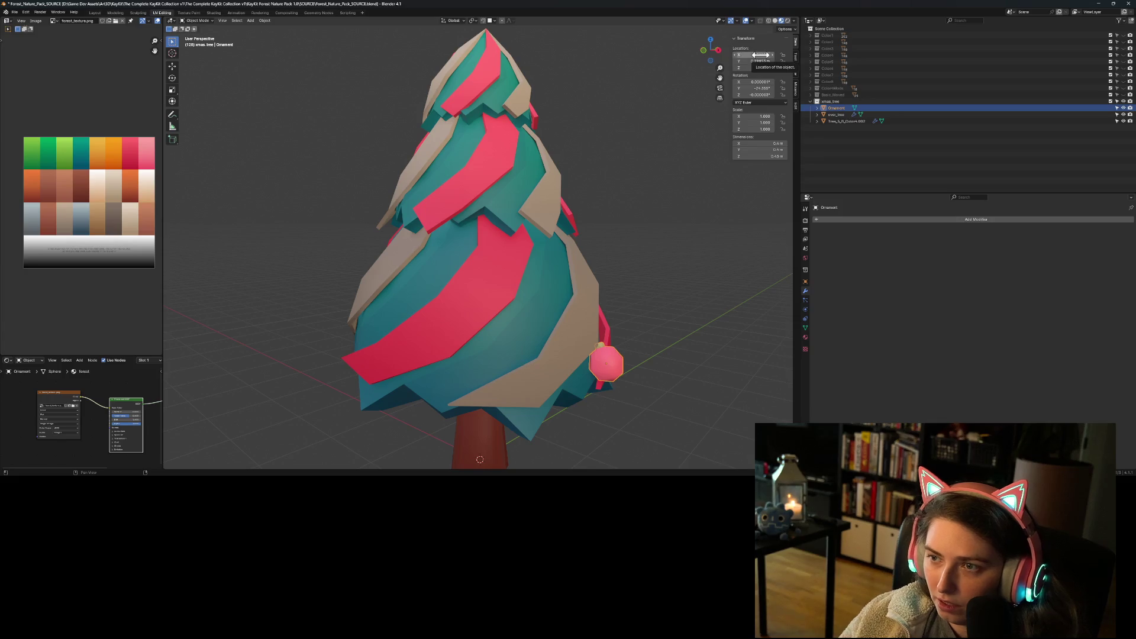
pyautogui.press('BackSpace')
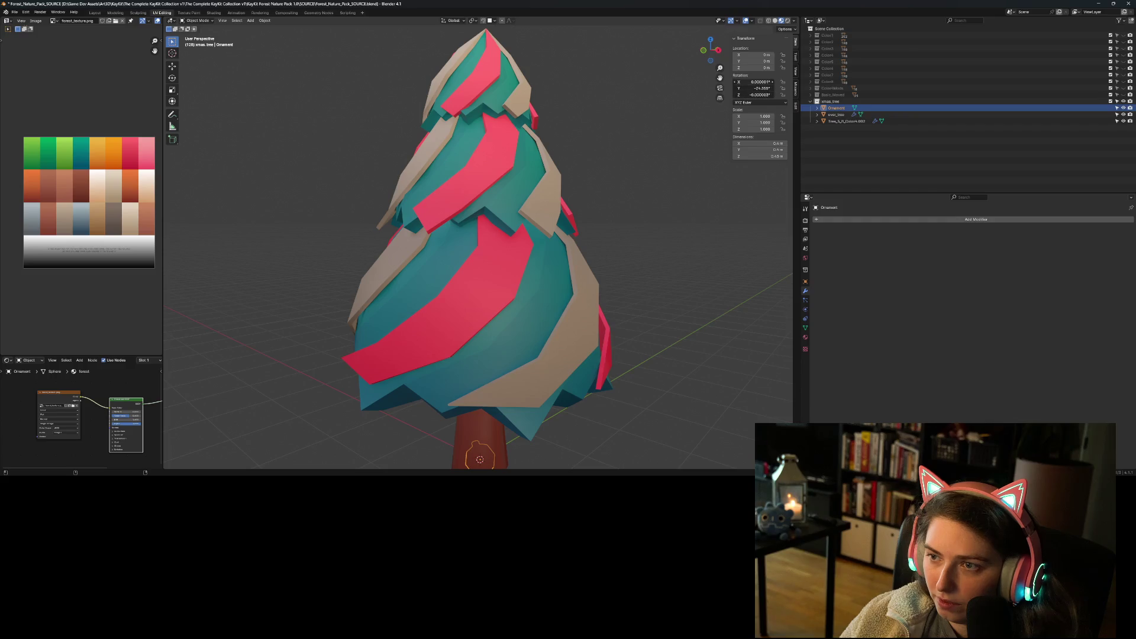
pyautogui.press('BackSpace')
# - In front view, move the ornament straight down along Z to the base of the trunk
pyautogui.scroll(-2, 596, 326)
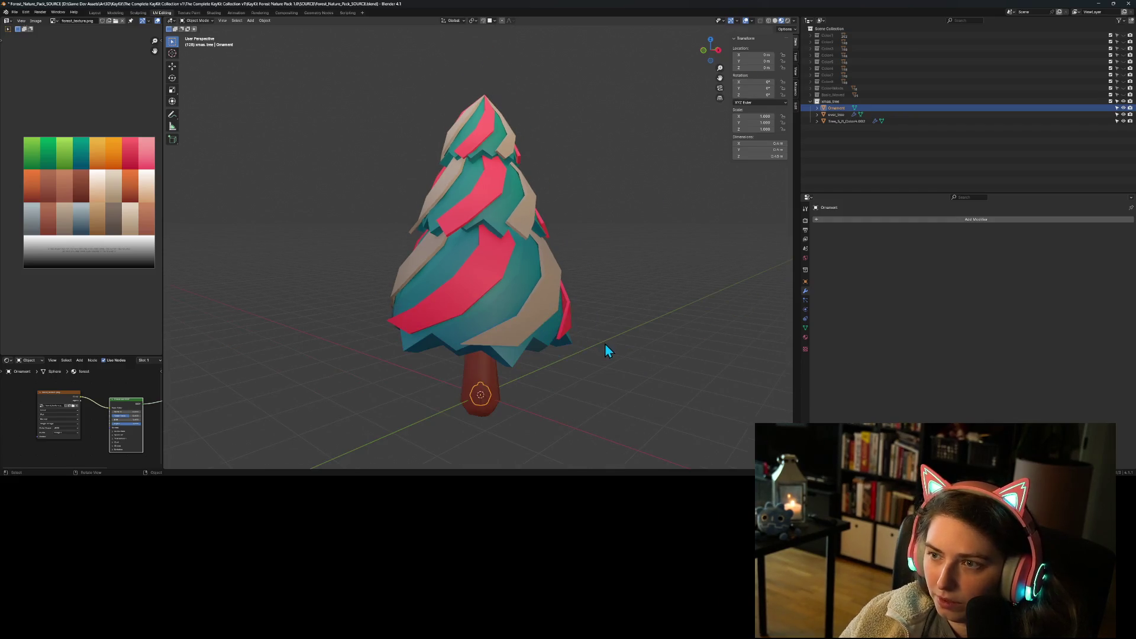
pyautogui.press('KP_1')
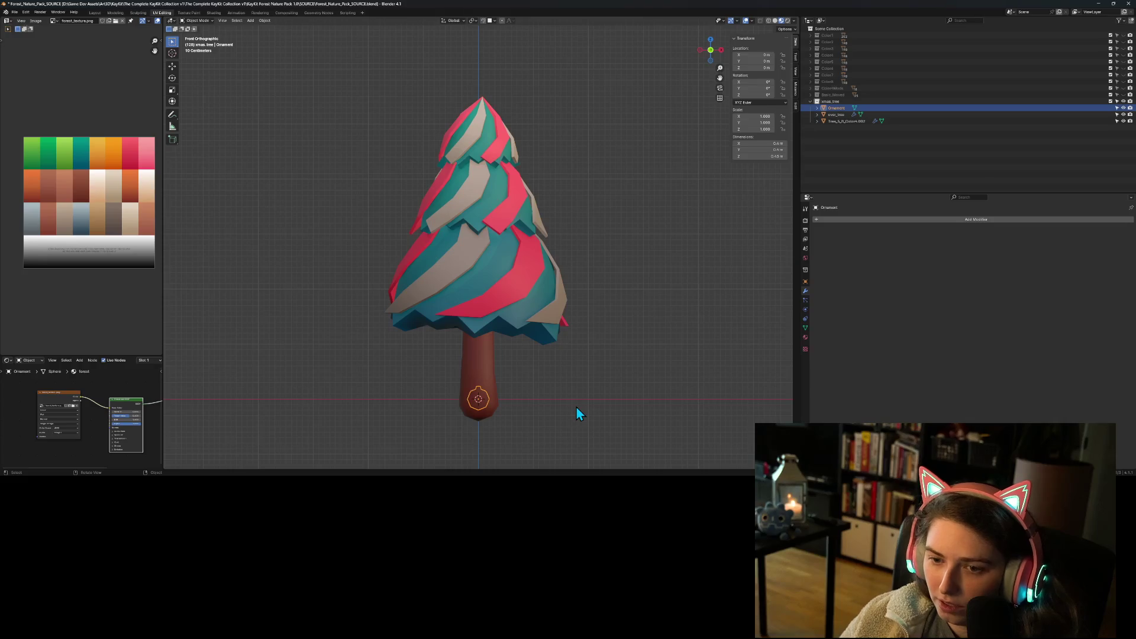
pyautogui.scroll(6, 594, 330)
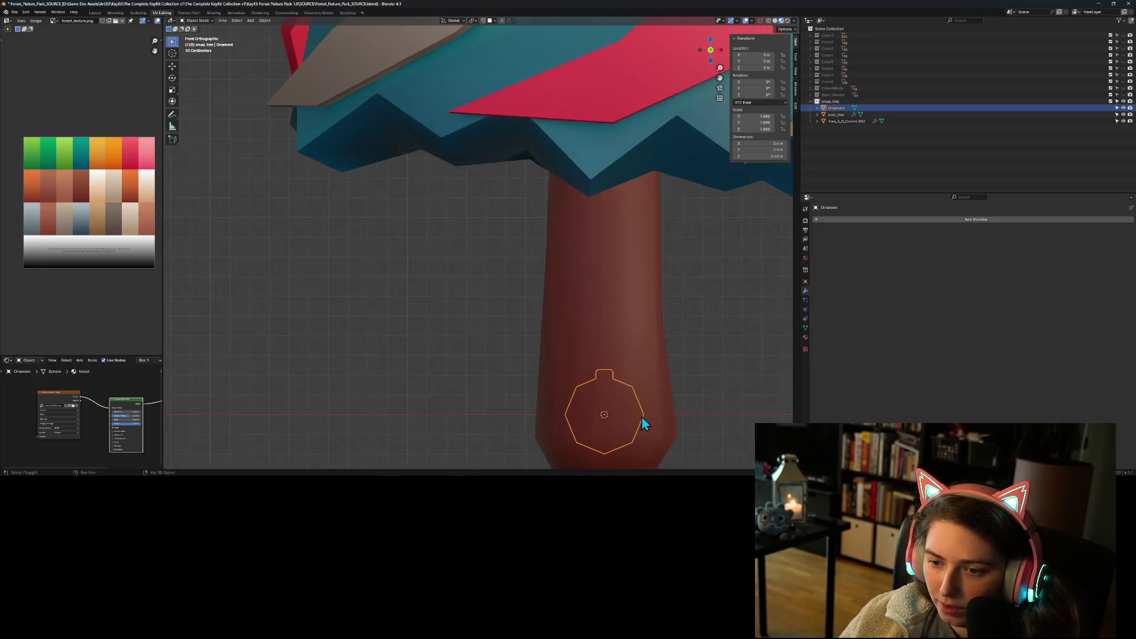
pyautogui.moveTo(555, 302); pyautogui.dragTo(512, 253)
pyautogui.press('g')
pyautogui.press('z')
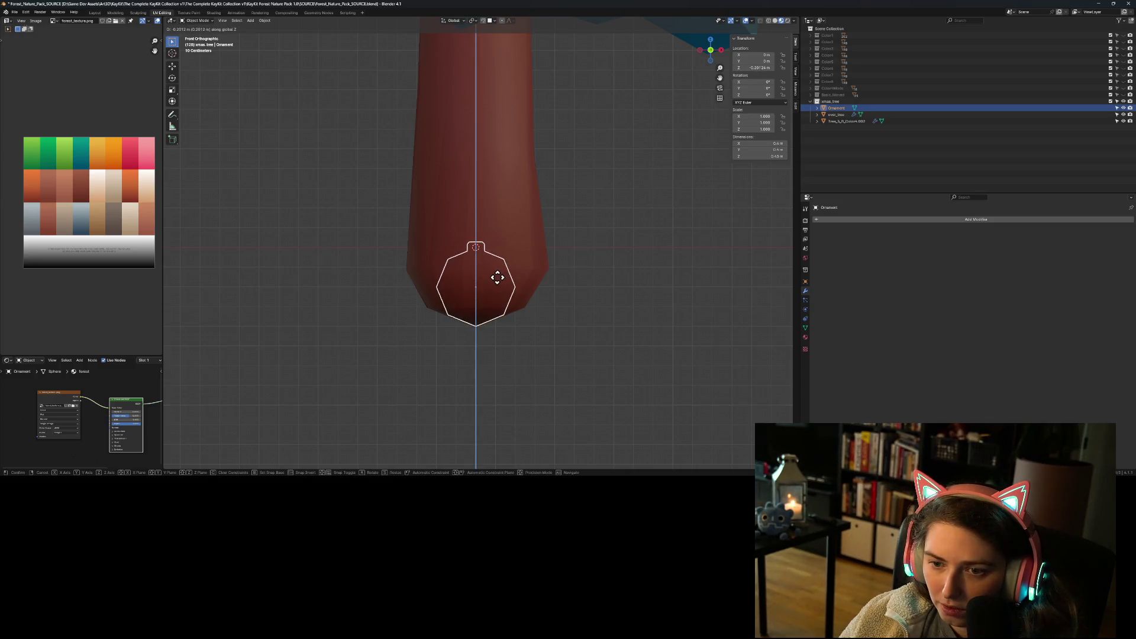
pyautogui.click(497, 281)
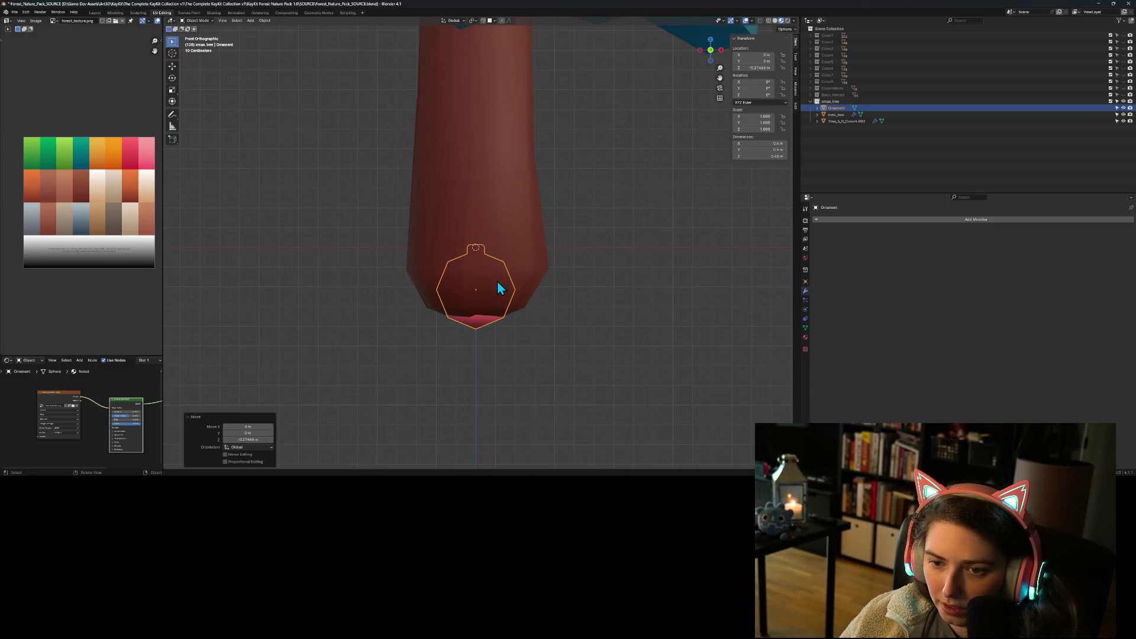
# - Set the ornament's origin to the 3D cursor with Set Origin > Origin to 3D Cursor
pyautogui.rightClick(497, 288)
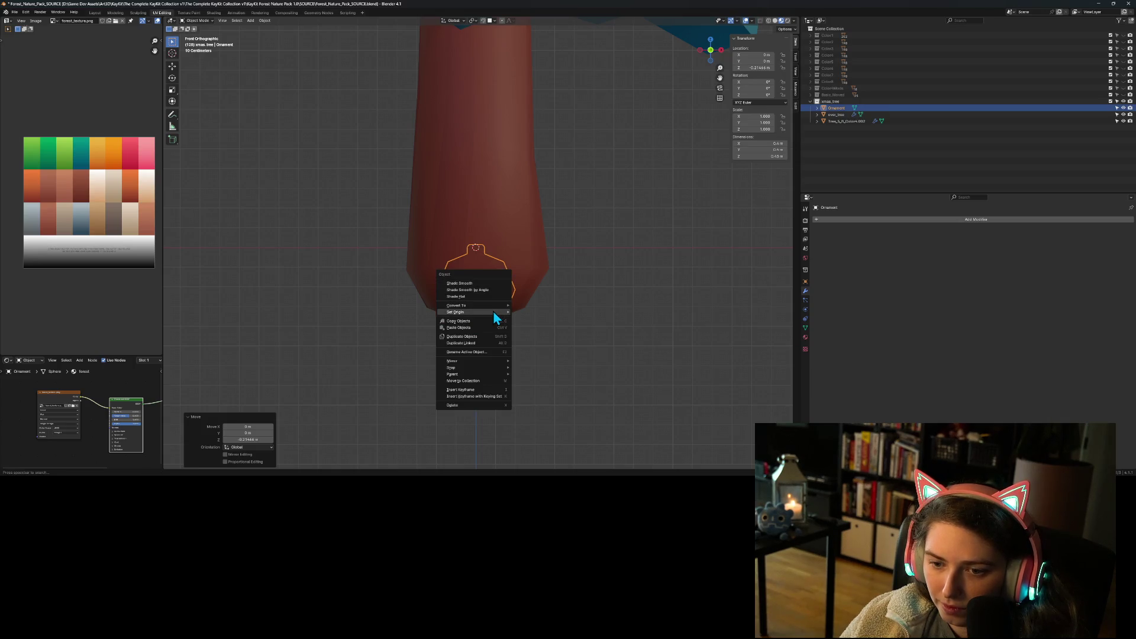
pyautogui.moveTo(492, 311)
pyautogui.click(558, 327)
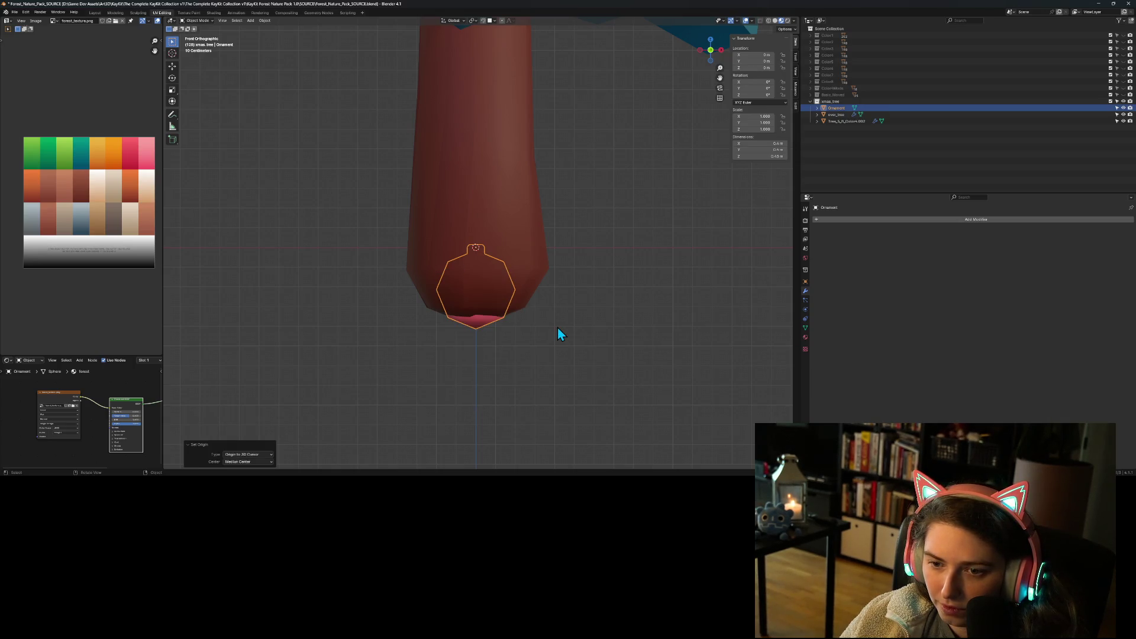
pyautogui.click(585, 331)
pyautogui.scroll(-5, 535, 349)
pyautogui.click(479, 275)
pyautogui.moveTo(544, 319); pyautogui.dragTo(539, 337)
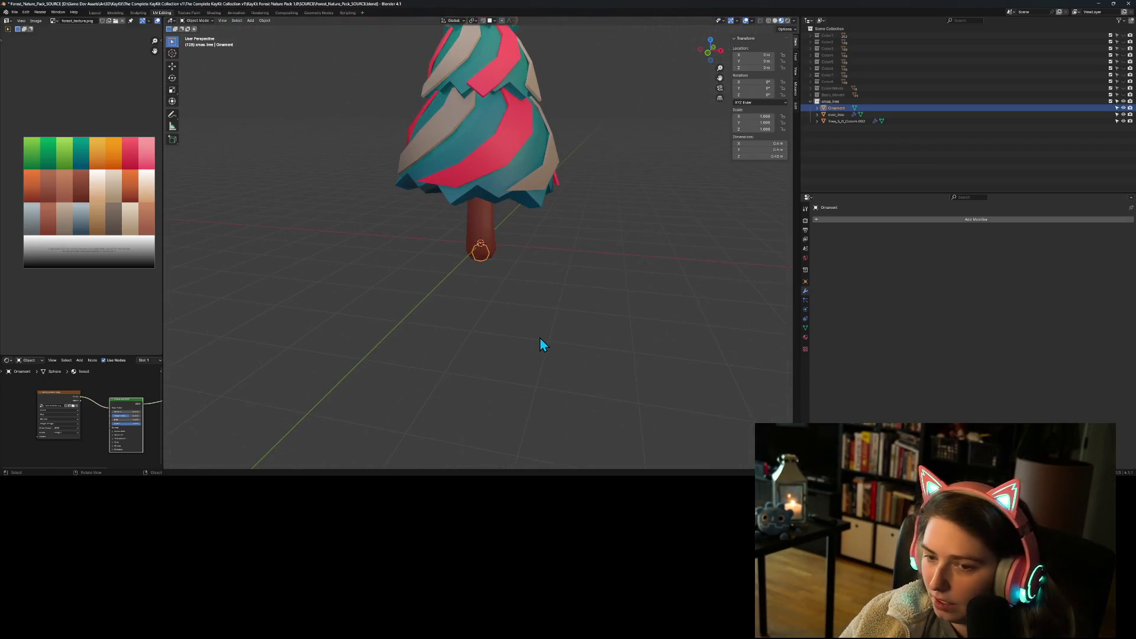
# - Move the ornament from the trunk base up onto the tree in front view
pyautogui.press('KP_1')
pyautogui.press('g')
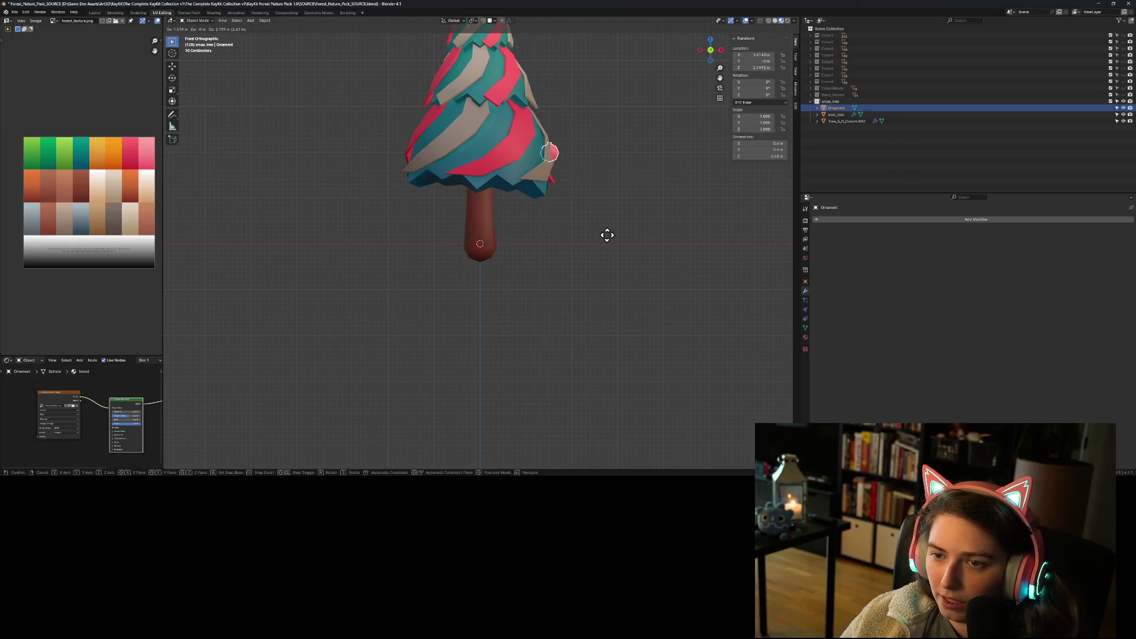
pyautogui.click(613, 233)
pyautogui.moveTo(590, 208)
pyautogui.mouseDown()
pyautogui.moveTo(520, 226)
pyautogui.moveTo(551, 230)
pyautogui.mouseUp()
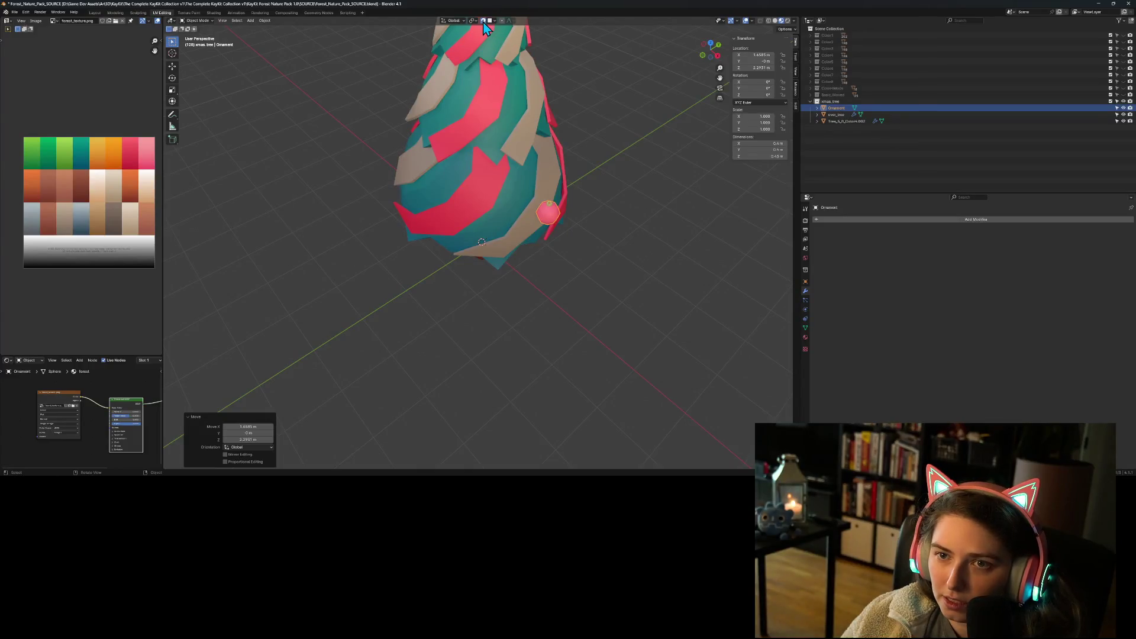
# - Set snapping to Face Nearest and slide the ornament higher across the tree's foliage surface
pyautogui.click(495, 20)
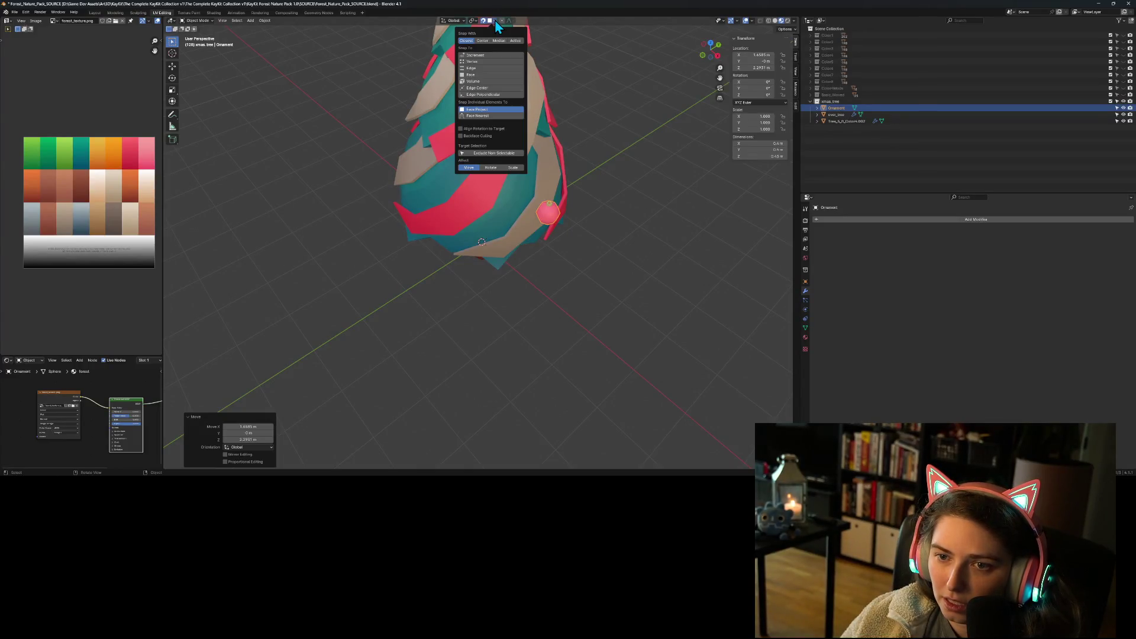
pyautogui.click(494, 115)
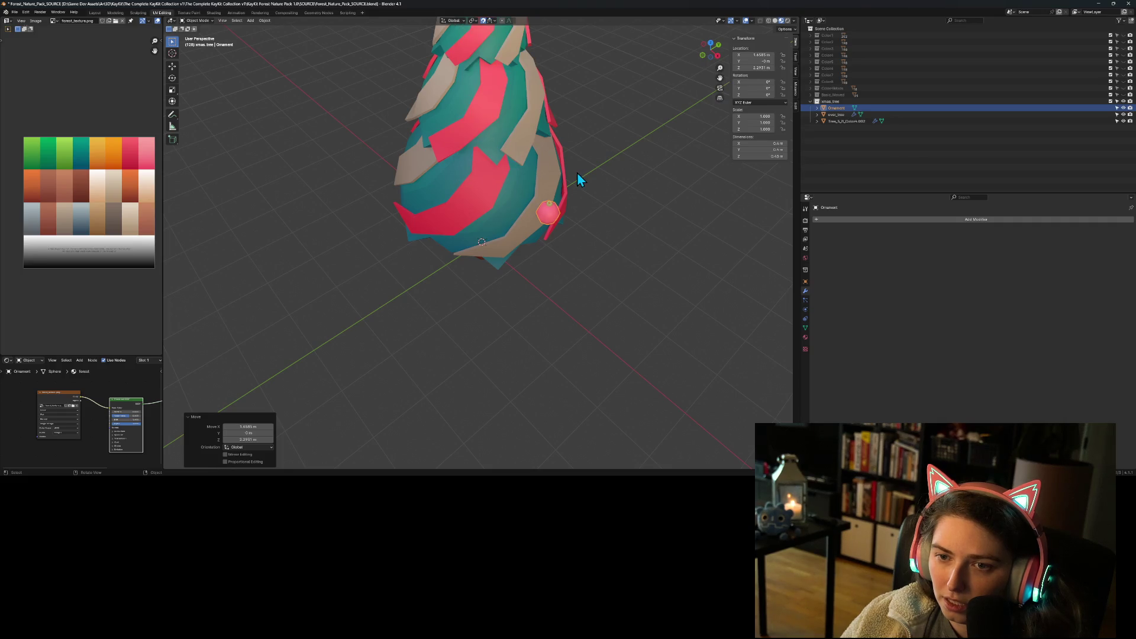
pyautogui.moveTo(552, 212); pyautogui.dragTo(520, 211)
pyautogui.scroll(-3, 608, 266)
pyautogui.scroll(3, 555, 292)
pyautogui.moveTo(542, 219)
pyautogui.mouseDown()
pyautogui.moveTo(543, 318)
pyautogui.moveTo(576, 292)
pyautogui.moveTo(565, 222)
pyautogui.moveTo(530, 301)
pyautogui.moveTo(532, 277)
pyautogui.mouseUp()
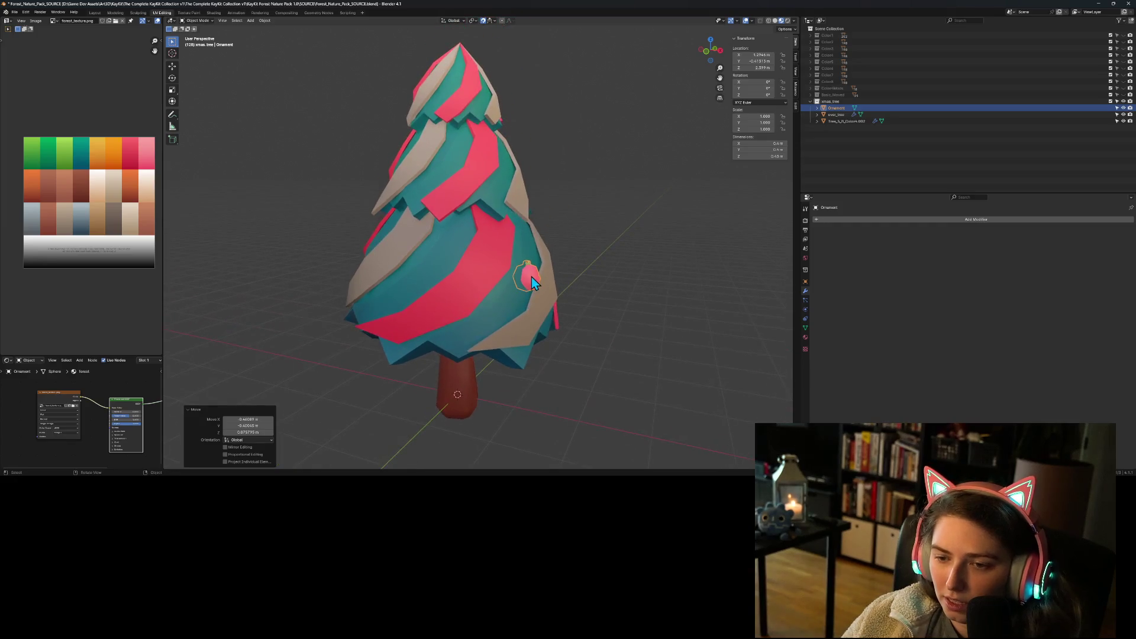
pyautogui.press('g')
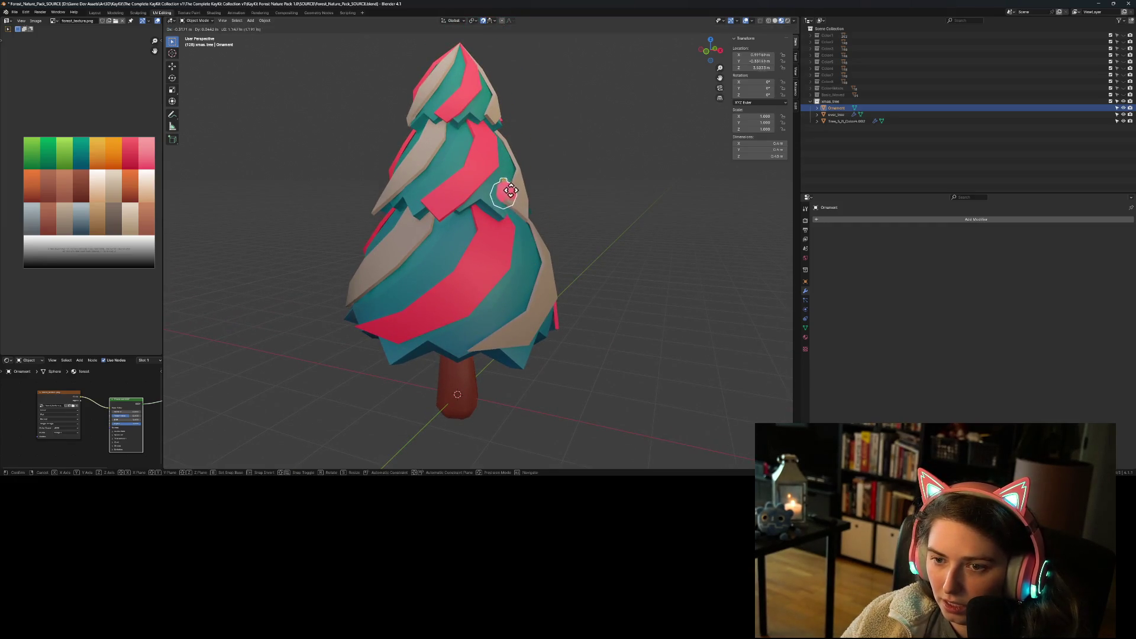
pyautogui.click(504, 177)
pyautogui.moveTo(559, 251)
pyautogui.mouseDown()
pyautogui.moveTo(531, 273)
pyautogui.moveTo(491, 272)
pyautogui.moveTo(584, 276)
pyautogui.moveTo(582, 247)
pyautogui.mouseUp()
# - Tilt the ornament -21.3° against the foliage and move it down the tree
pyautogui.press('r')
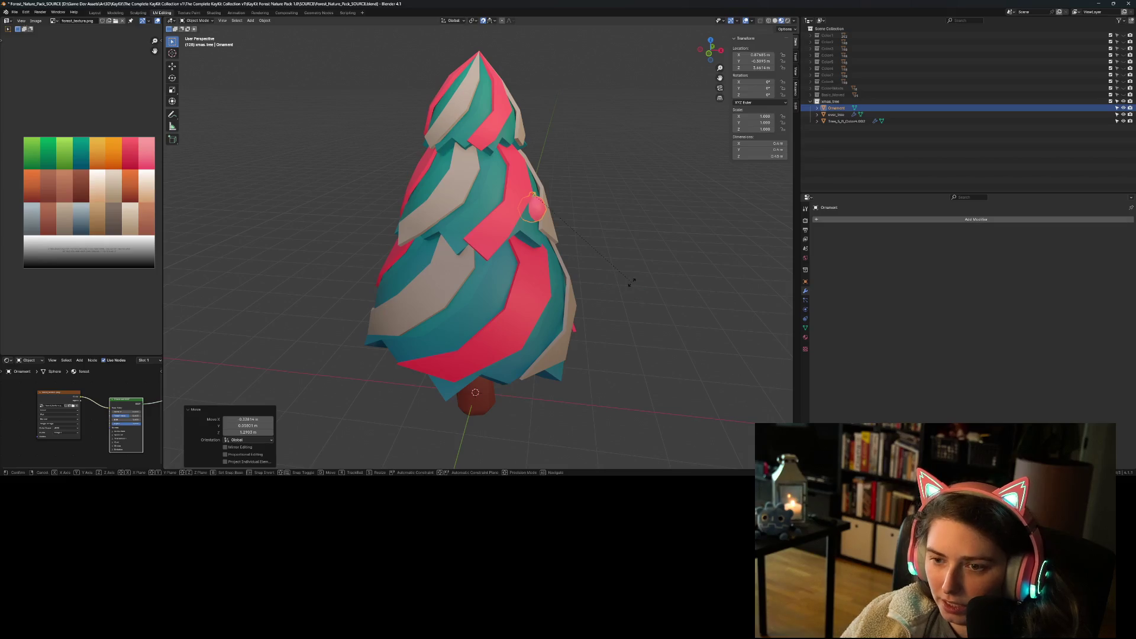
pyautogui.press('x')
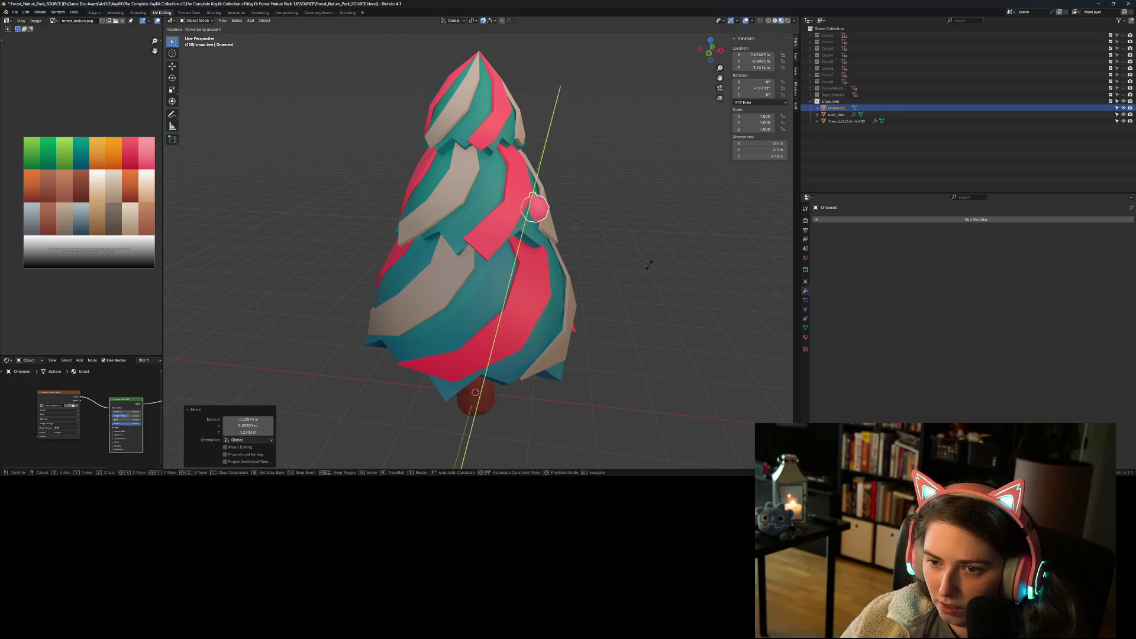
pyautogui.click(646, 242)
pyautogui.press('g')
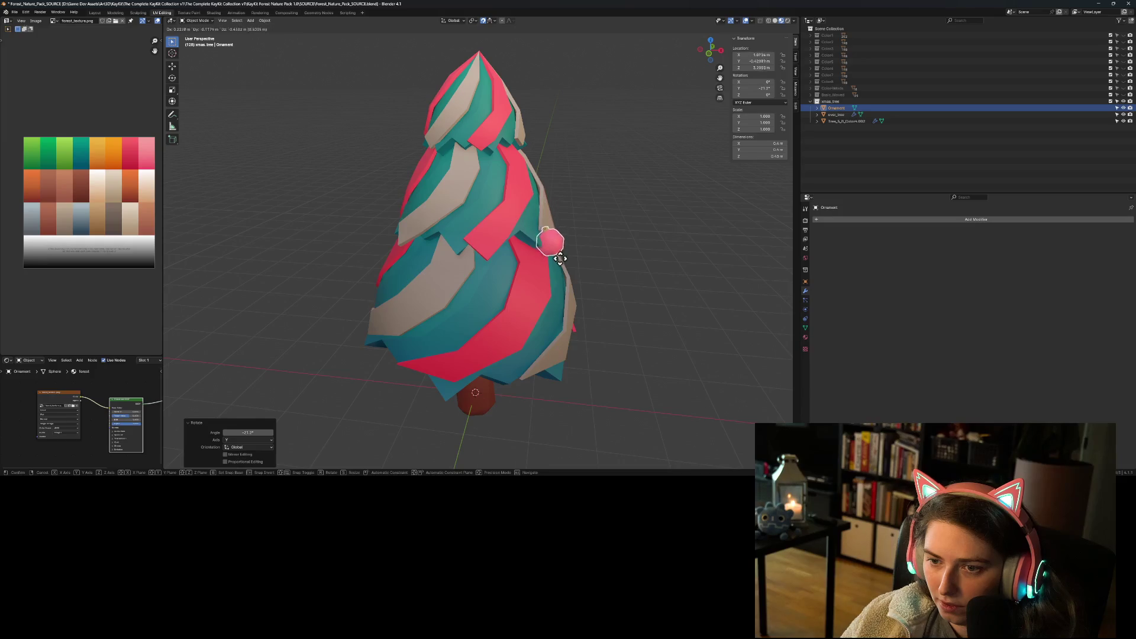
pyautogui.click(578, 301)
# - Reposition the ornament so it rests on a lower branch of the foliage
pyautogui.moveTo(577, 301)
pyautogui.mouseDown()
pyautogui.moveTo(616, 339)
pyautogui.moveTo(581, 325)
pyautogui.moveTo(534, 343)
pyautogui.moveTo(623, 338)
pyautogui.moveTo(588, 337)
pyautogui.moveTo(594, 346)
pyautogui.moveTo(549, 335)
pyautogui.moveTo(538, 346)
pyautogui.moveTo(556, 336)
pyautogui.moveTo(531, 312)
pyautogui.moveTo(442, 333)
pyautogui.moveTo(425, 354)
pyautogui.moveTo(395, 349)
pyautogui.moveTo(462, 350)
pyautogui.mouseUp()
pyautogui.press('g')
pyautogui.click(624, 342)
pyautogui.press('g')
pyautogui.click(431, 286)
pyautogui.click(395, 349)
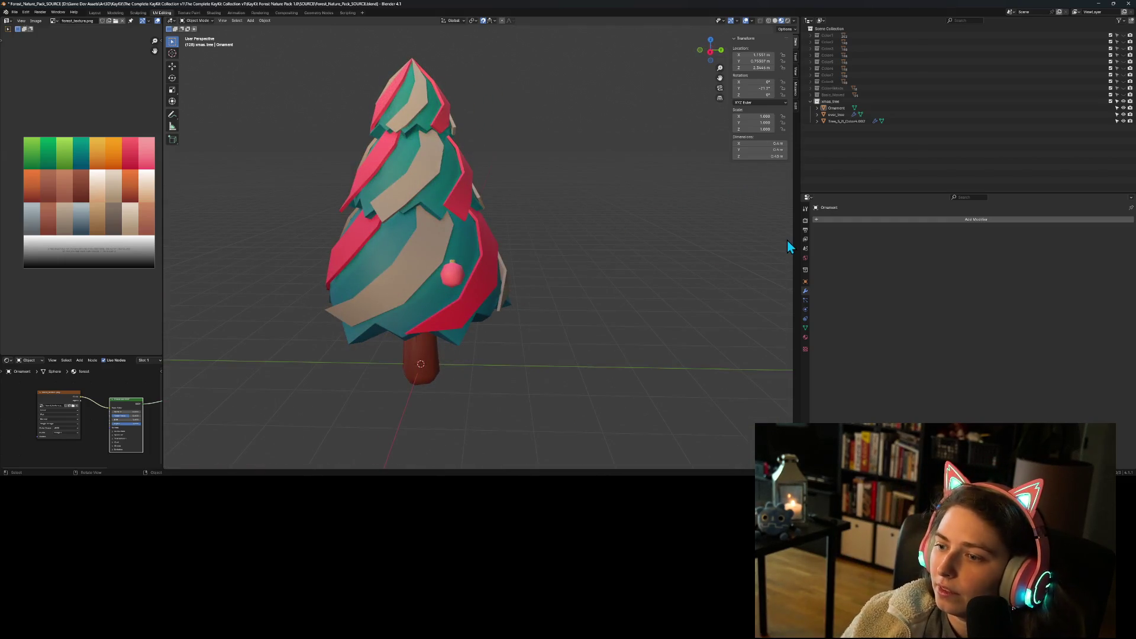
# - Browse the Add Modifier categories, then select Tree_5_B_Color4.002 to reveal its Auto Smooth modifier
pyautogui.click(839, 220)
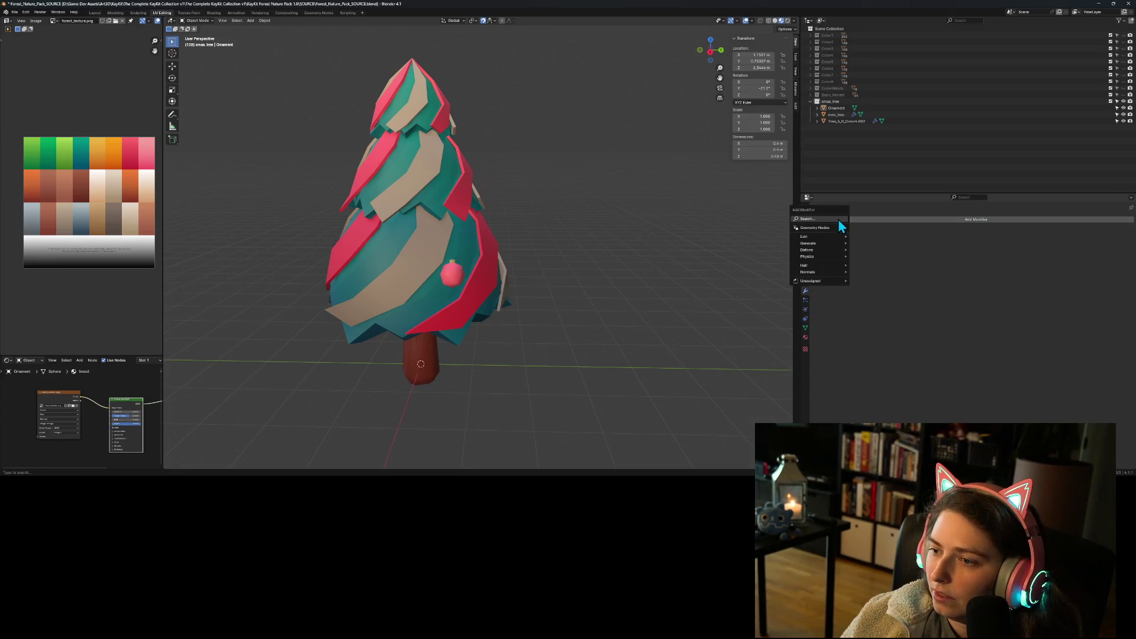
pyautogui.moveTo(832, 236)
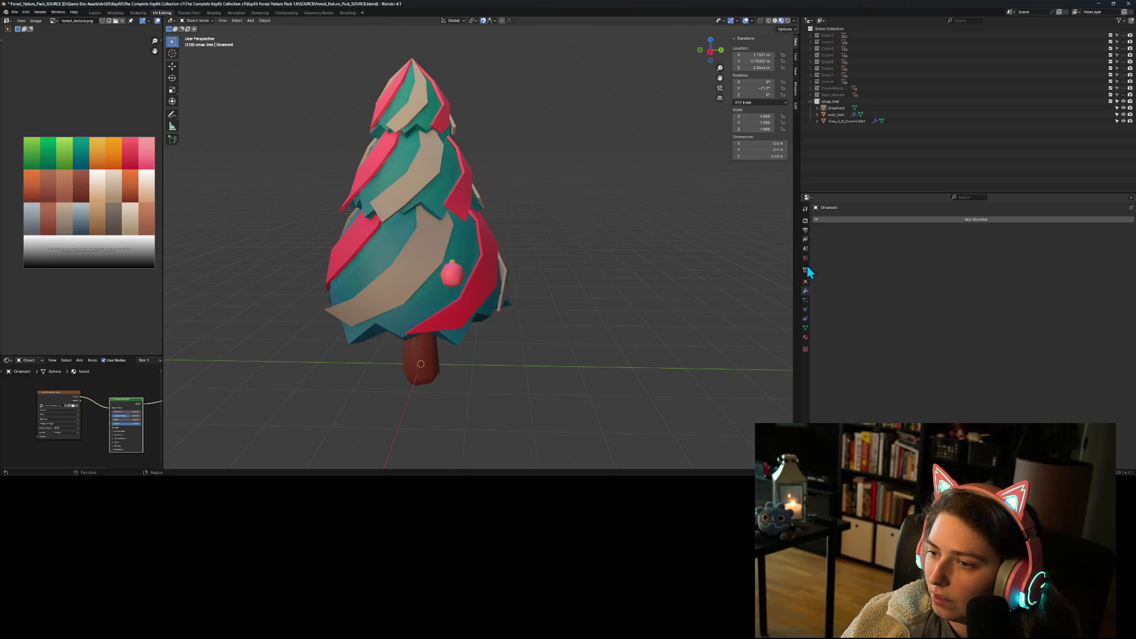
pyautogui.click(817, 220)
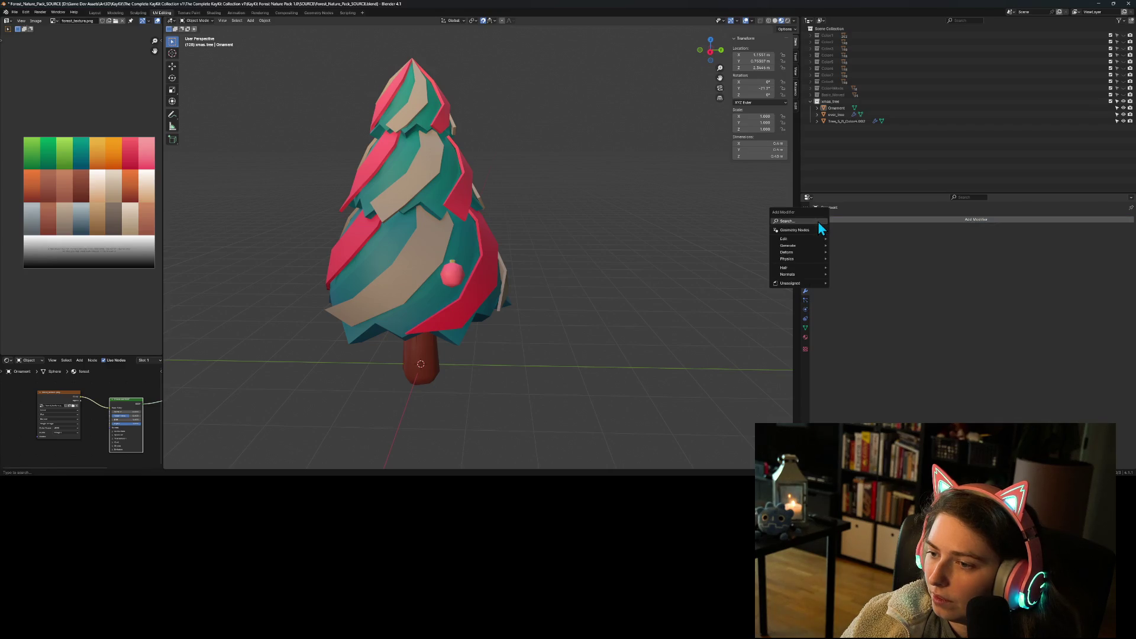
pyautogui.moveTo(806, 253)
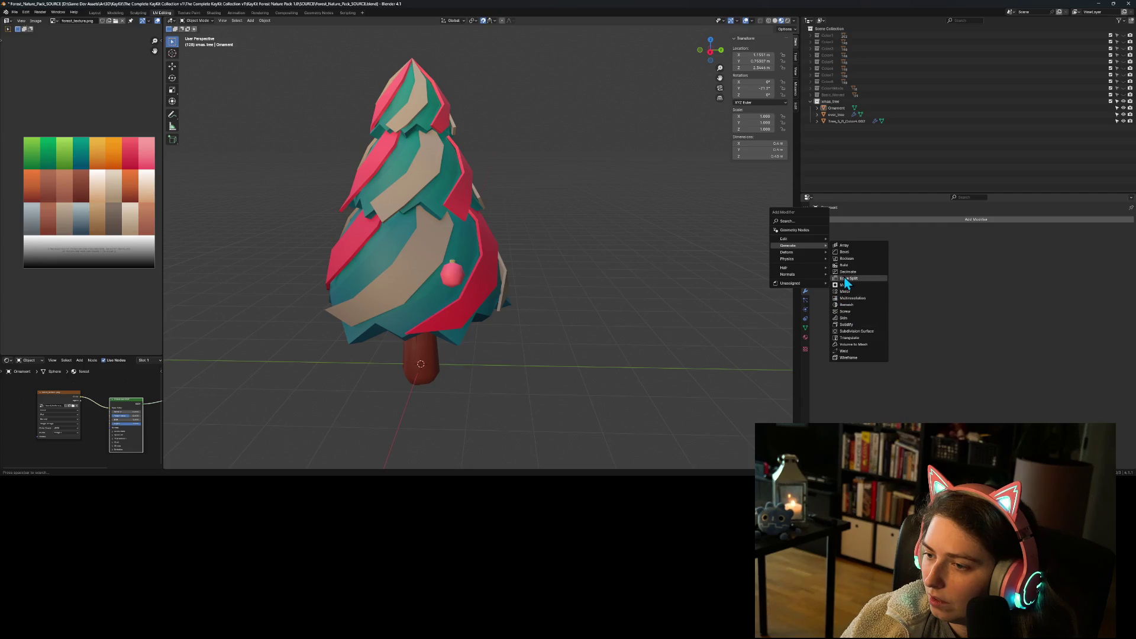
pyautogui.click(470, 243)
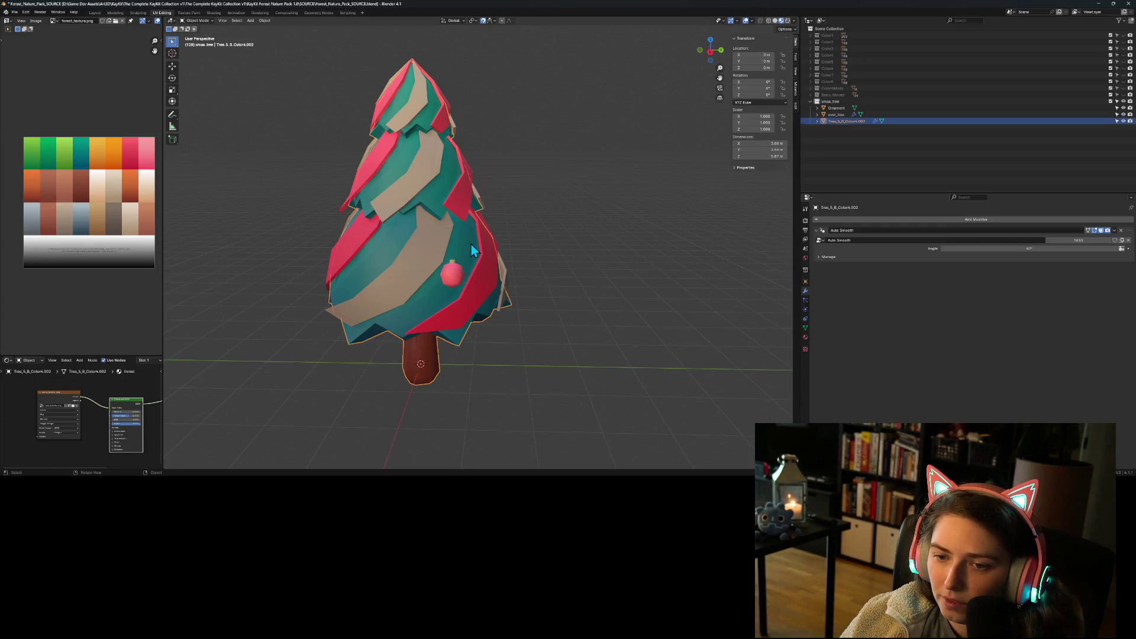
pyautogui.click(1115, 231)
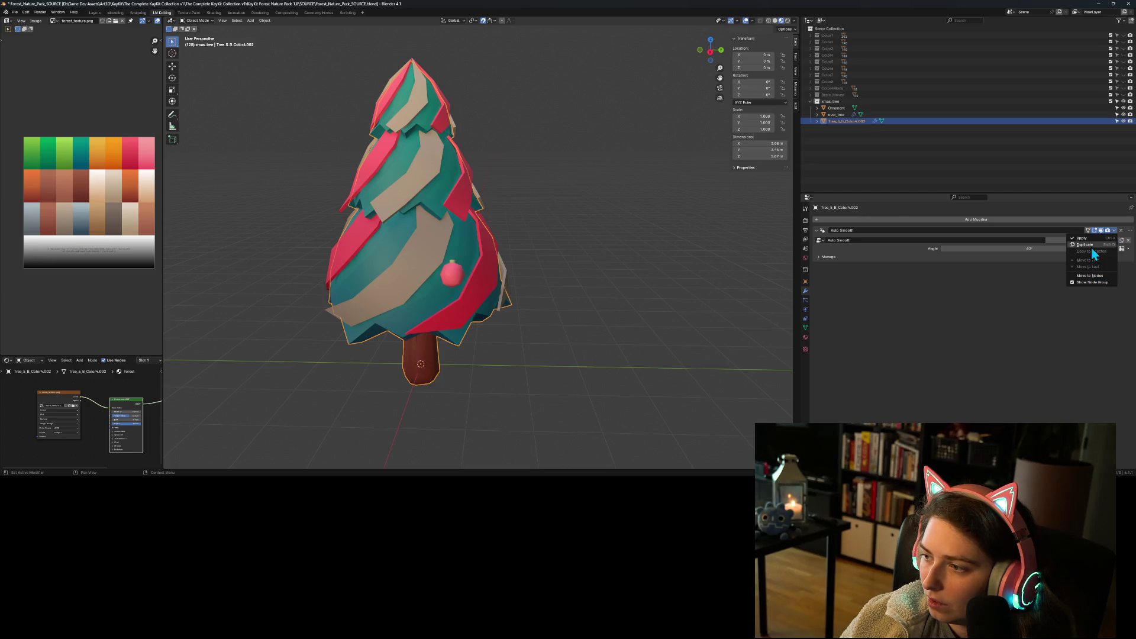
pyautogui.click(1092, 245)
pyautogui.click(1116, 266)
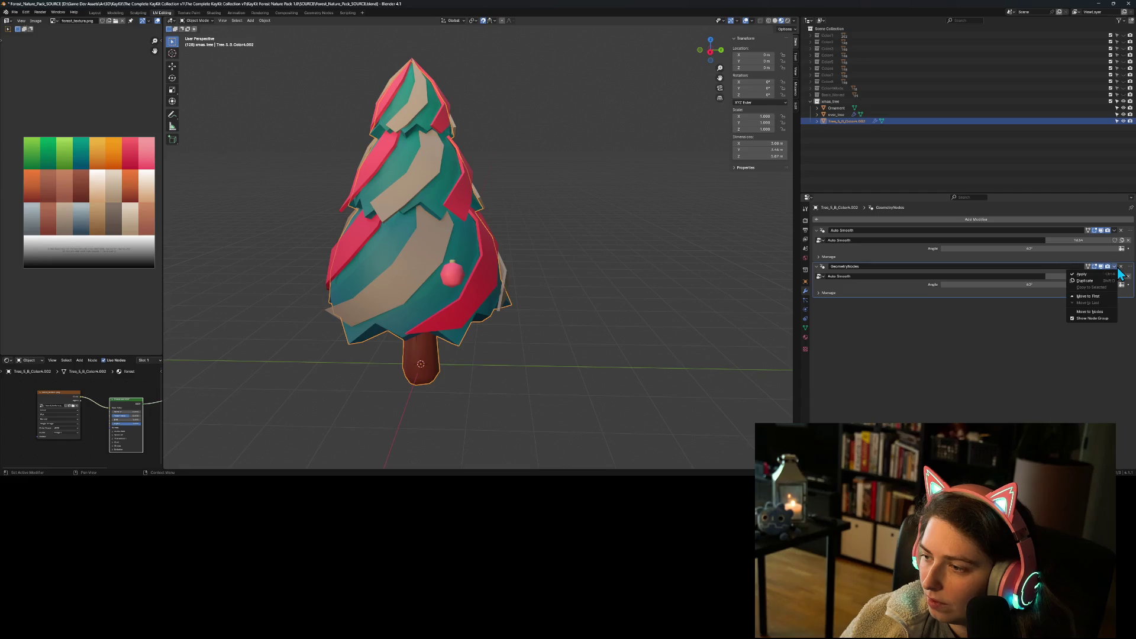
pyautogui.click(1100, 311)
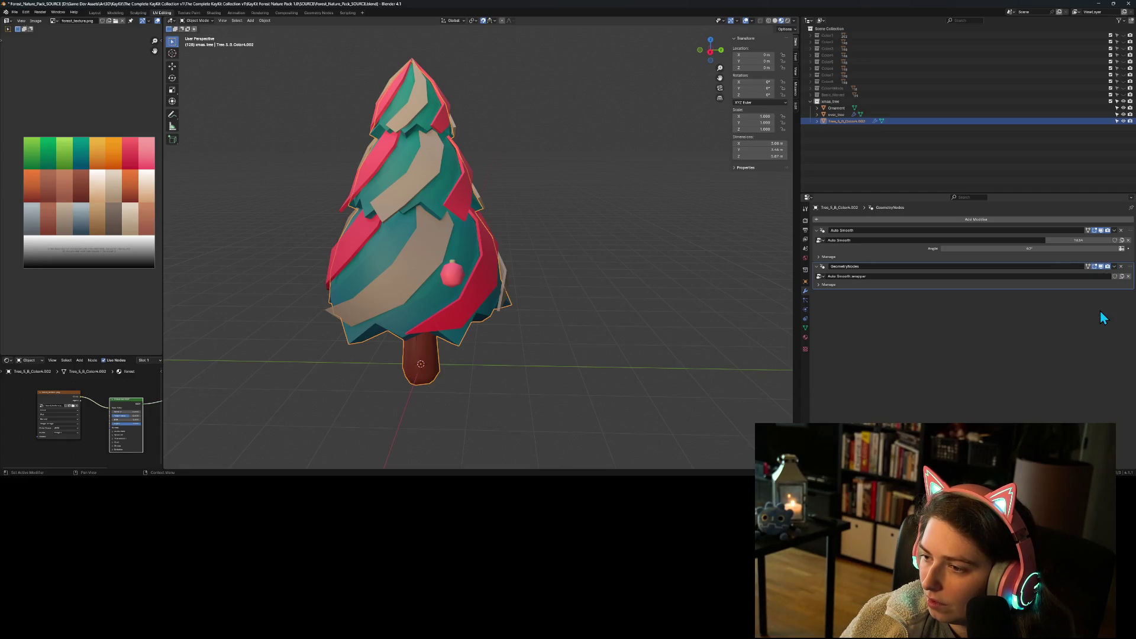
pyautogui.hotkey('ctrl', 'z')
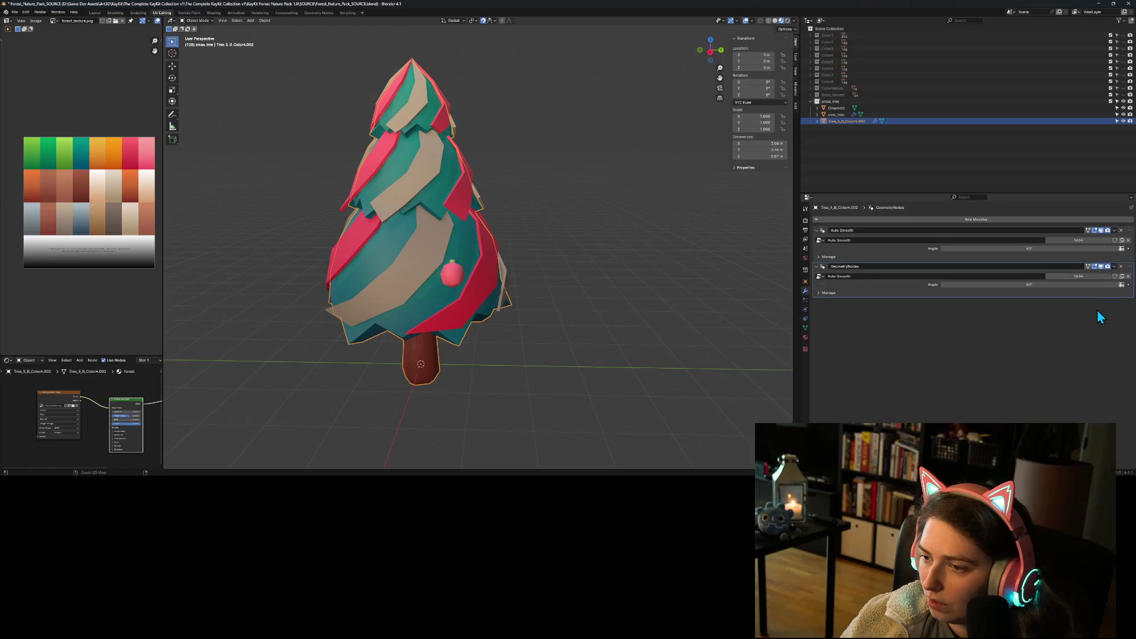
pyautogui.click(1121, 266)
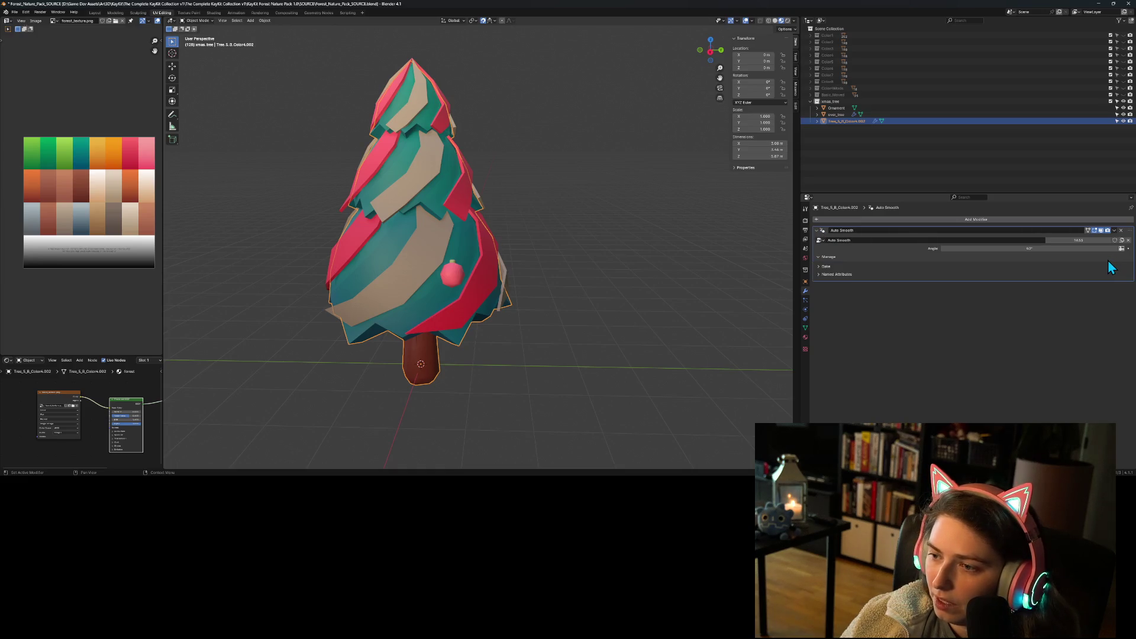
pyautogui.click(1111, 232)
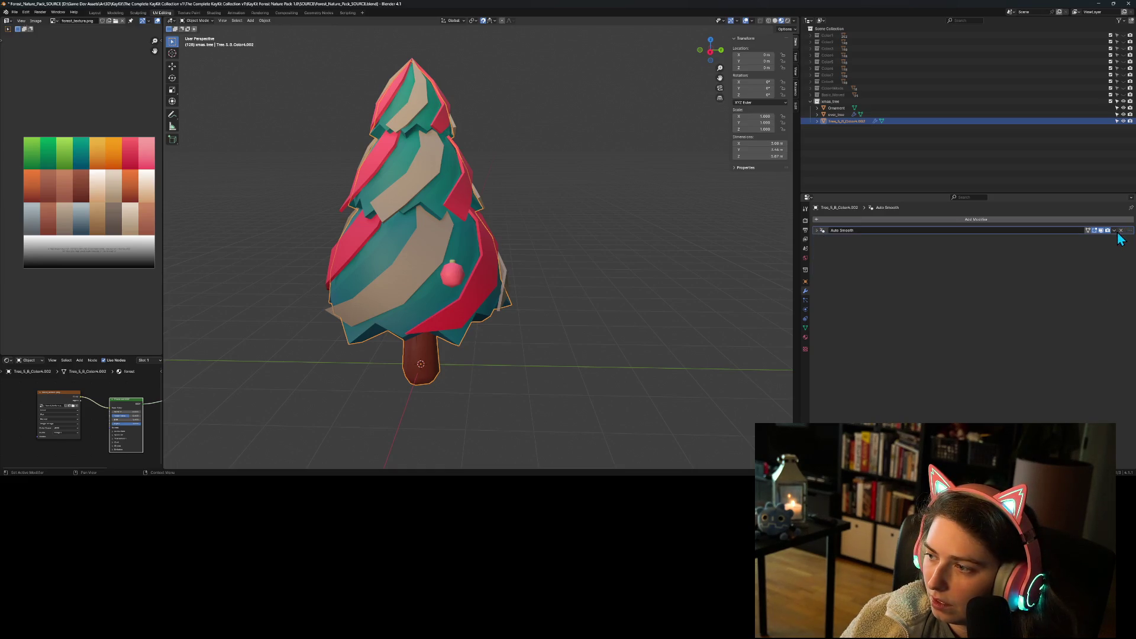
pyautogui.click(1115, 230)
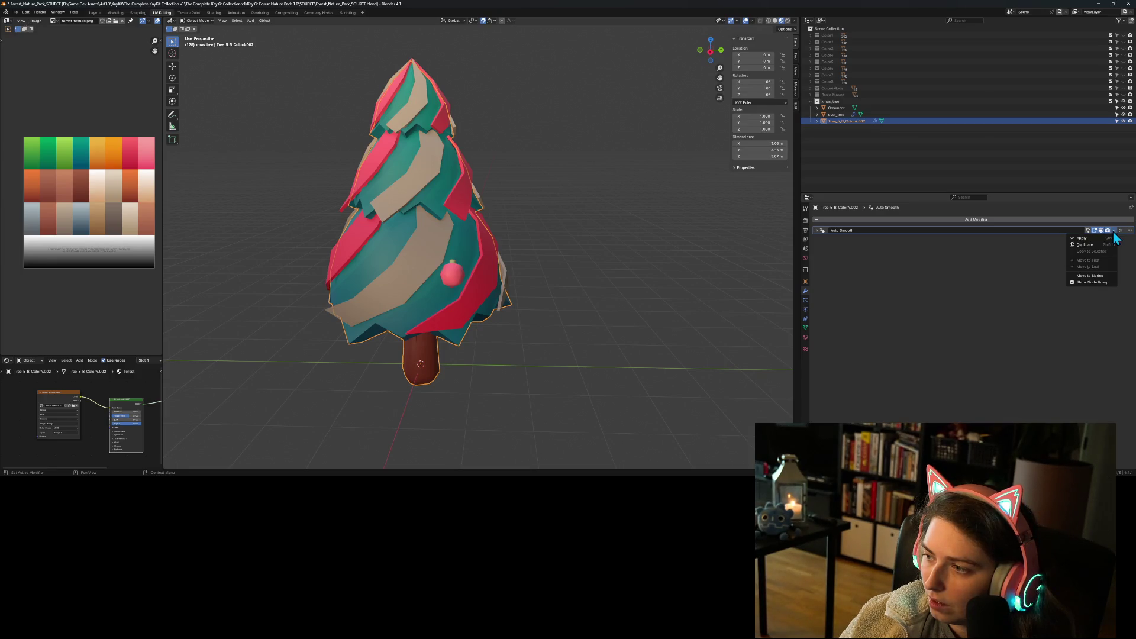
pyautogui.click(1114, 231)
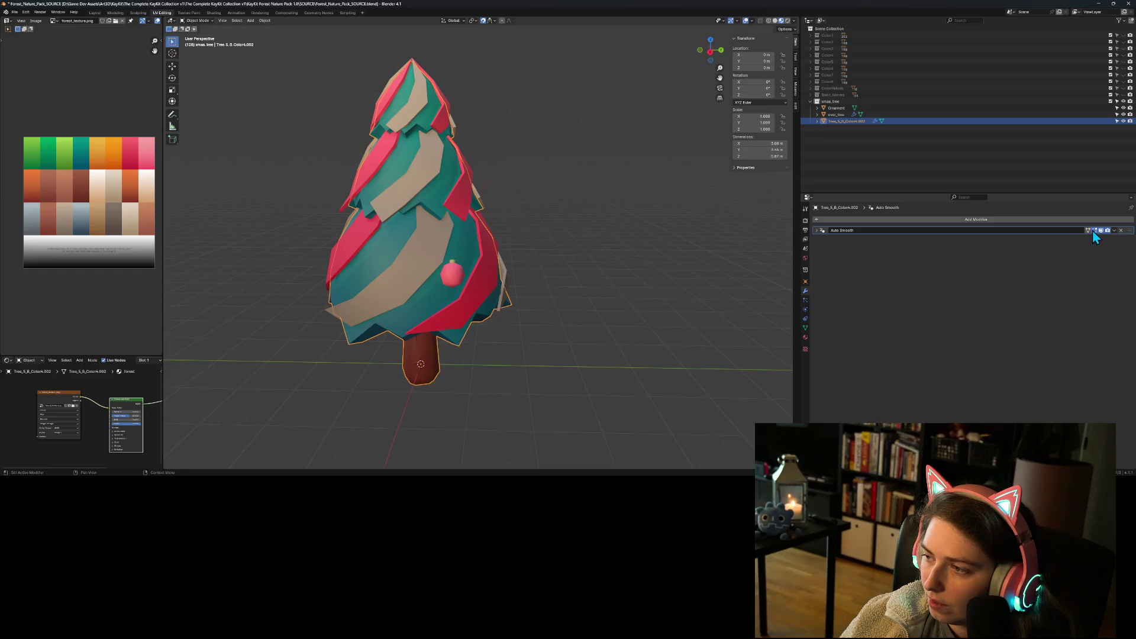
pyautogui.click(1114, 231)
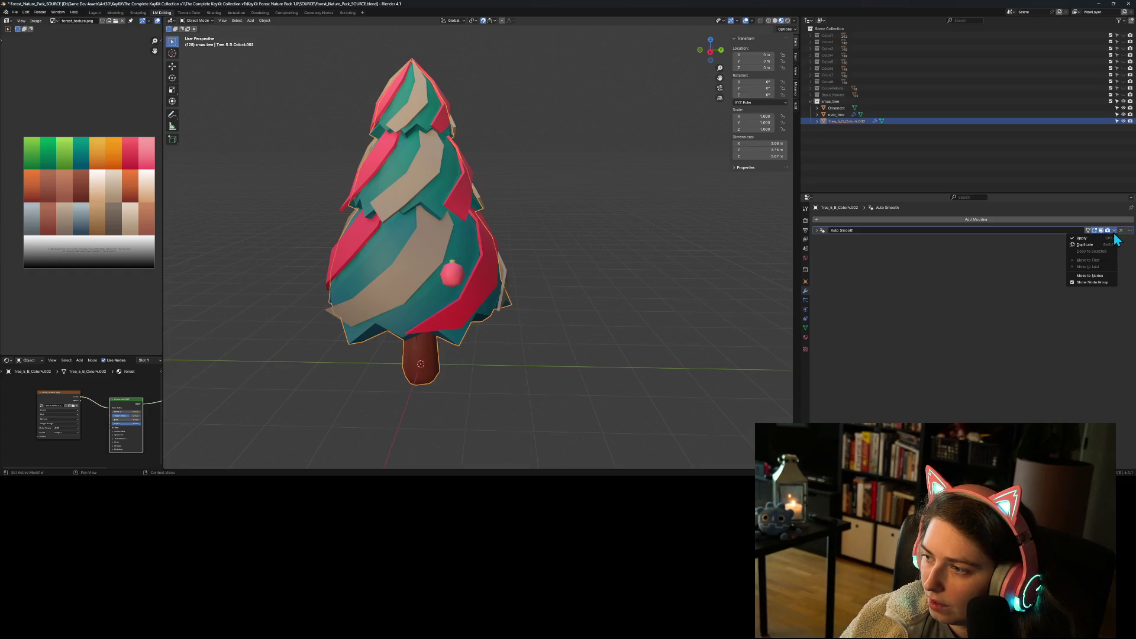
pyautogui.click(1114, 232)
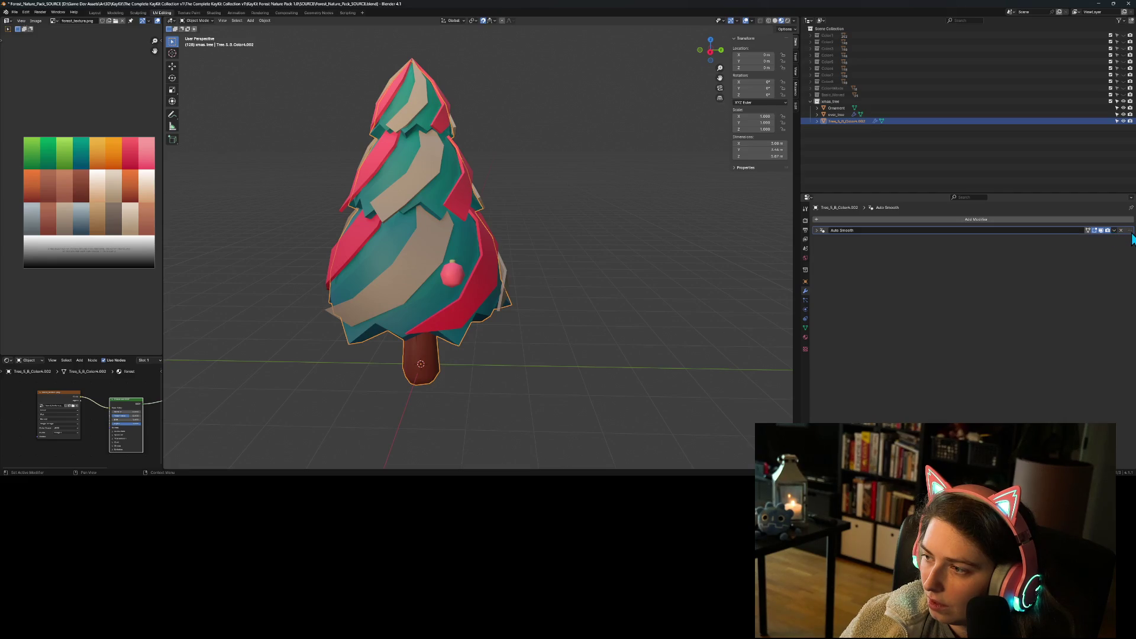
pyautogui.click(1114, 231)
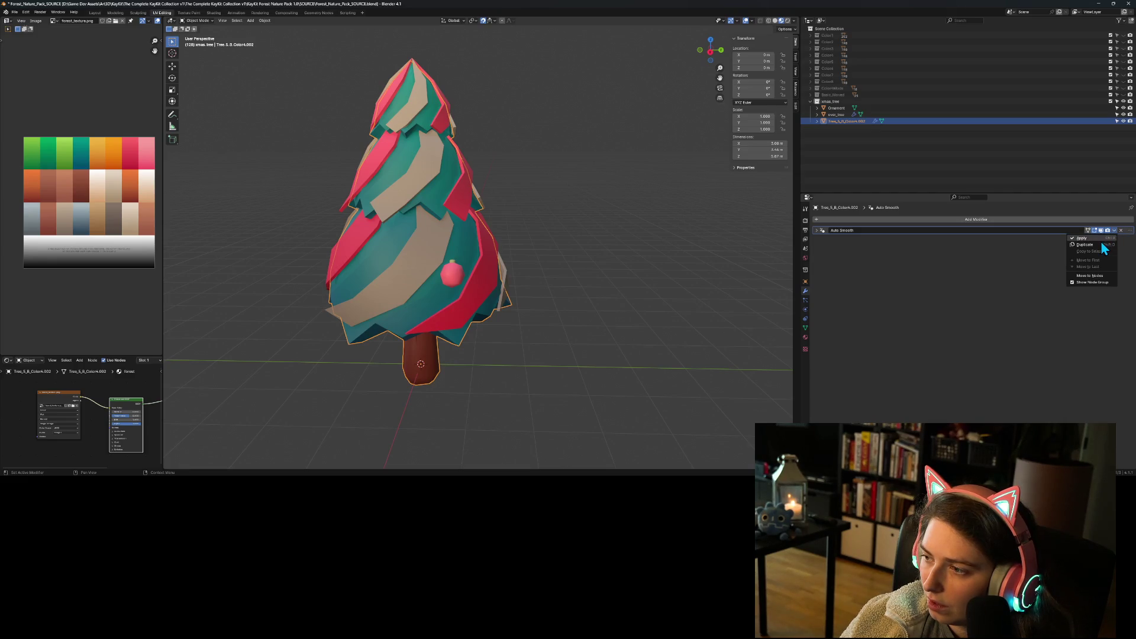
pyautogui.click(1129, 235)
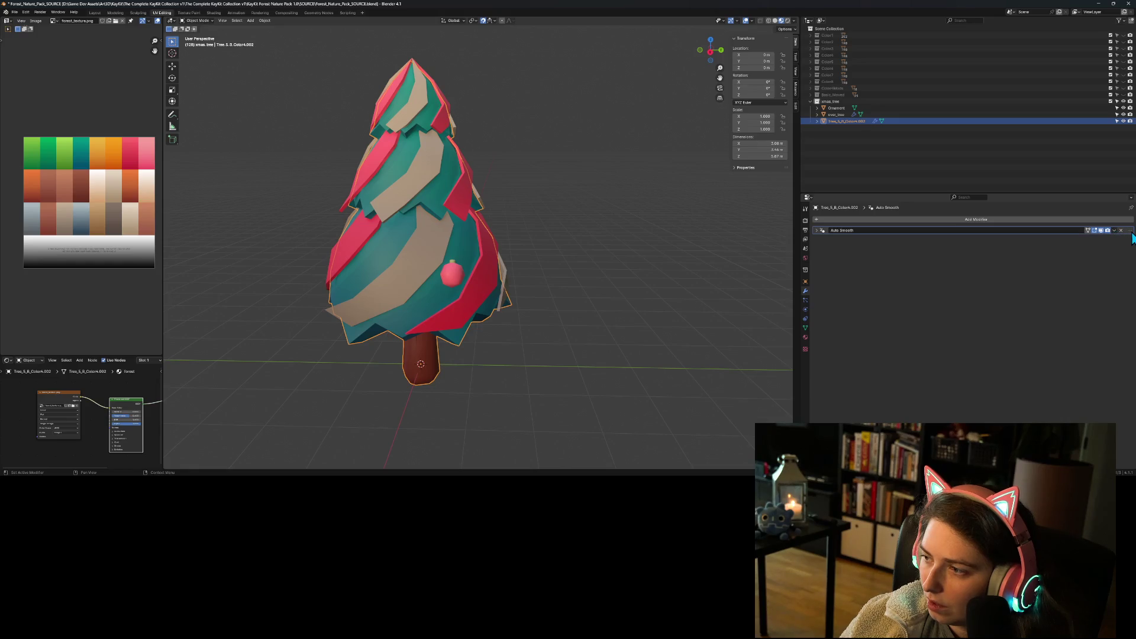
pyautogui.click(817, 231)
pyautogui.rightClick(821, 230)
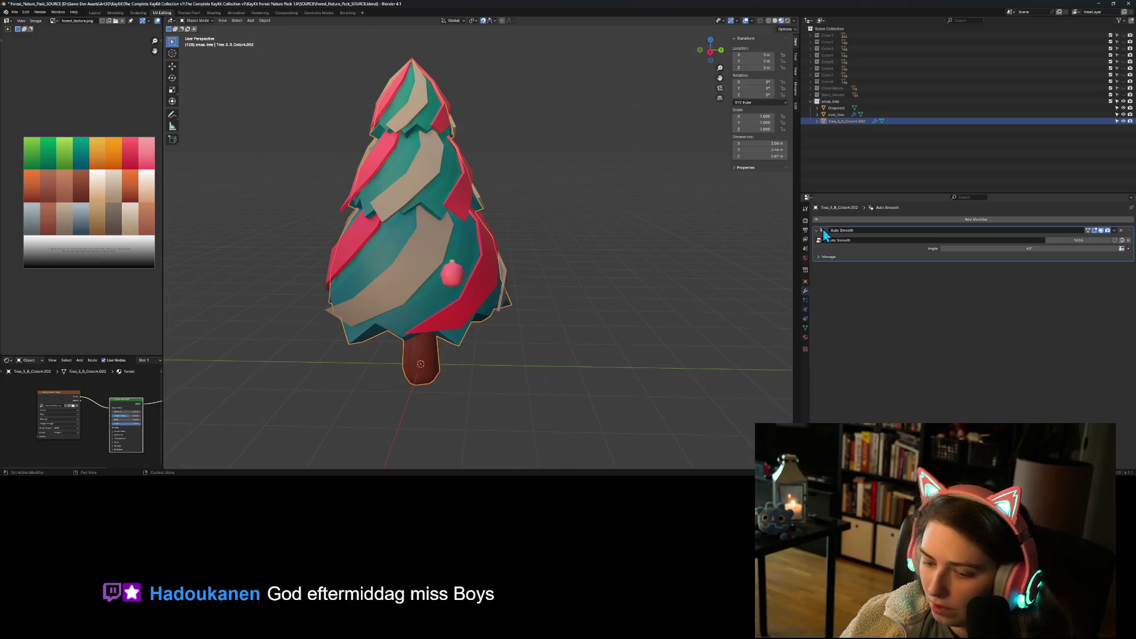
pyautogui.click(836, 108)
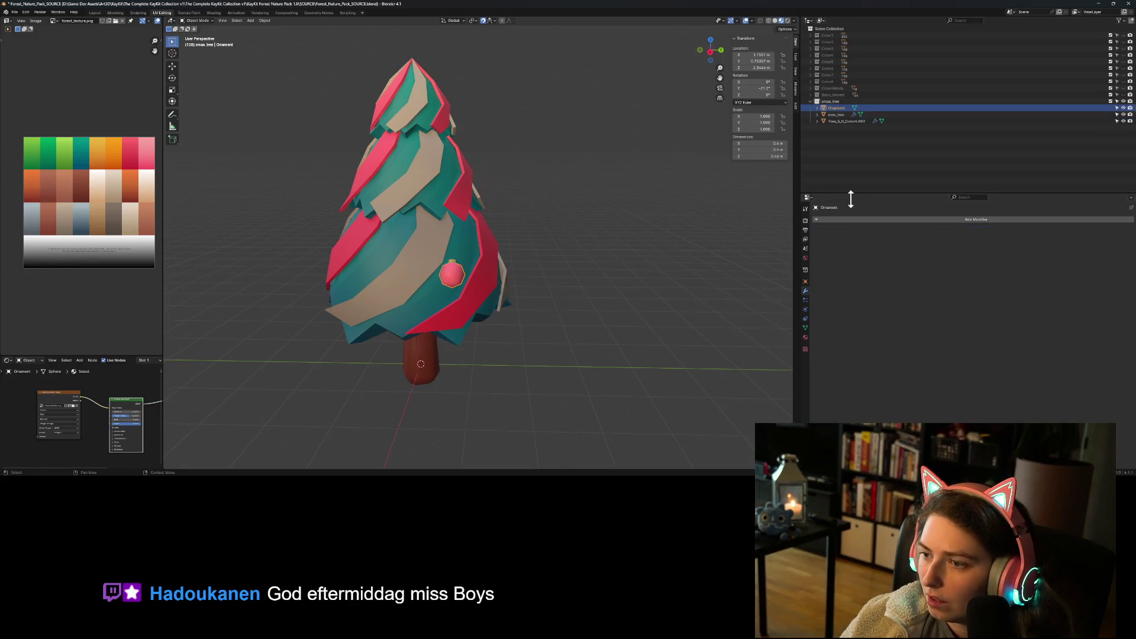
# - Check the modifiers on the tree foliage and over_tree objects
pyautogui.rightClick(850, 247)
pyautogui.moveTo(878, 254)
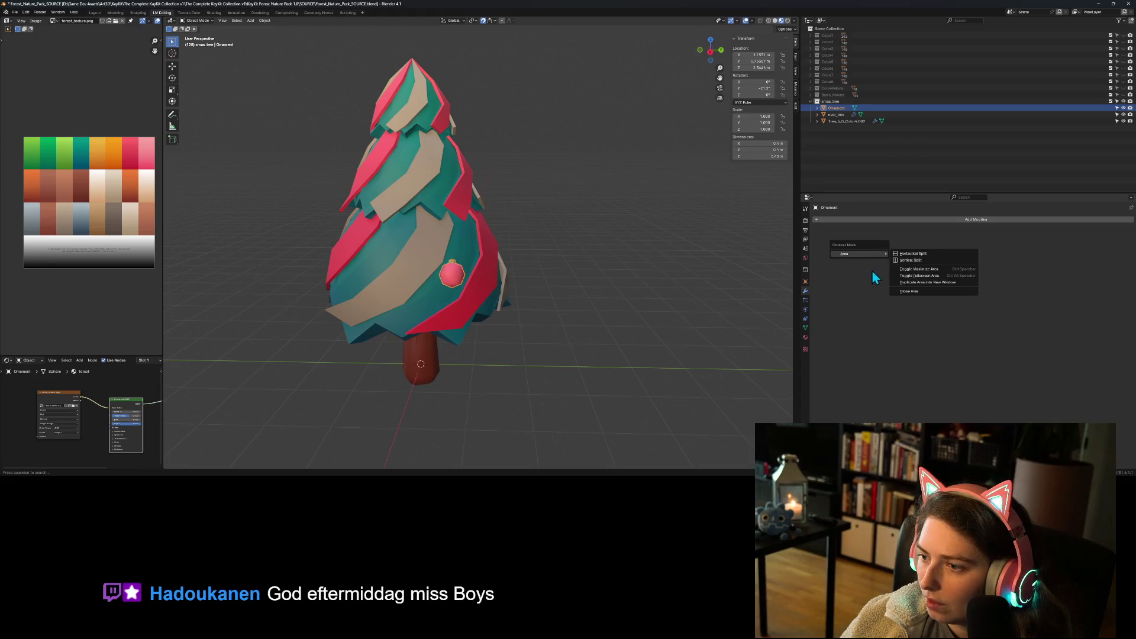
pyautogui.click(835, 121)
pyautogui.click(839, 115)
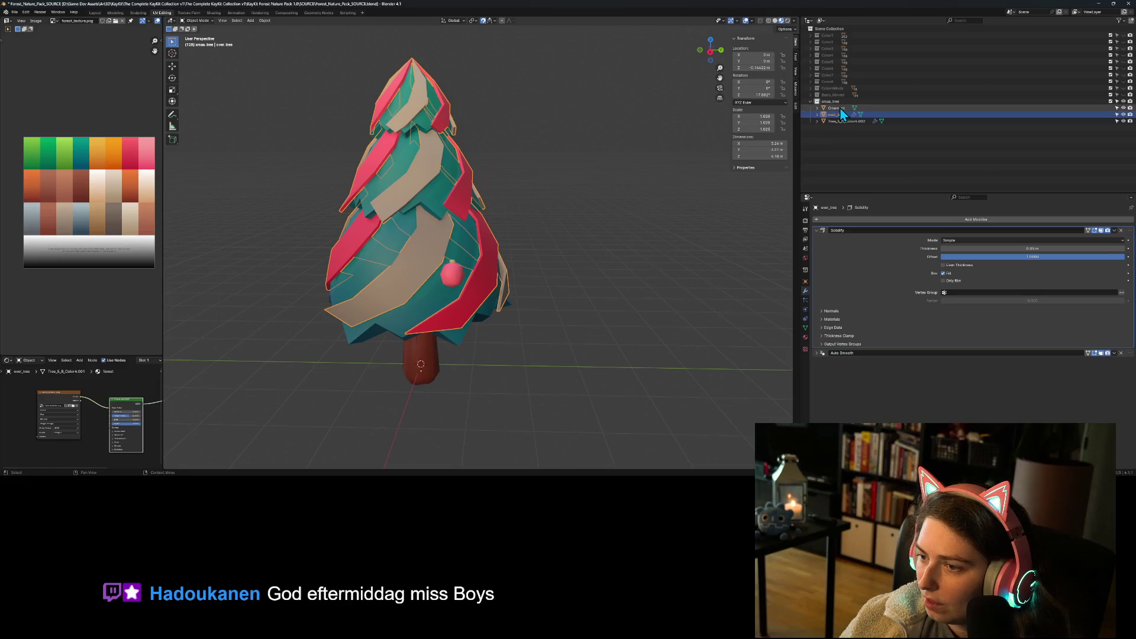
# - Add an Auto Smooth modifier to Ornament by searching 'a' in Add Modifier
pyautogui.click(840, 108)
pyautogui.click(843, 222)
pyautogui.write('a')
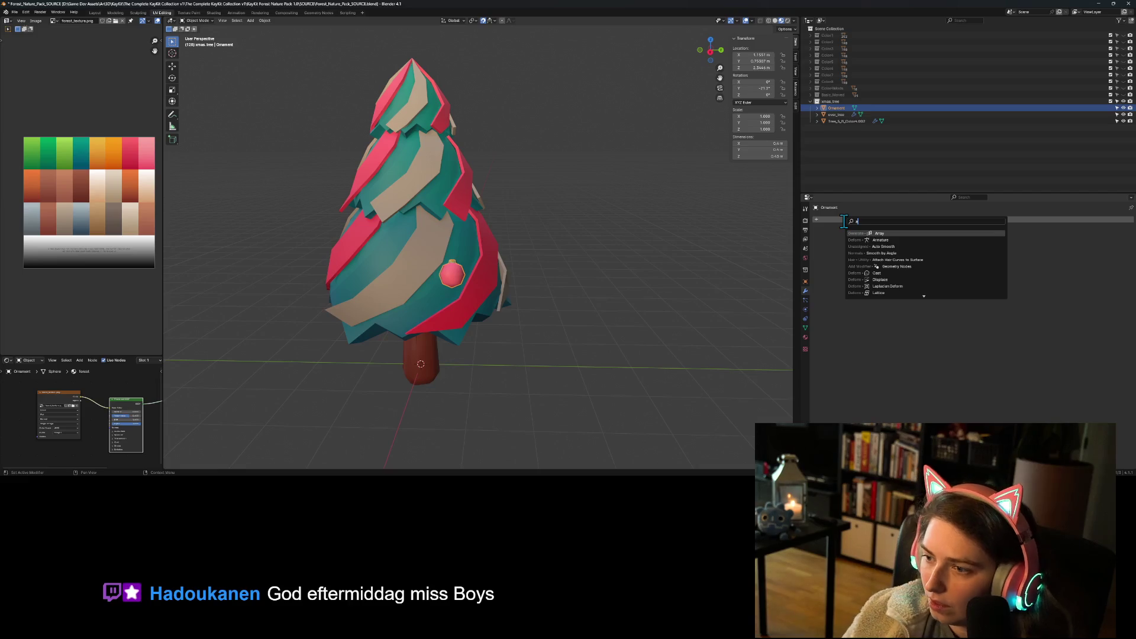
pyautogui.click(907, 248)
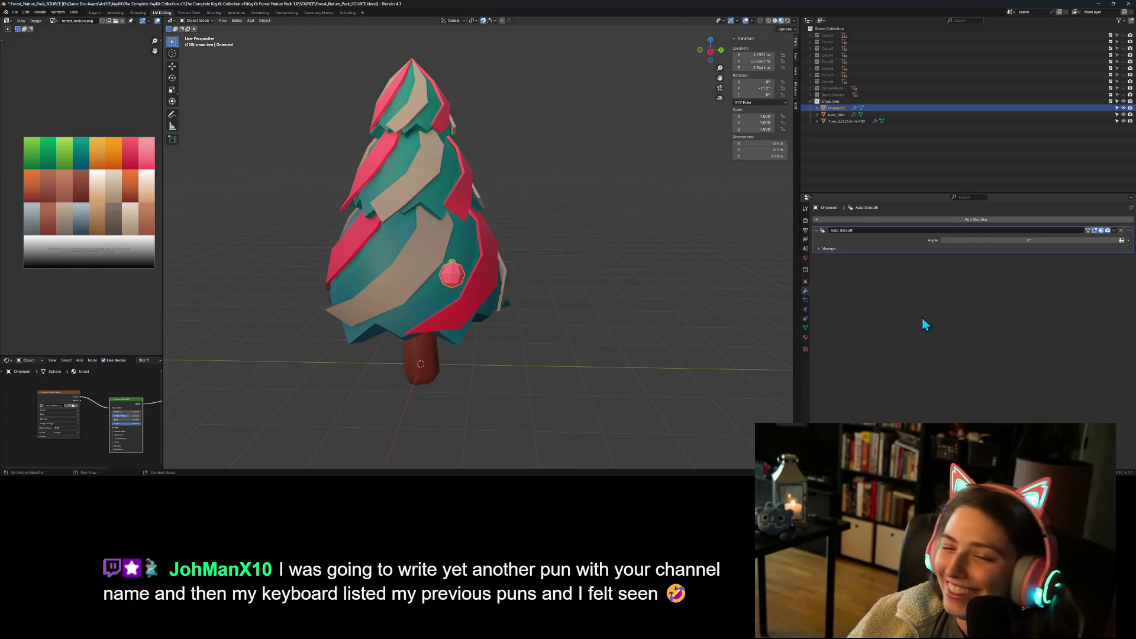
# - Compare the tree objects' modifiers, then raise the Ornament's Auto Smooth angle to about 60°
pyautogui.moveTo(521, 389)
pyautogui.mouseDown()
pyautogui.moveTo(584, 381)
pyautogui.moveTo(507, 372)
pyautogui.moveTo(550, 393)
pyautogui.moveTo(535, 395)
pyautogui.moveTo(484, 343)
pyautogui.mouseUp()
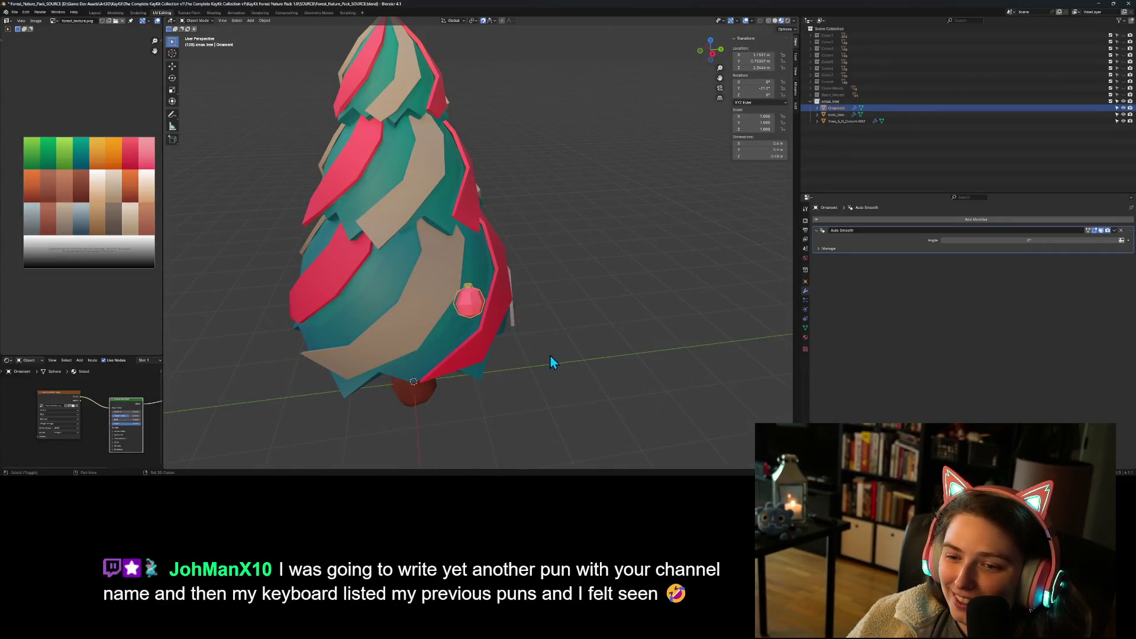
pyautogui.scroll(4, 549, 354)
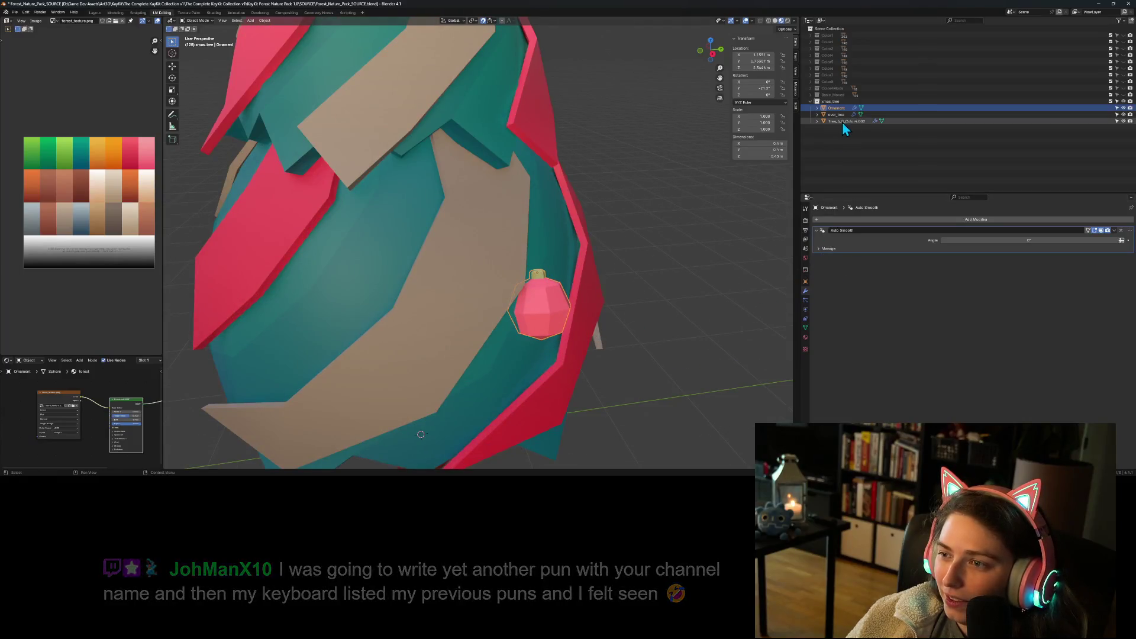
pyautogui.click(839, 114)
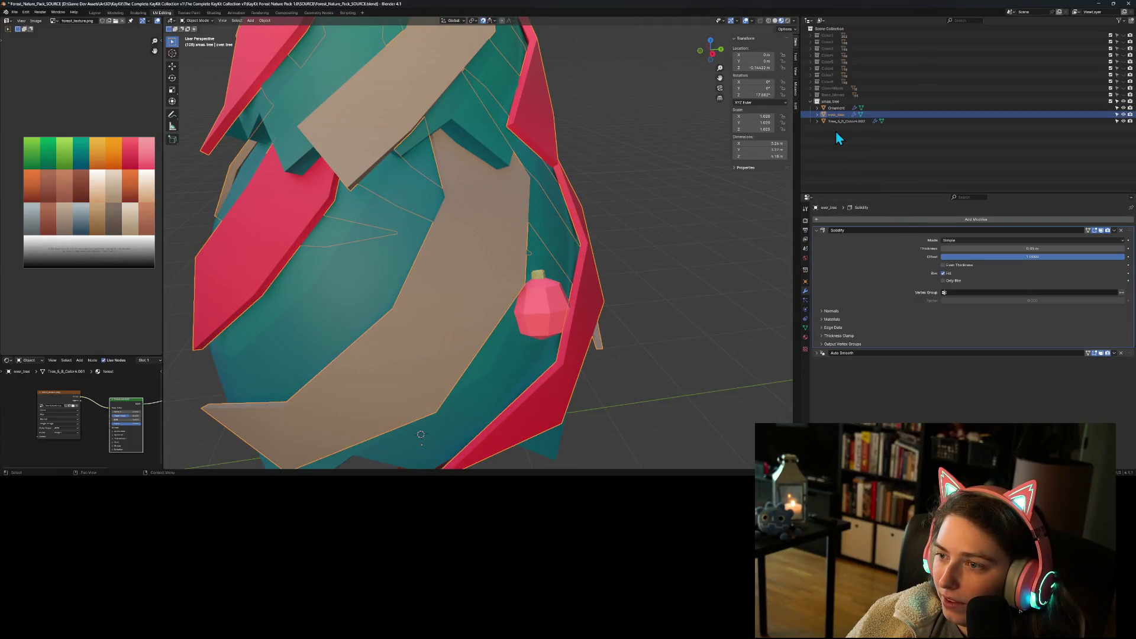
pyautogui.click(836, 122)
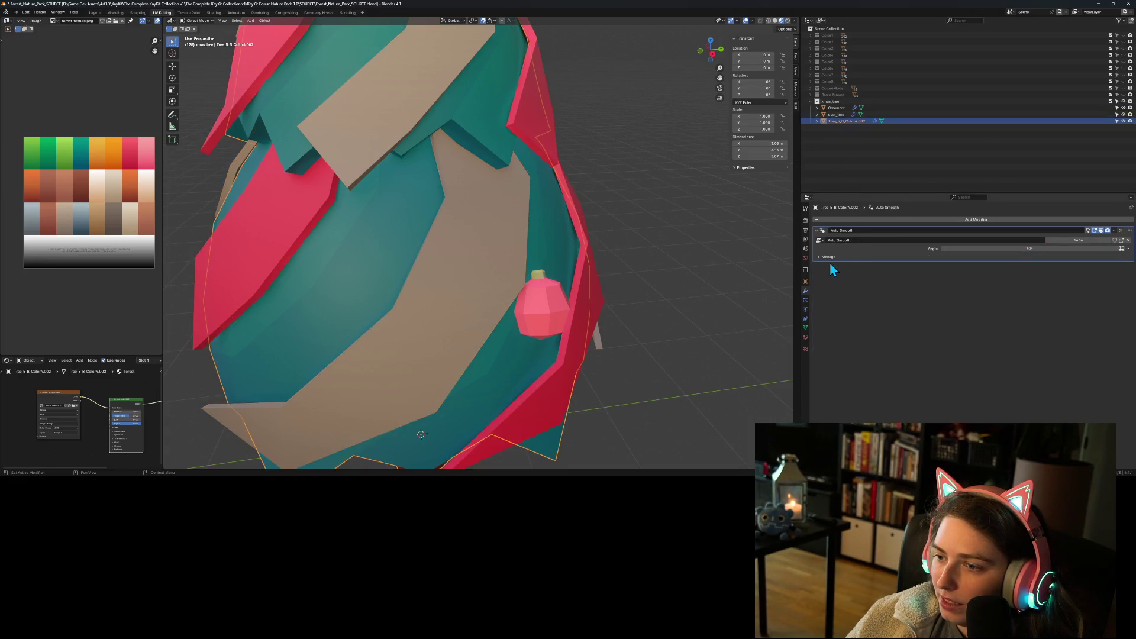
pyautogui.click(836, 109)
pyautogui.moveTo(995, 239)
pyautogui.mouseDown()
pyautogui.moveTo(1026, 240)
pyautogui.moveTo(994, 240)
pyautogui.mouseUp()
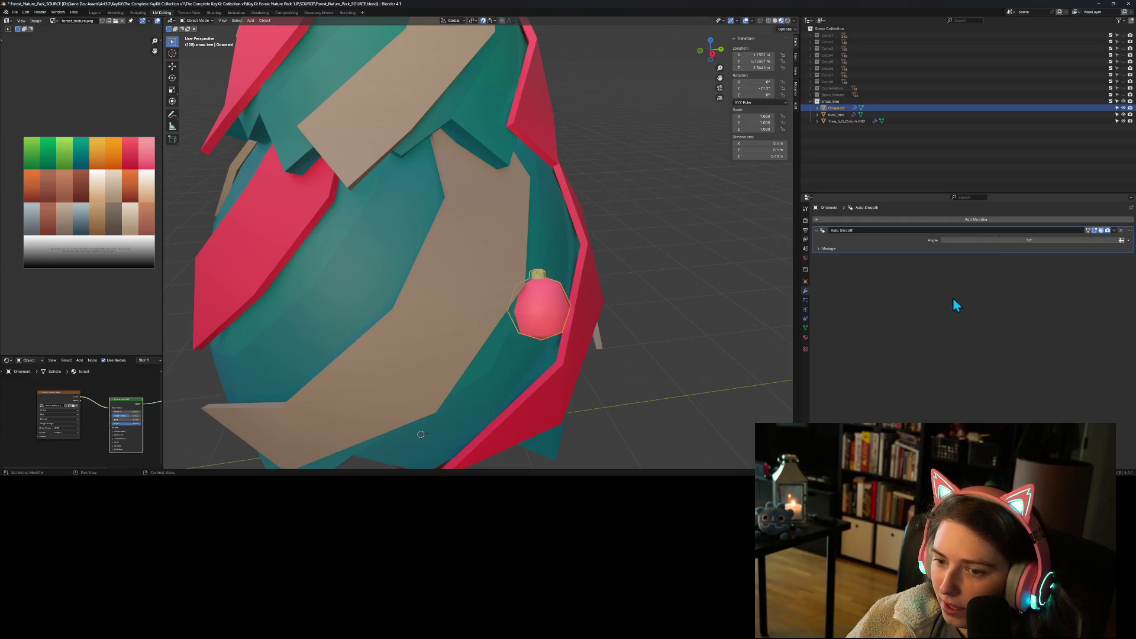
# - Inspect the tree foliage's Auto Smooth Manage, Bake and named attributes subpanels, then orbit the view
pyautogui.click(642, 374)
pyautogui.moveTo(642, 374)
pyautogui.mouseDown()
pyautogui.moveTo(676, 387)
pyautogui.moveTo(629, 366)
pyautogui.moveTo(641, 379)
pyautogui.moveTo(681, 373)
pyautogui.mouseUp()
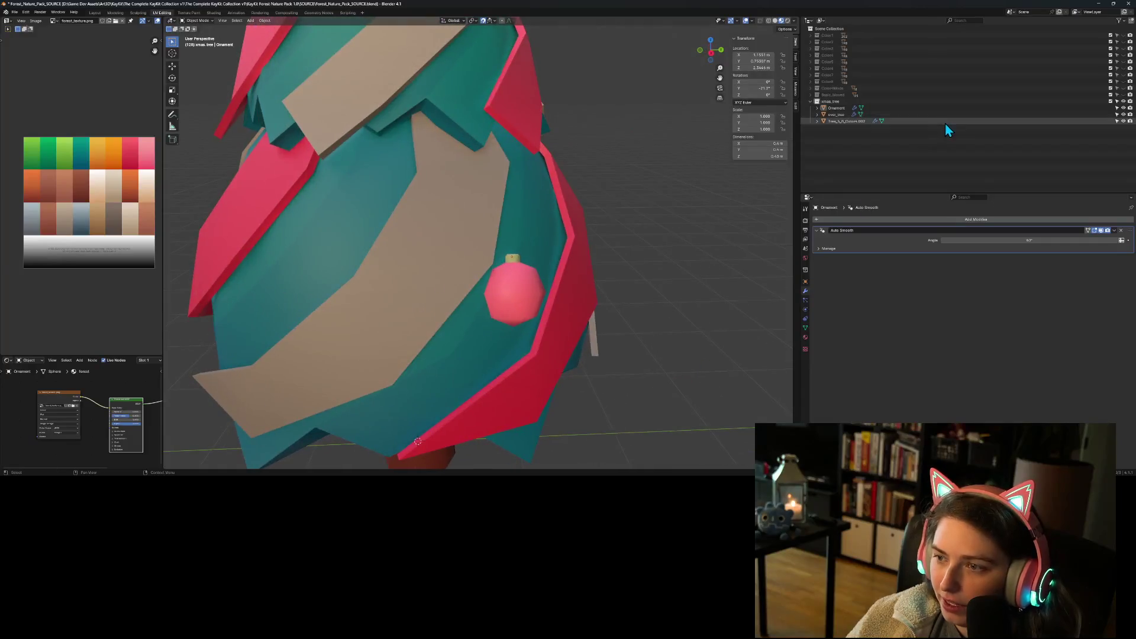
pyautogui.click(854, 122)
pyautogui.click(819, 257)
pyautogui.click(823, 267)
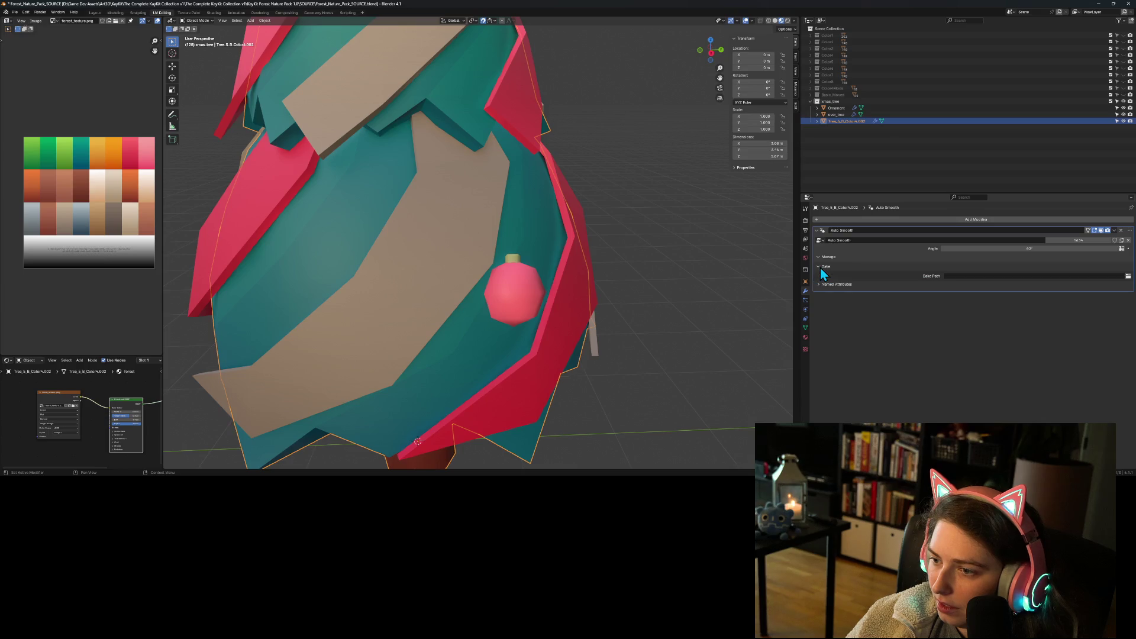
pyautogui.click(821, 284)
pyautogui.click(822, 284)
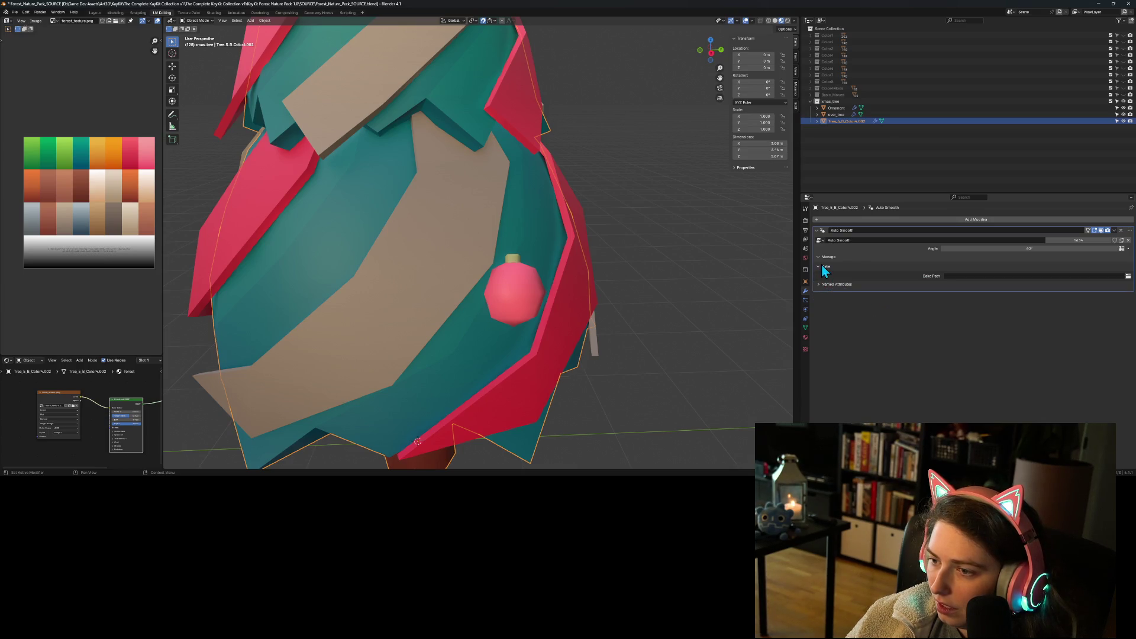
pyautogui.click(837, 108)
pyautogui.scroll(-3, 734, 338)
pyautogui.click(684, 335)
pyautogui.moveTo(684, 332)
pyautogui.mouseDown()
pyautogui.moveTo(573, 328)
pyautogui.moveTo(682, 332)
pyautogui.moveTo(614, 351)
pyautogui.moveTo(662, 336)
pyautogui.moveTo(671, 349)
pyautogui.moveTo(637, 342)
pyautogui.mouseUp()
# - Save the blend file and add a Volume to Mesh modifier to the tree foliage
pyautogui.hotkey('ctrl', 's')
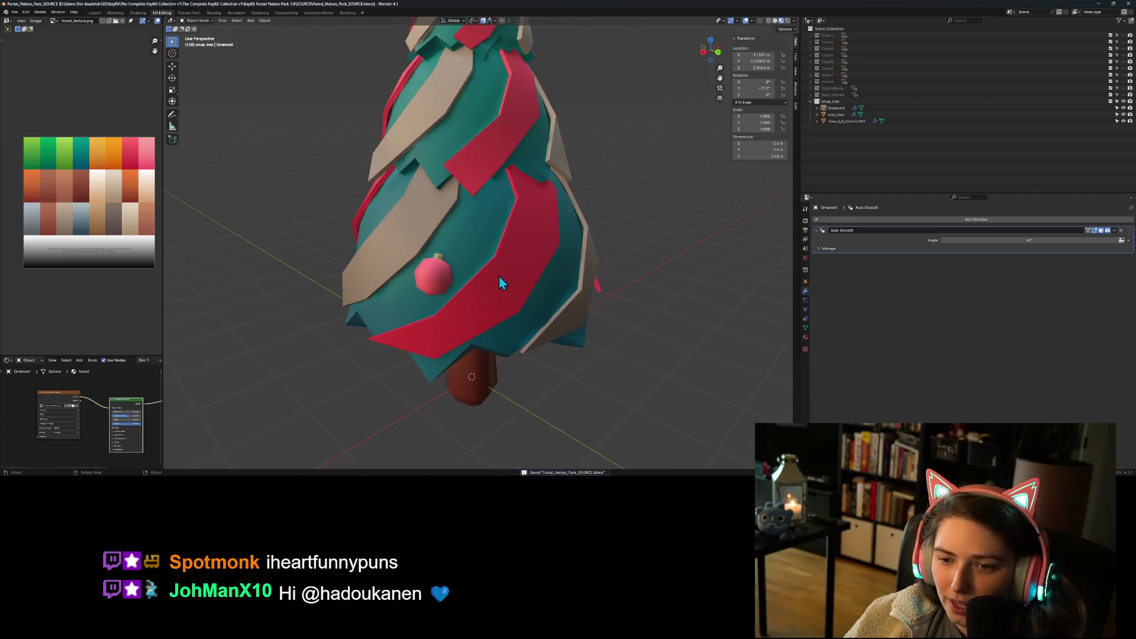
pyautogui.click(484, 223)
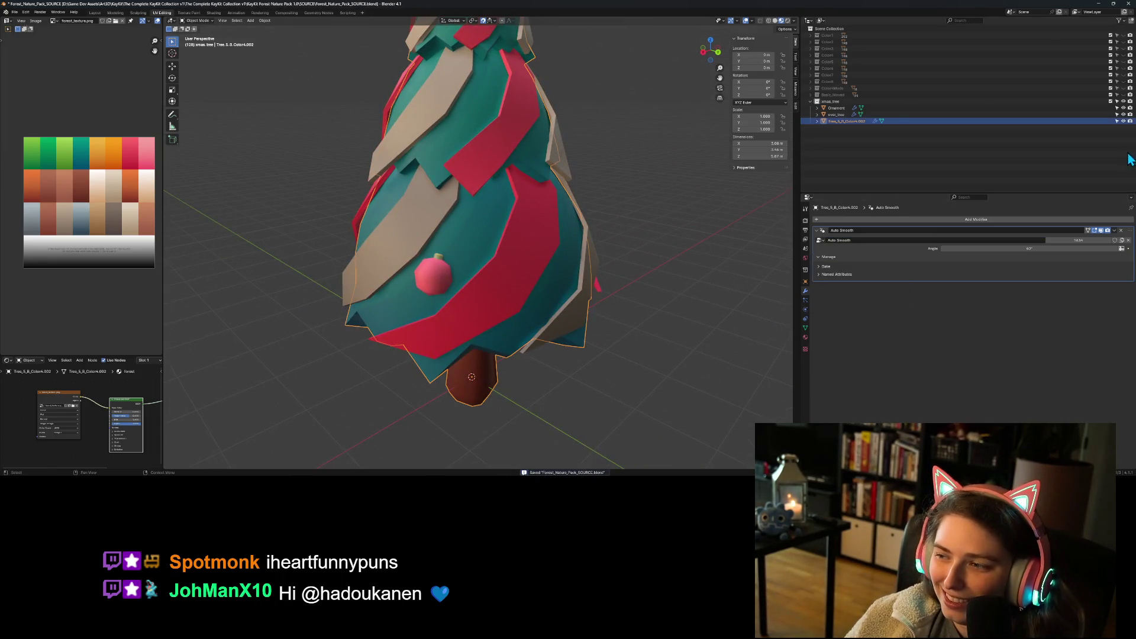
pyautogui.click(1031, 219)
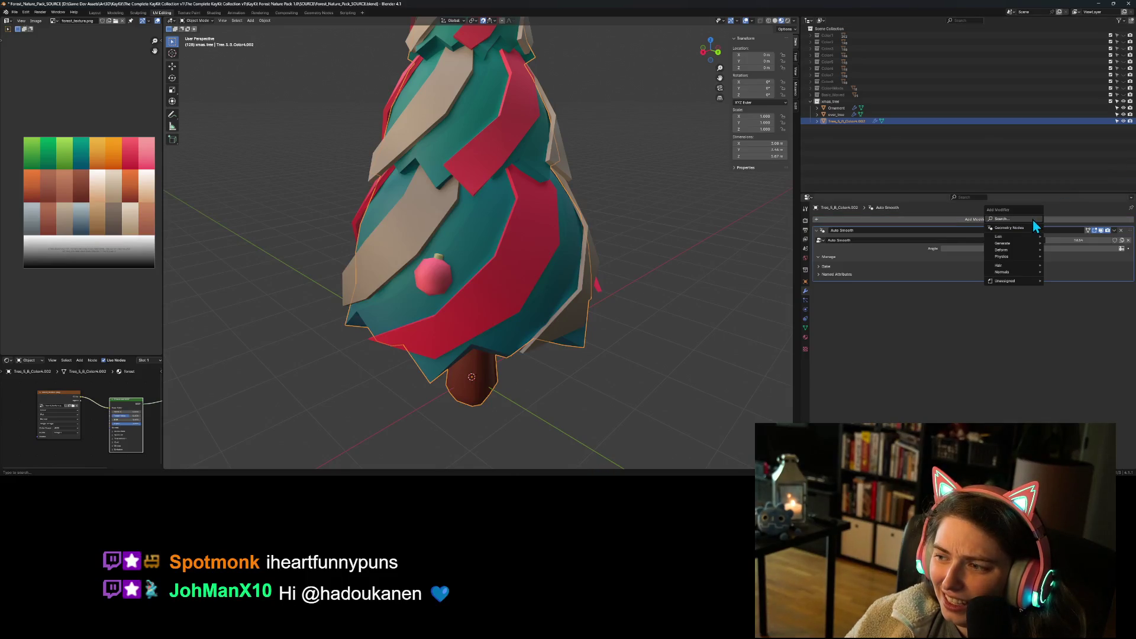
pyautogui.moveTo(1021, 244)
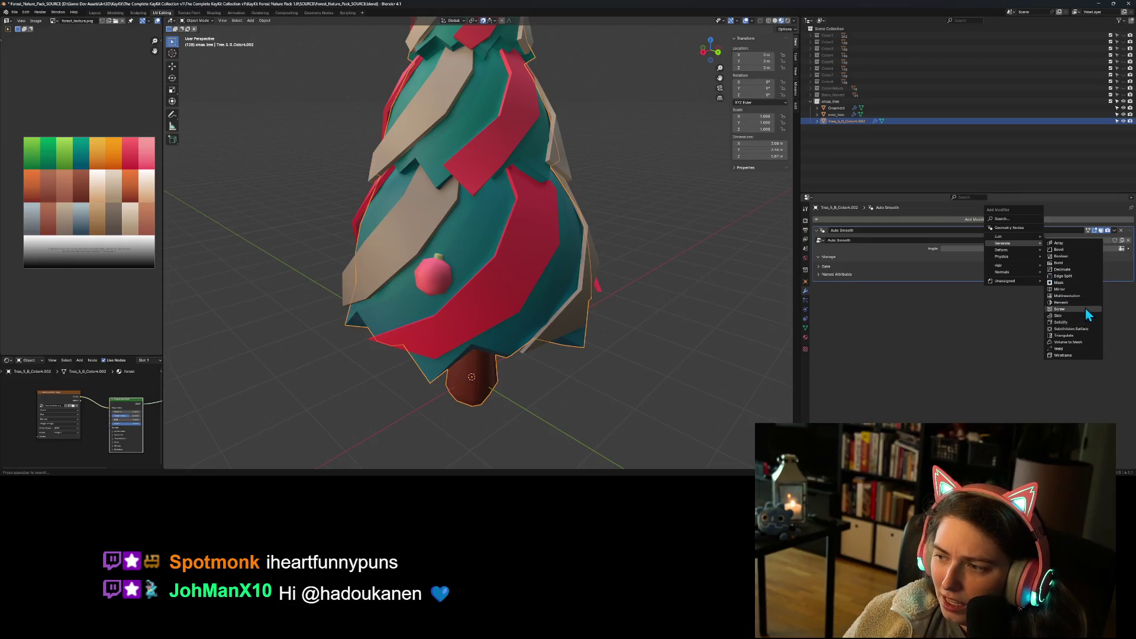
pyautogui.click(1084, 343)
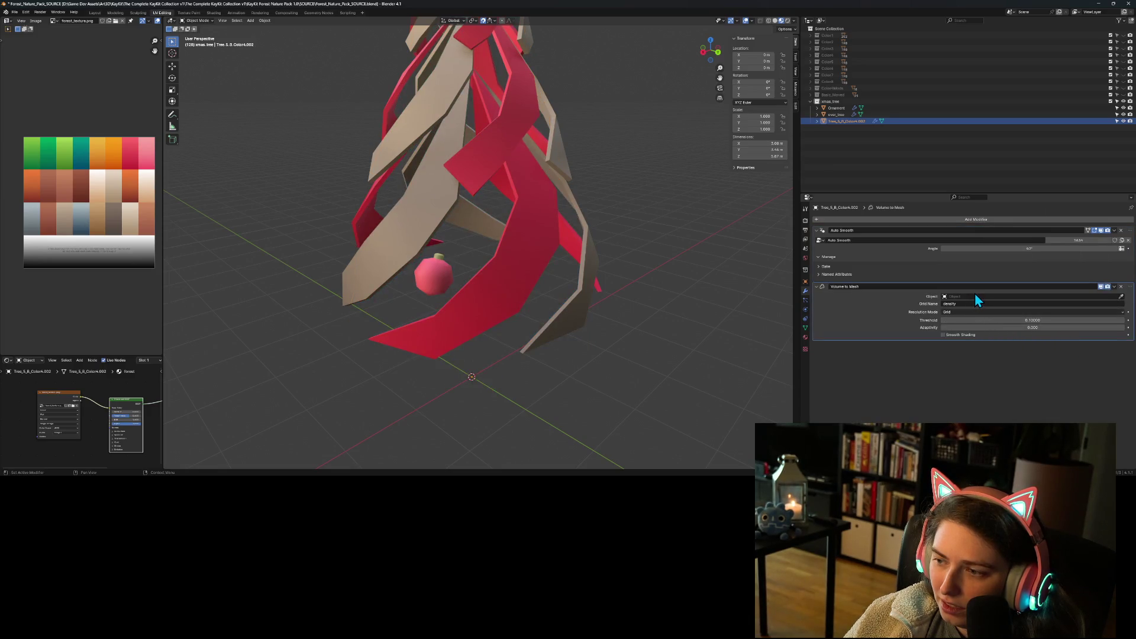
# - Set the Ornament as the modifier's volume source, then remove the Volume to Mesh modifier
pyautogui.click(1121, 296)
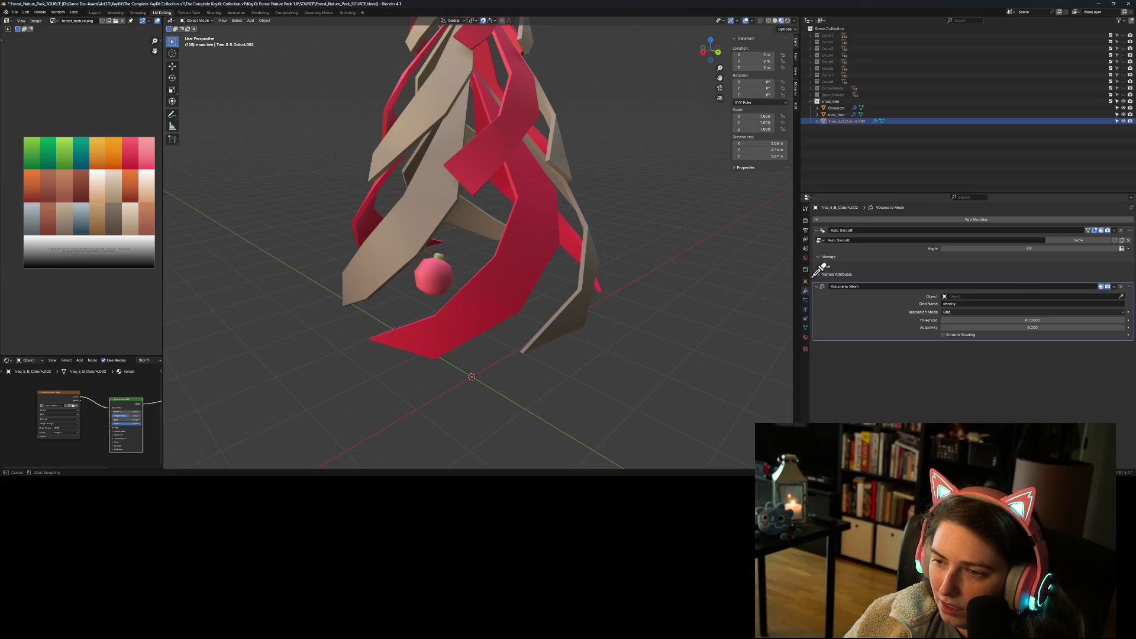
pyautogui.click(435, 274)
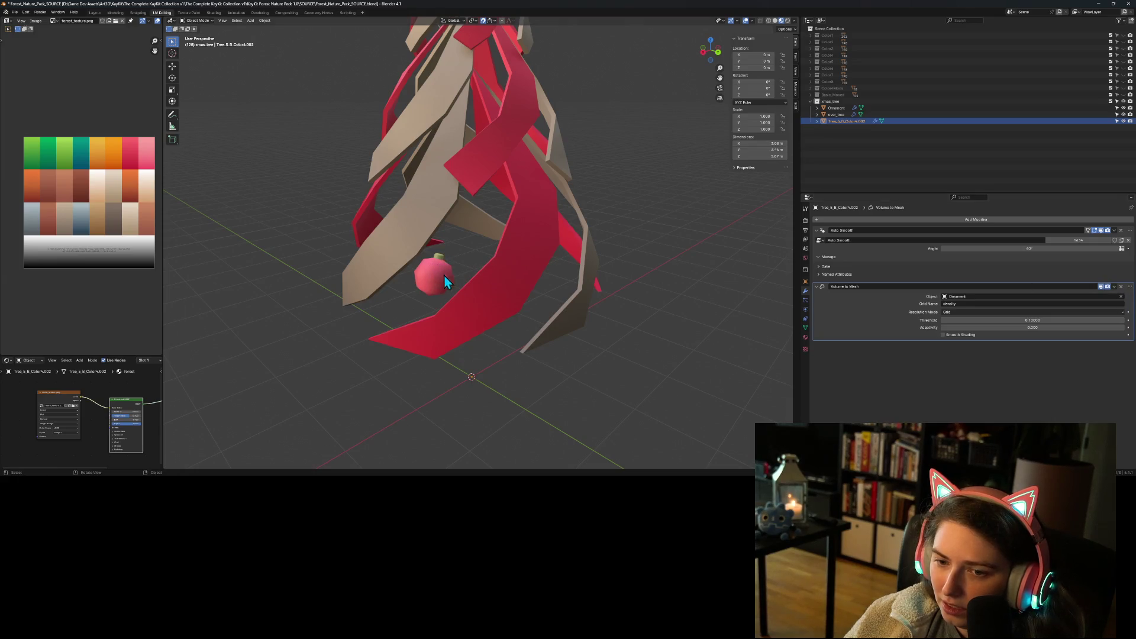
pyautogui.click(963, 304)
pyautogui.press('Return')
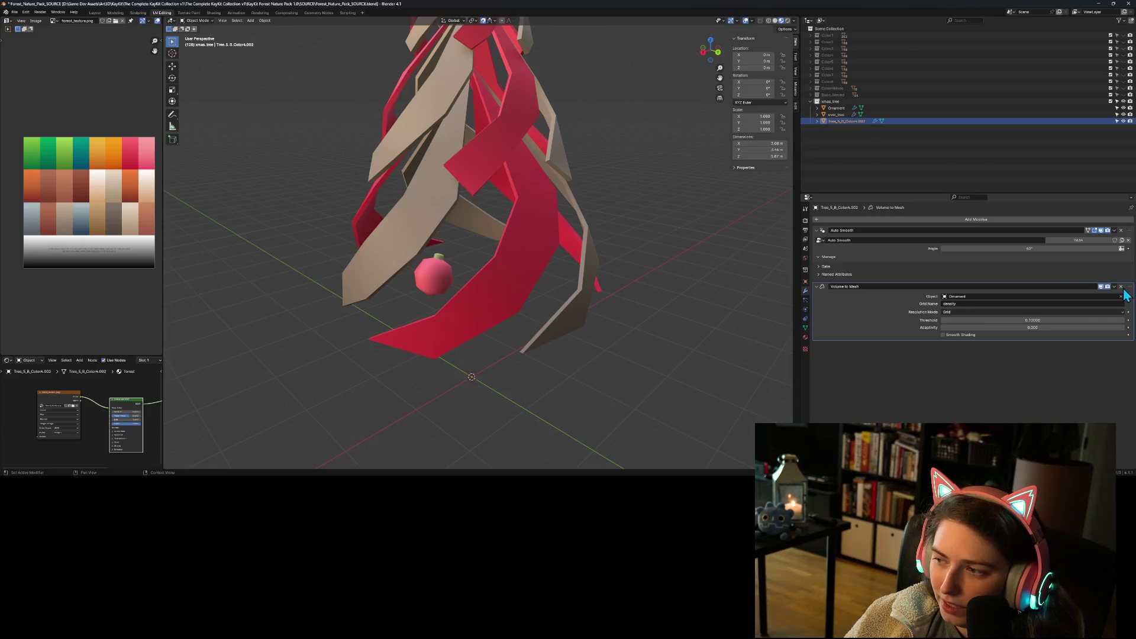
pyautogui.click(1121, 286)
# - Reselect the tree, orbit around it, and end with the tree foliage object selected
pyautogui.scroll(-3, 600, 385)
pyautogui.click(591, 386)
pyautogui.scroll(3, 638, 381)
pyautogui.click(501, 261)
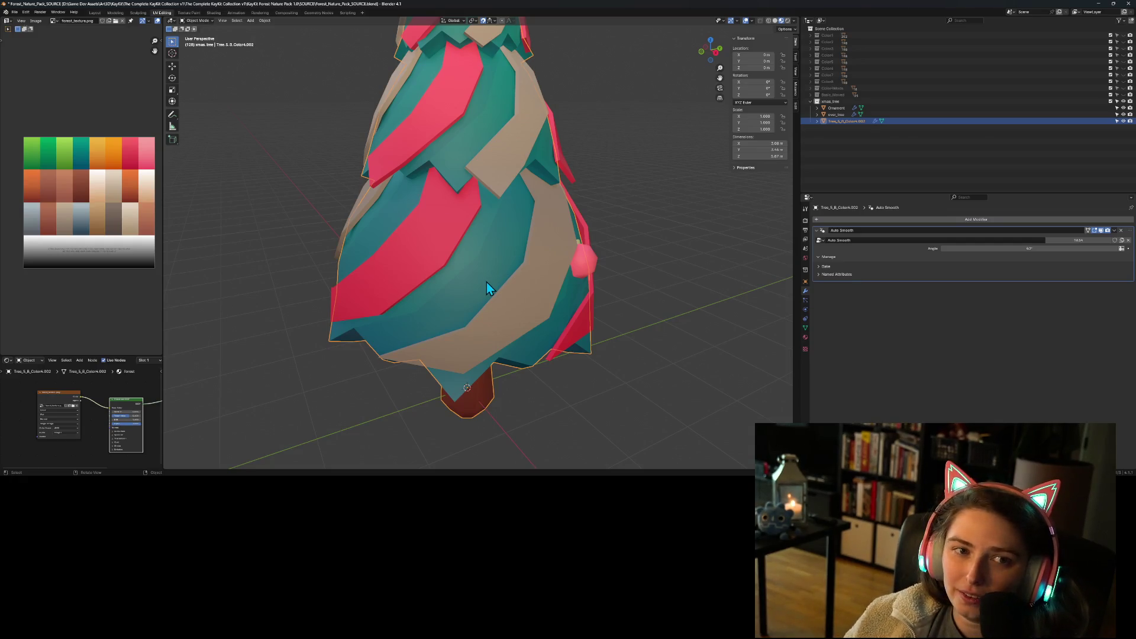
pyautogui.scroll(-5, 500, 305)
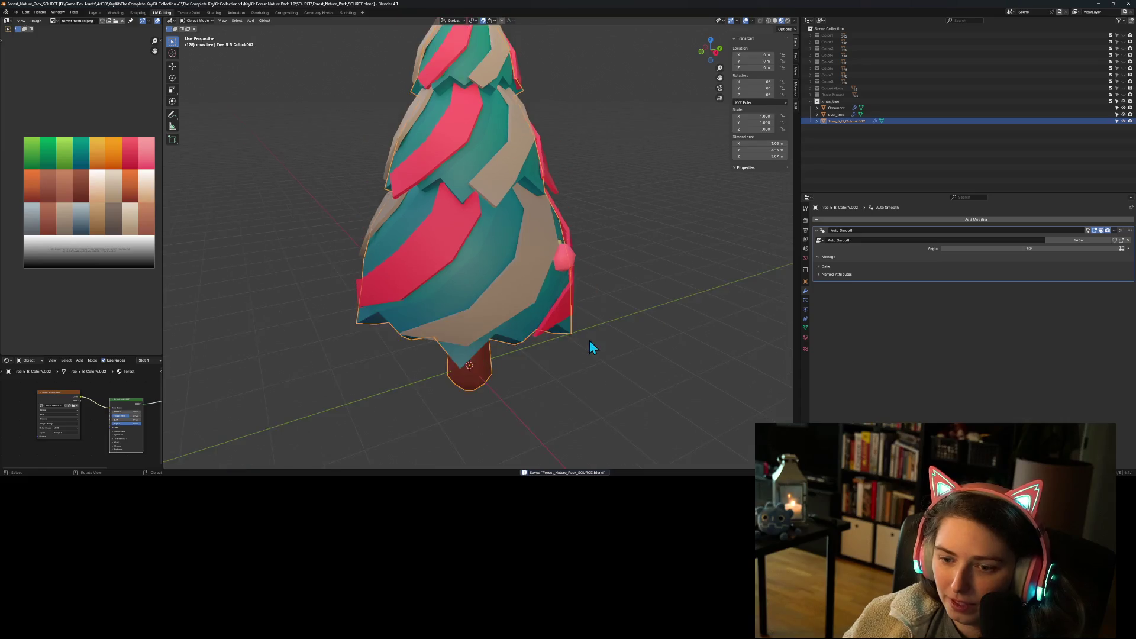
pyautogui.moveTo(672, 381)
pyautogui.mouseDown()
pyautogui.moveTo(591, 358)
pyautogui.moveTo(593, 369)
pyautogui.moveTo(639, 385)
pyautogui.moveTo(672, 381)
pyautogui.moveTo(639, 358)
pyautogui.moveTo(613, 373)
pyautogui.moveTo(521, 321)
pyautogui.moveTo(539, 337)
pyautogui.moveTo(540, 262)
pyautogui.moveTo(588, 376)
pyautogui.moveTo(533, 374)
pyautogui.moveTo(562, 384)
pyautogui.moveTo(599, 364)
pyautogui.moveTo(600, 376)
pyautogui.moveTo(566, 378)
pyautogui.mouseUp()
pyautogui.scroll(3, 613, 371)
pyautogui.click(546, 268)
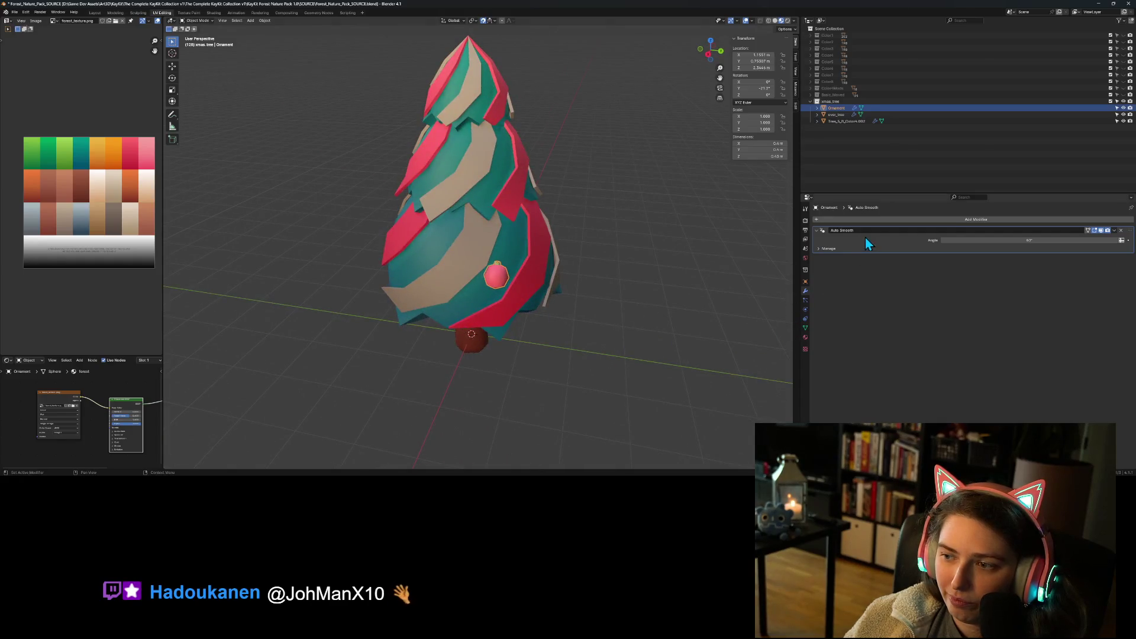
pyautogui.click(444, 244)
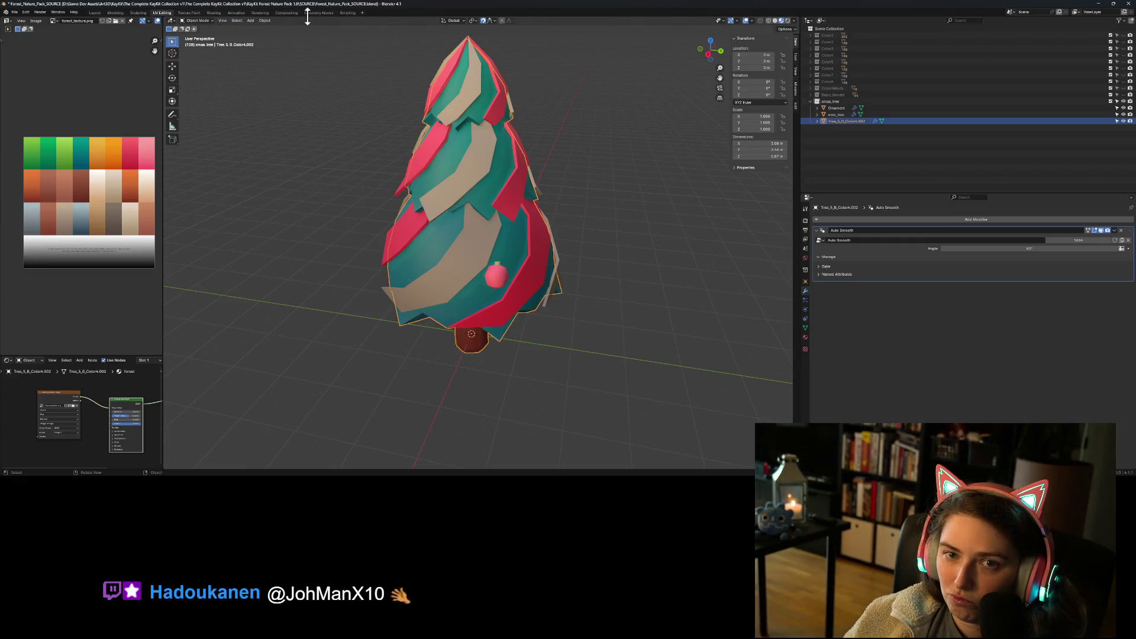
# - Switch to the Geometry Nodes workspace with the Auto Smooth node tree in view
pyautogui.click(316, 13)
pyautogui.scroll(-1, 574, 363)
pyautogui.scroll(-1, 701, 450)
pyautogui.moveTo(702, 450); pyautogui.dragTo(702, 382)
pyautogui.scroll(1, 612, 371)
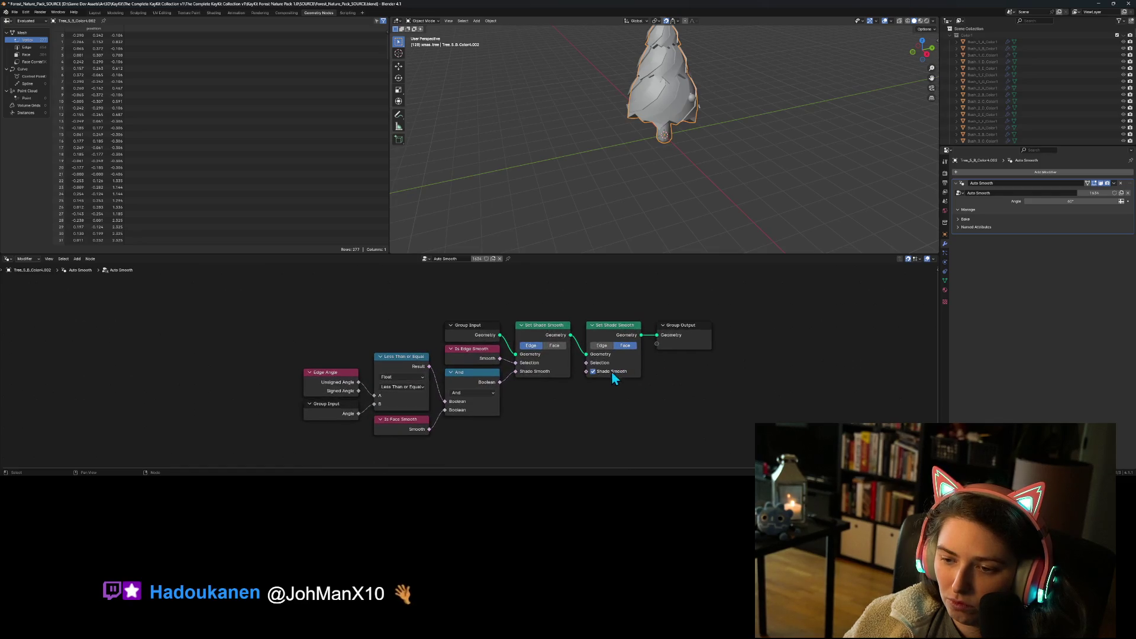
pyautogui.moveTo(596, 428); pyautogui.dragTo(590, 433)
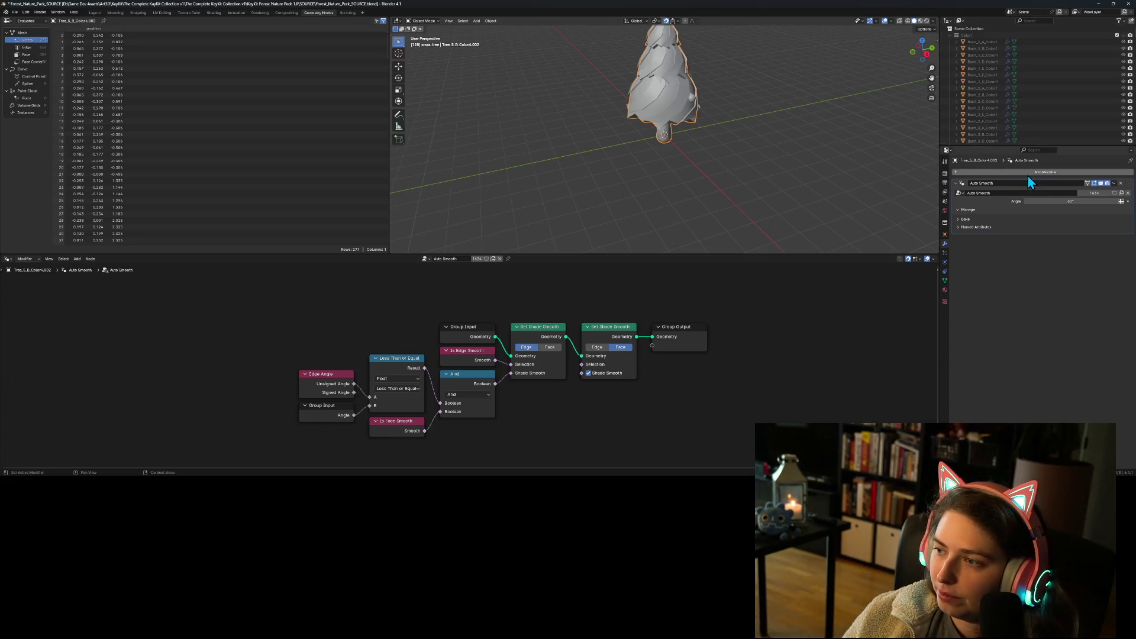
pyautogui.hotkey('shift', 'a')
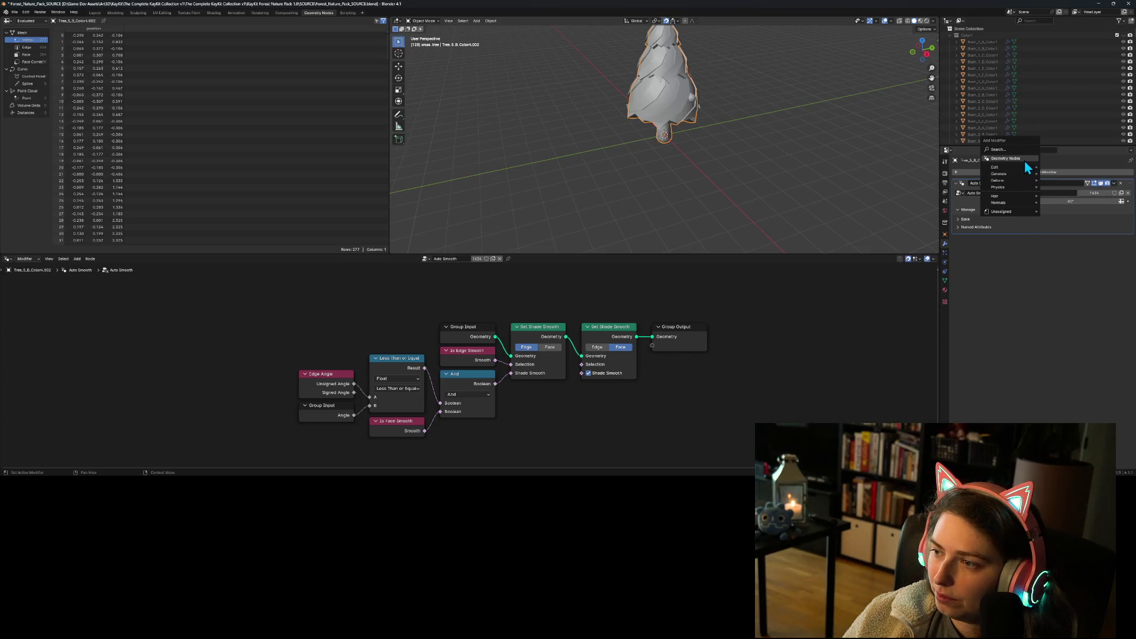
# - Add an empty Geometry Nodes modifier to the tree and make it the active modifier
pyautogui.moveTo(1020, 210)
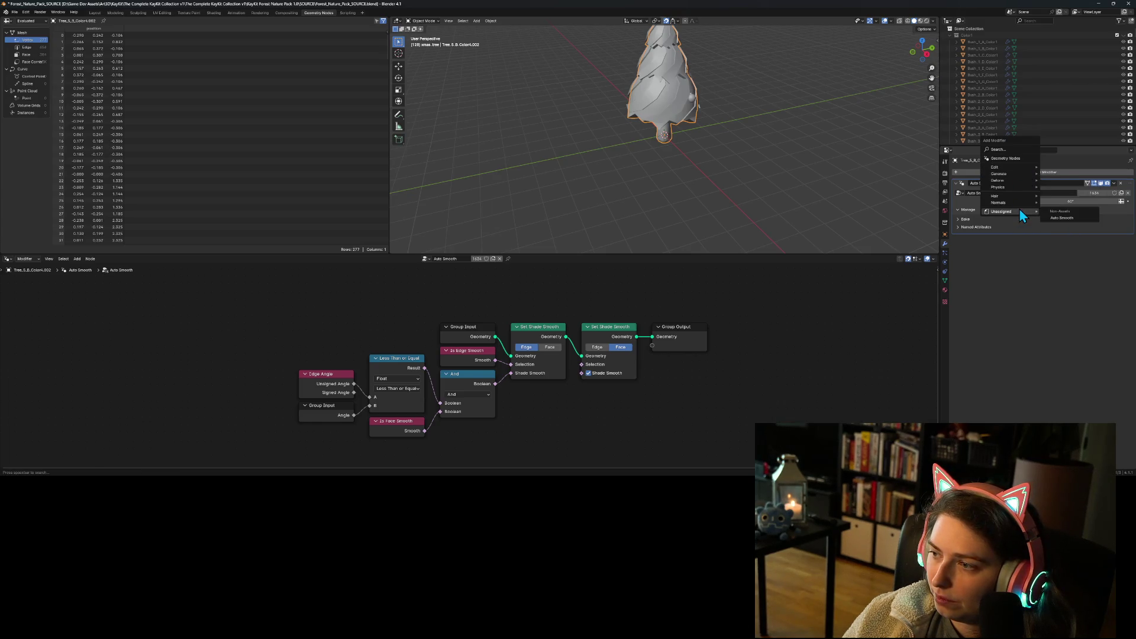
pyautogui.click(1009, 158)
pyautogui.rightClick(344, 339)
pyautogui.moveTo(345, 337)
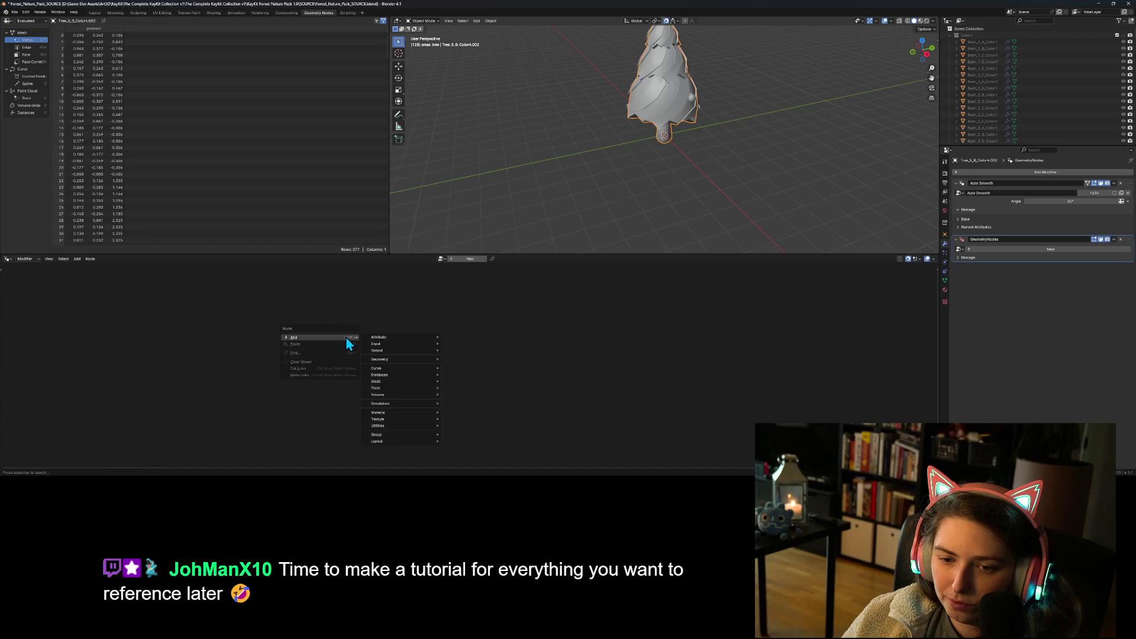
pyautogui.click(977, 200)
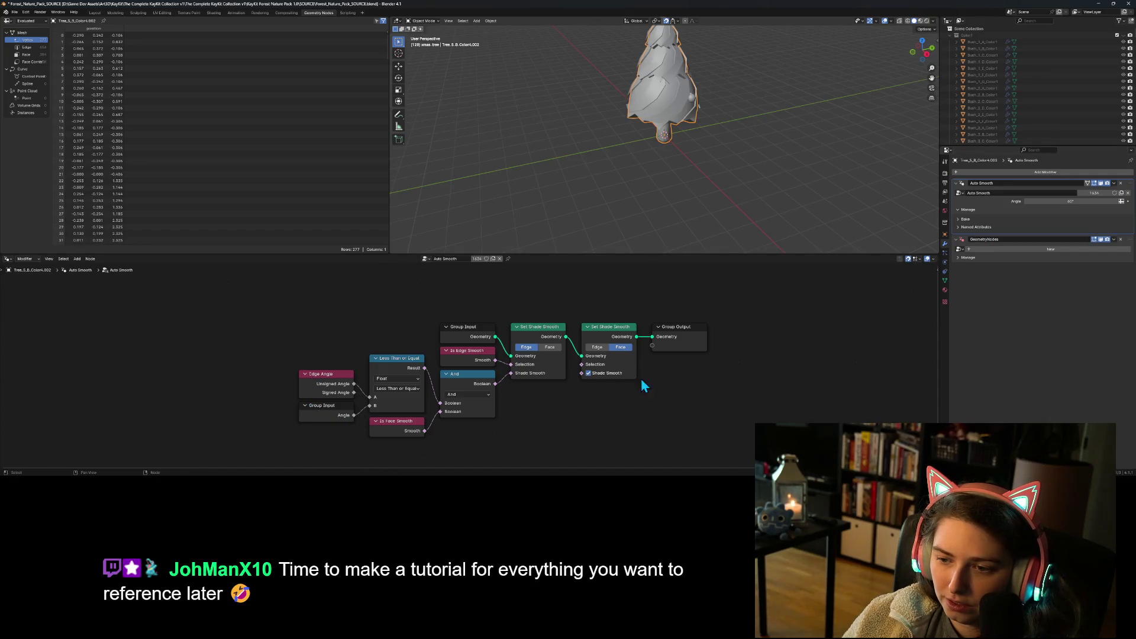
pyautogui.click(1012, 259)
pyautogui.click(962, 248)
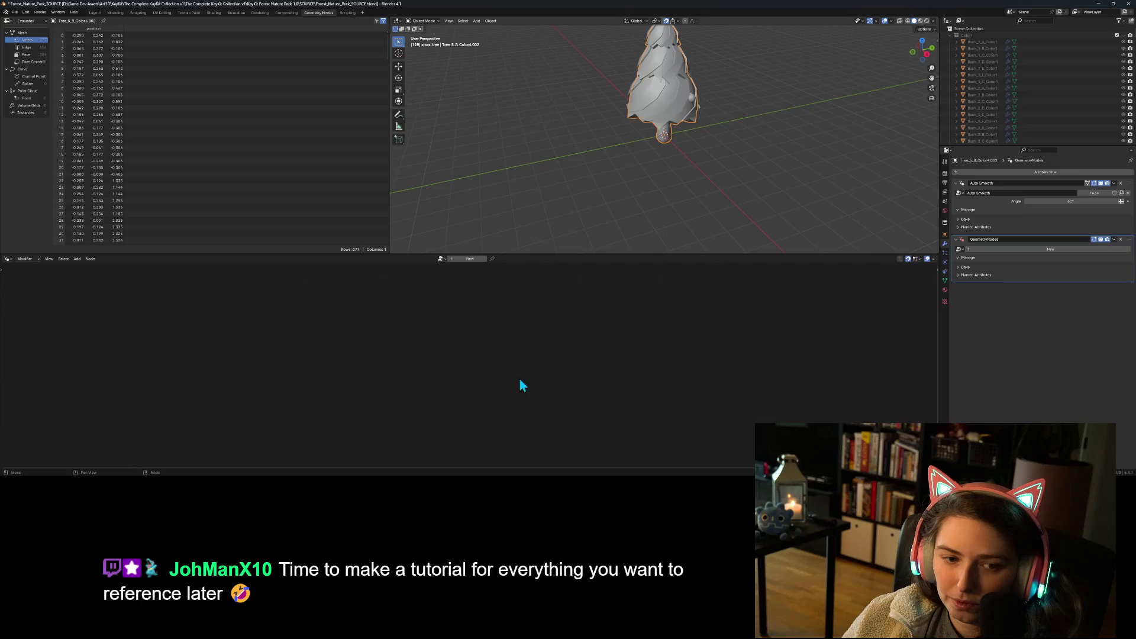
# - Create a new node tree for it, linking Group Input to Group Output without adding nodes
pyautogui.rightClick(574, 343)
pyautogui.moveTo(602, 343)
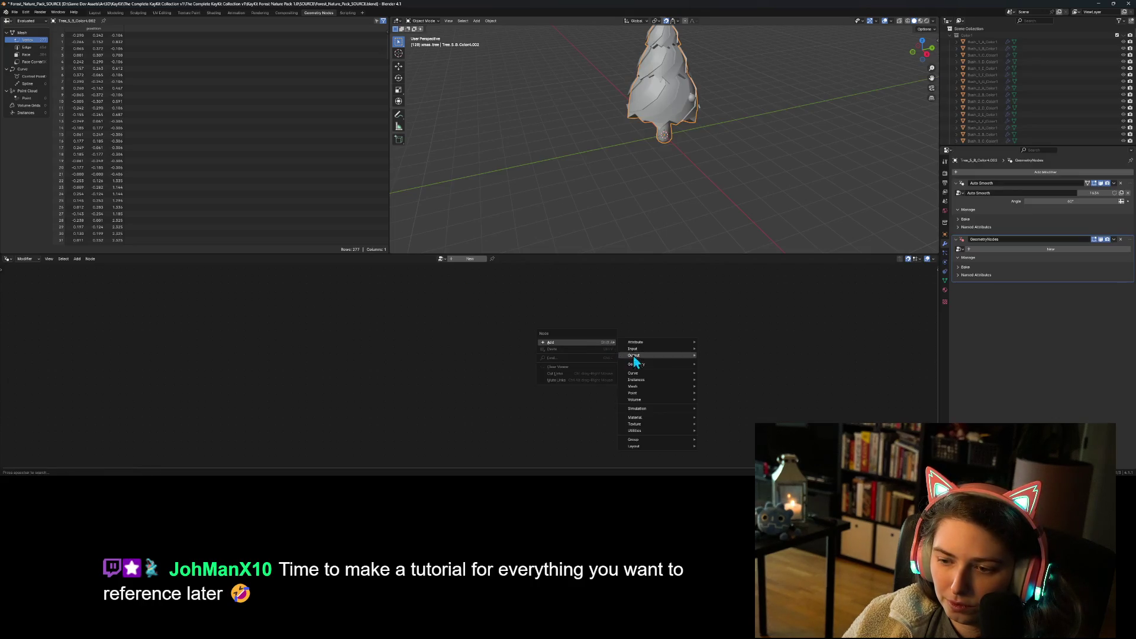
pyautogui.moveTo(665, 356)
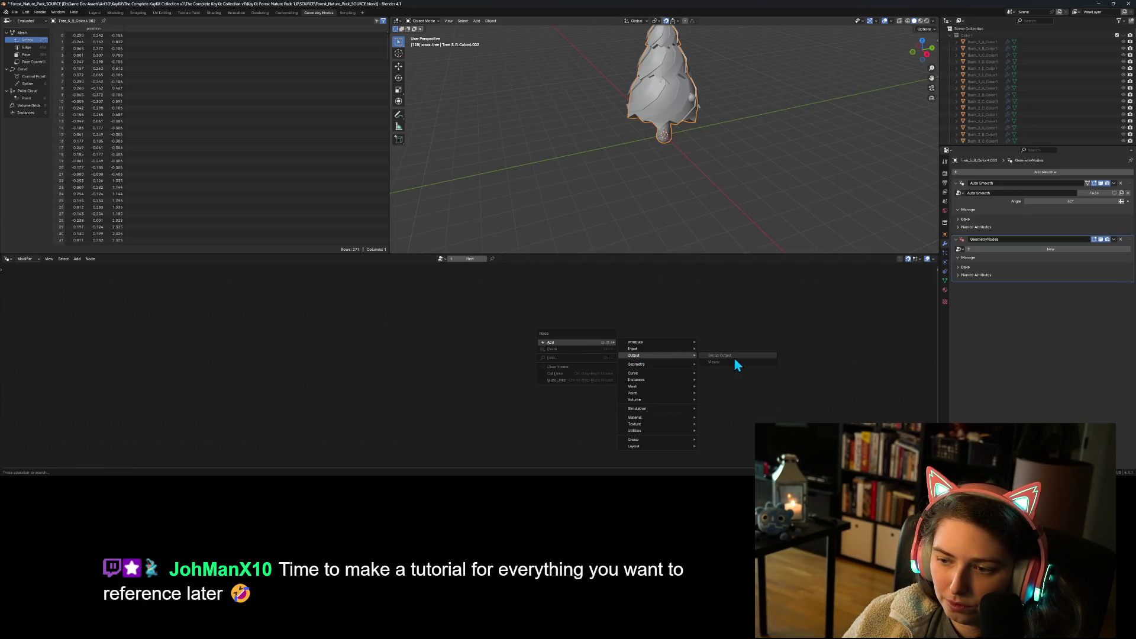
pyautogui.press('Escape')
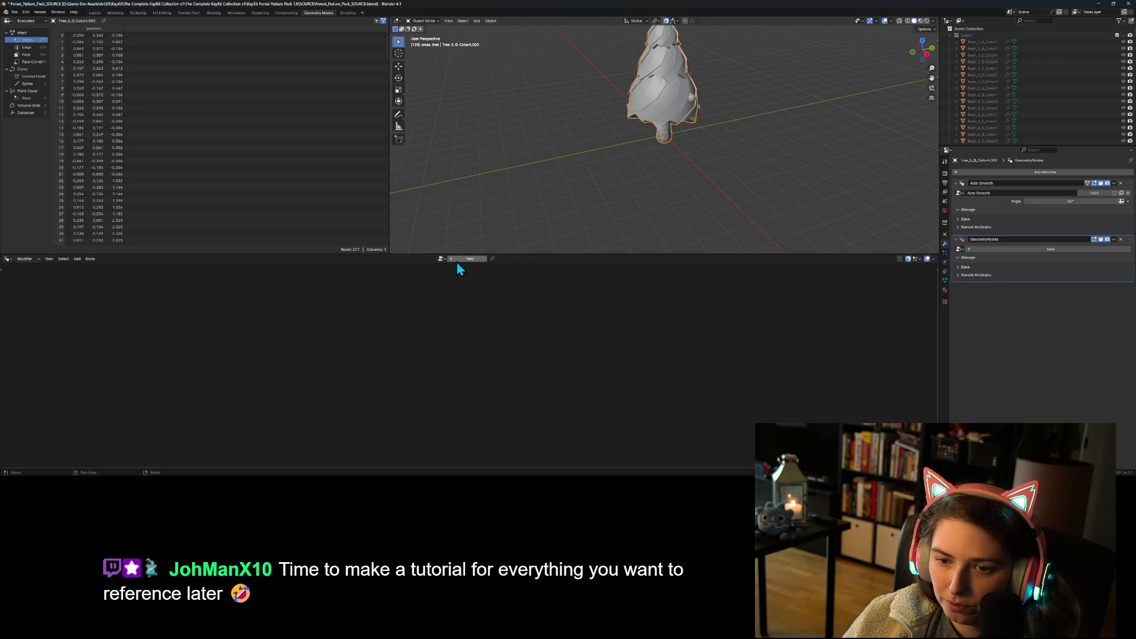
pyautogui.click(454, 260)
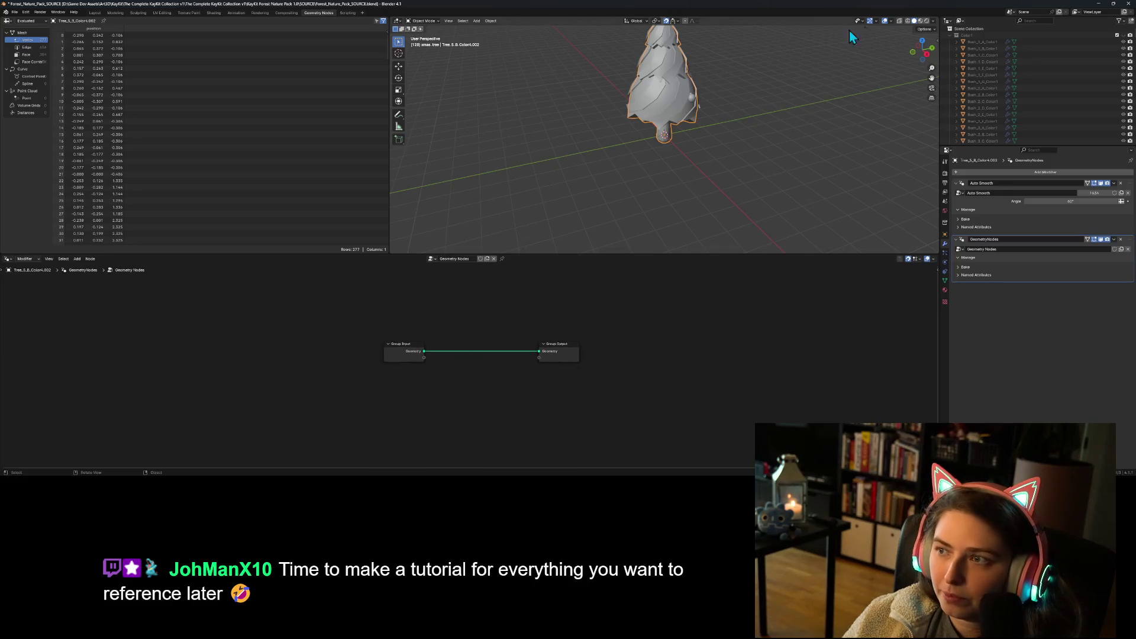
# - Switch to Material Preview shading and move the Group Input node up and to the left
pyautogui.click(920, 21)
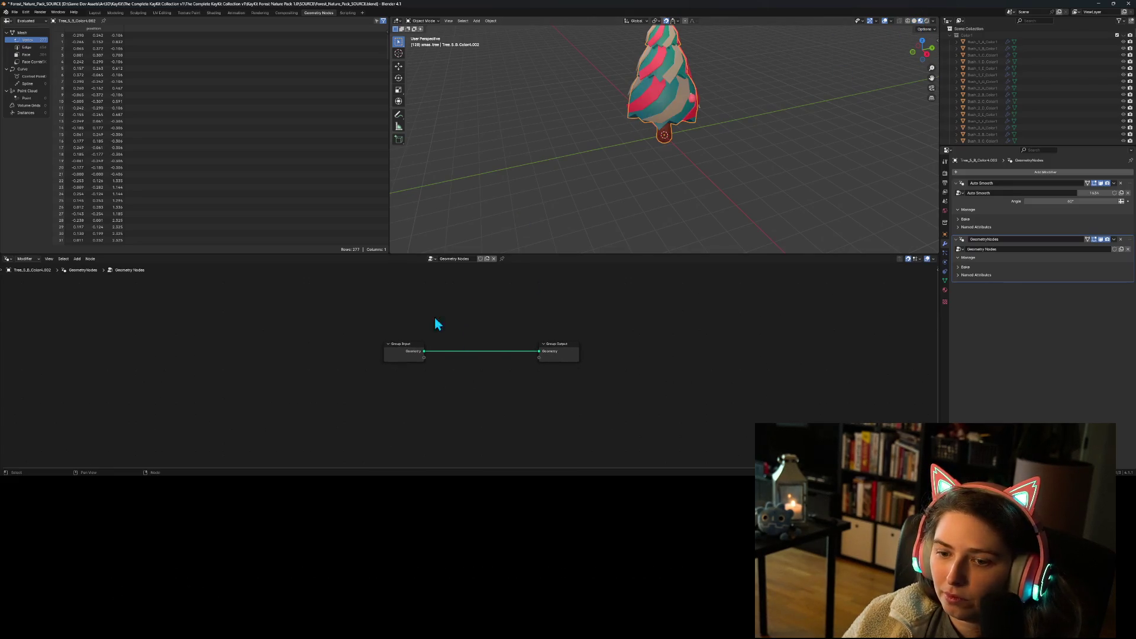
pyautogui.moveTo(414, 359); pyautogui.dragTo(276, 320)
pyautogui.rightClick(270, 382)
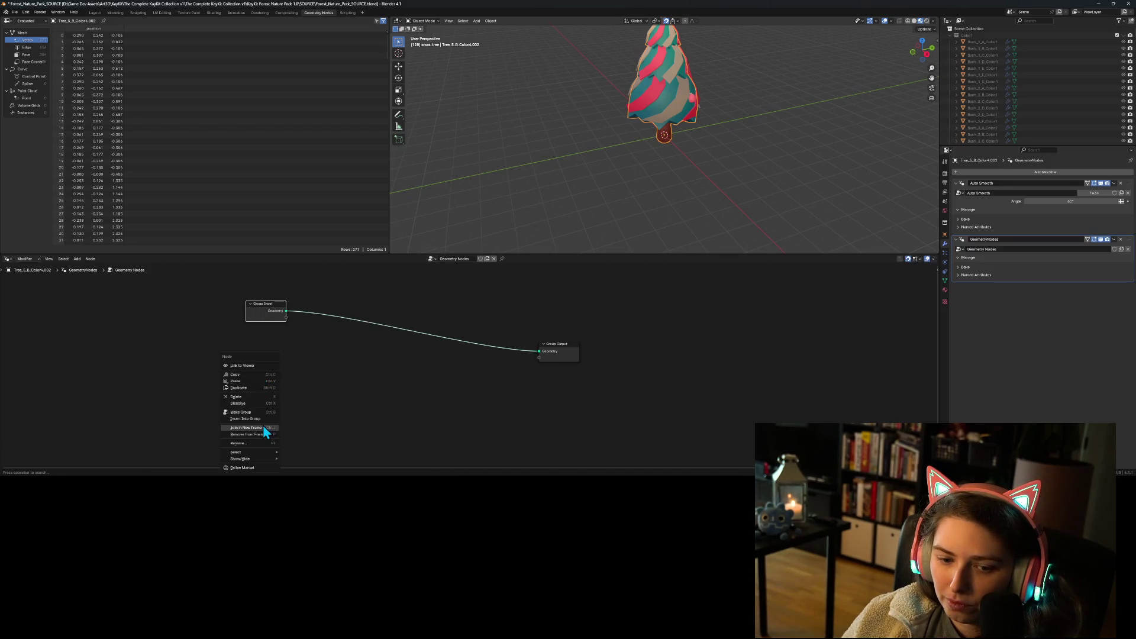
pyautogui.click(336, 365)
pyautogui.rightClick(304, 362)
pyautogui.moveTo(304, 362)
pyautogui.moveTo(393, 243)
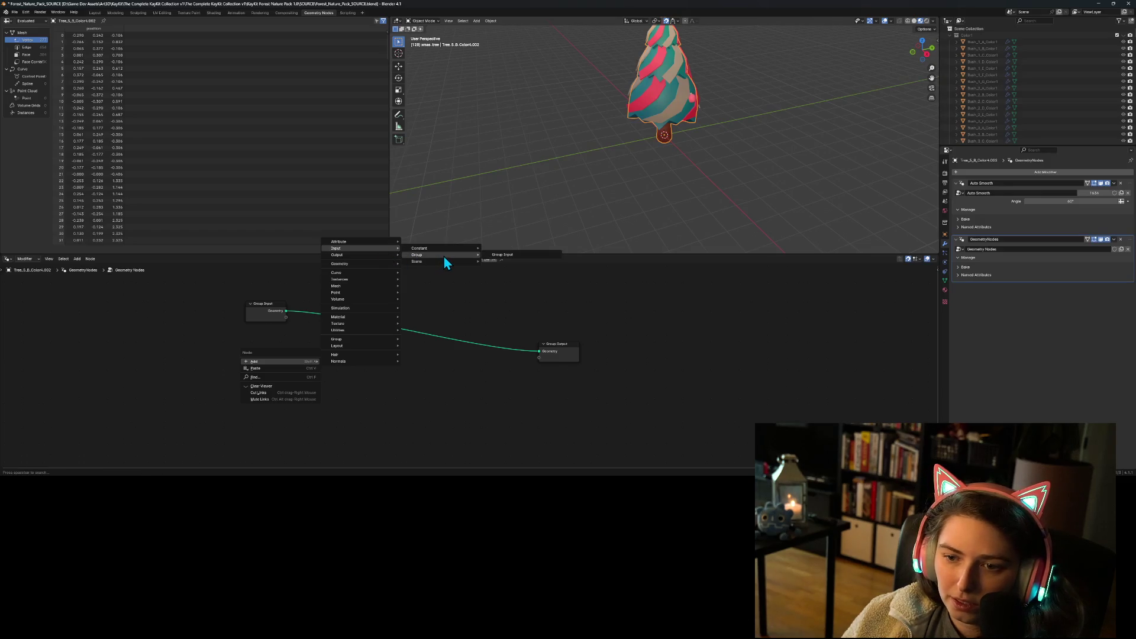
pyautogui.moveTo(449, 260)
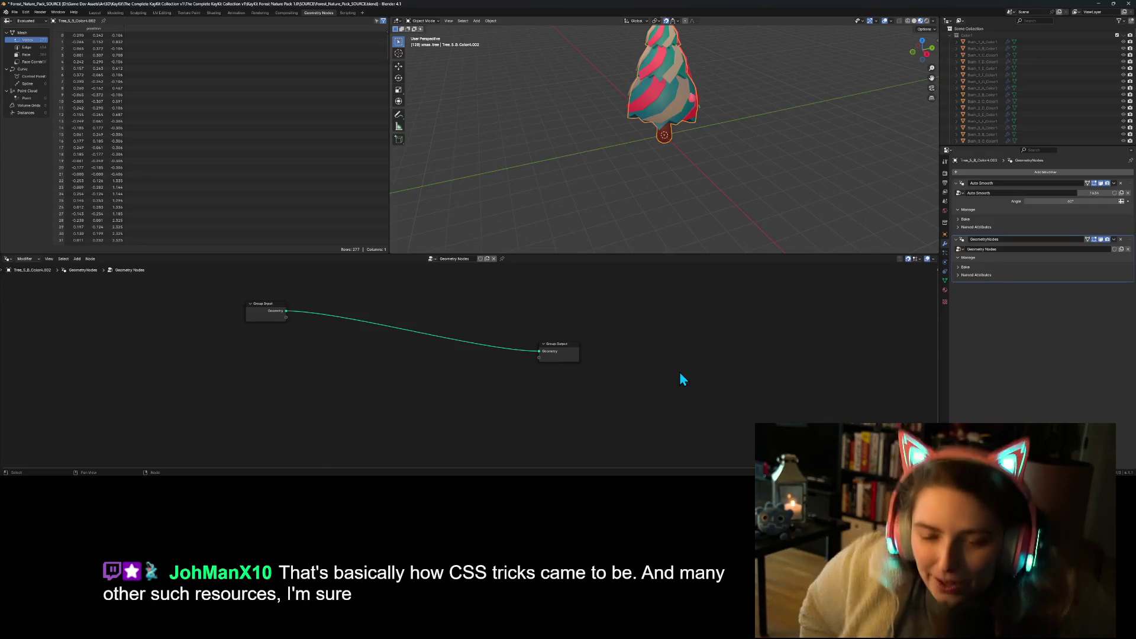
# - Name the new node group 'Distribution' and save the blend file
pyautogui.hotkey('ctrl', 's')
pyautogui.scroll(-2, 666, 367)
pyautogui.scroll(1, 481, 342)
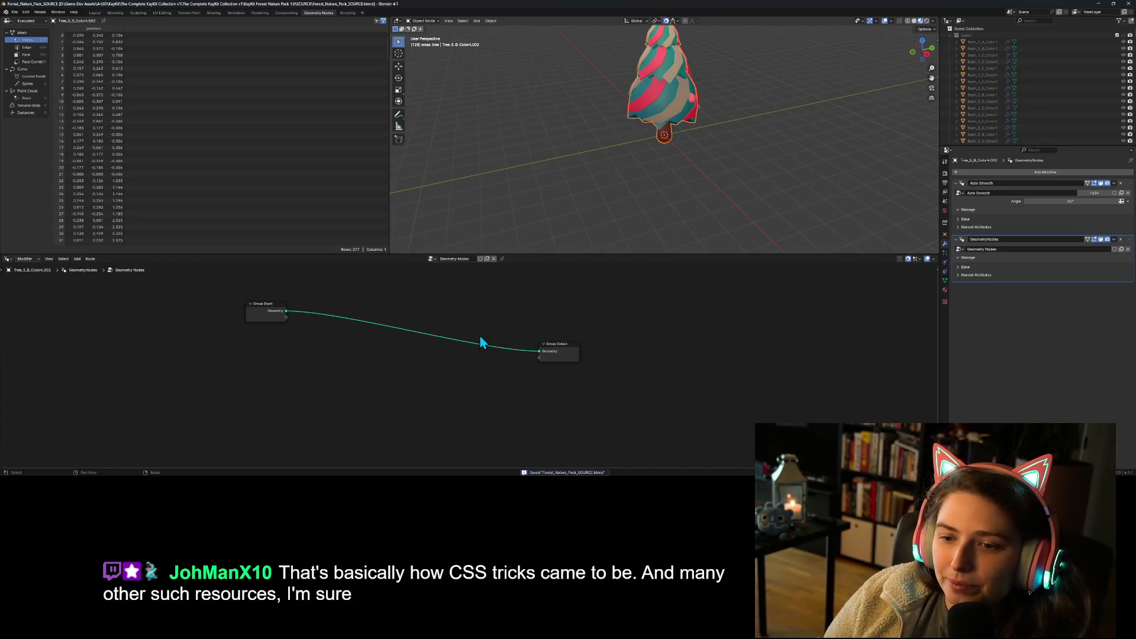
pyautogui.click(460, 261)
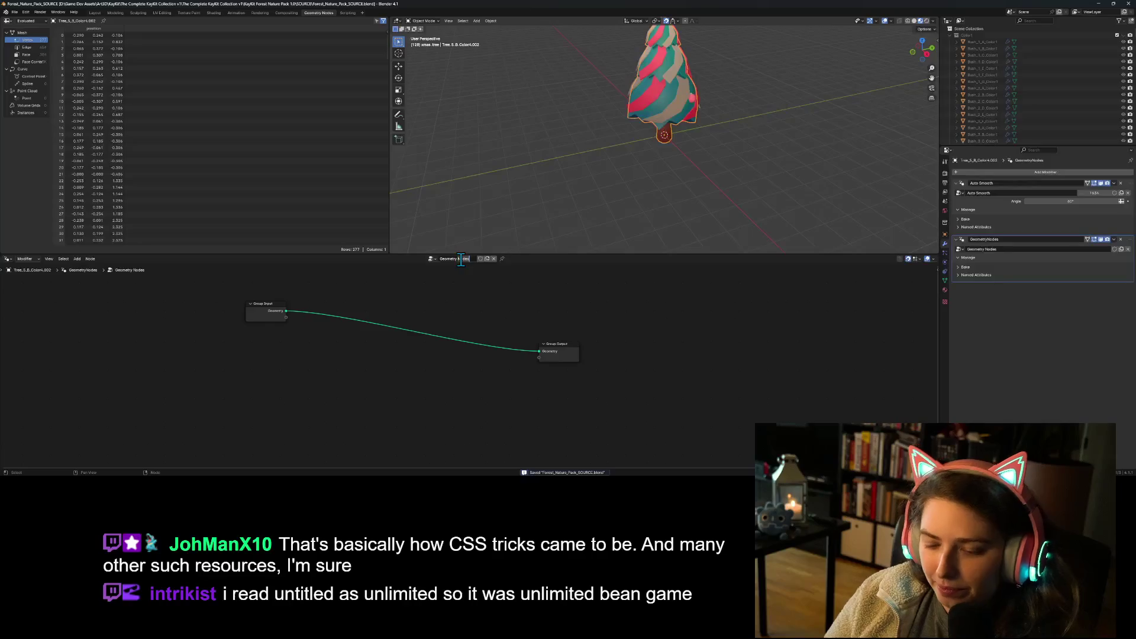
pyautogui.write('Ge')
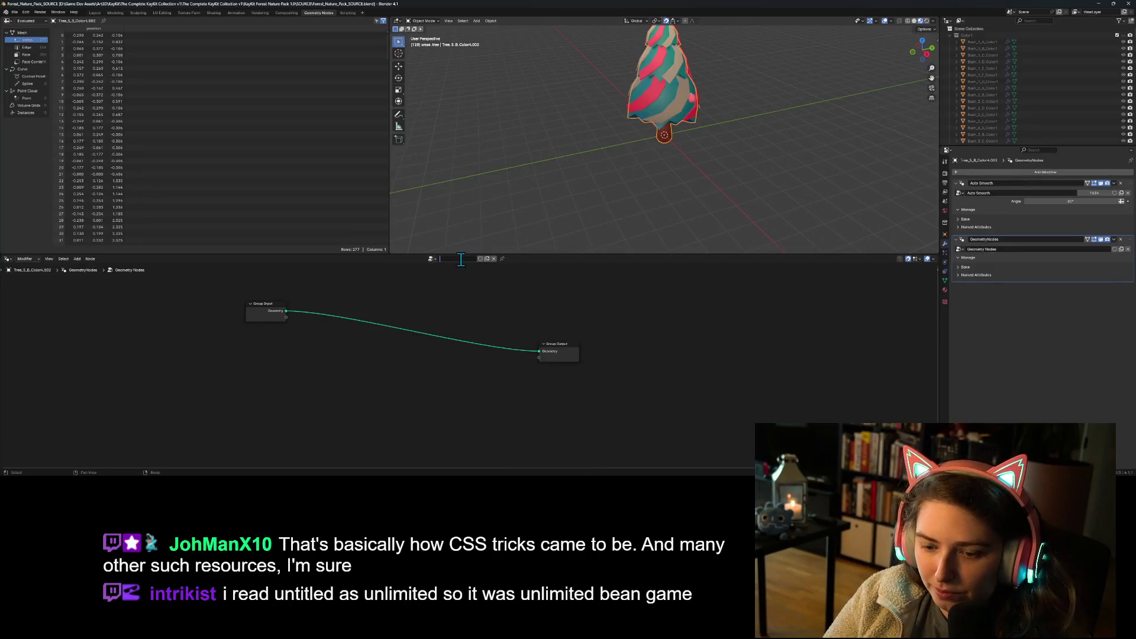
pyautogui.write('Ornament')
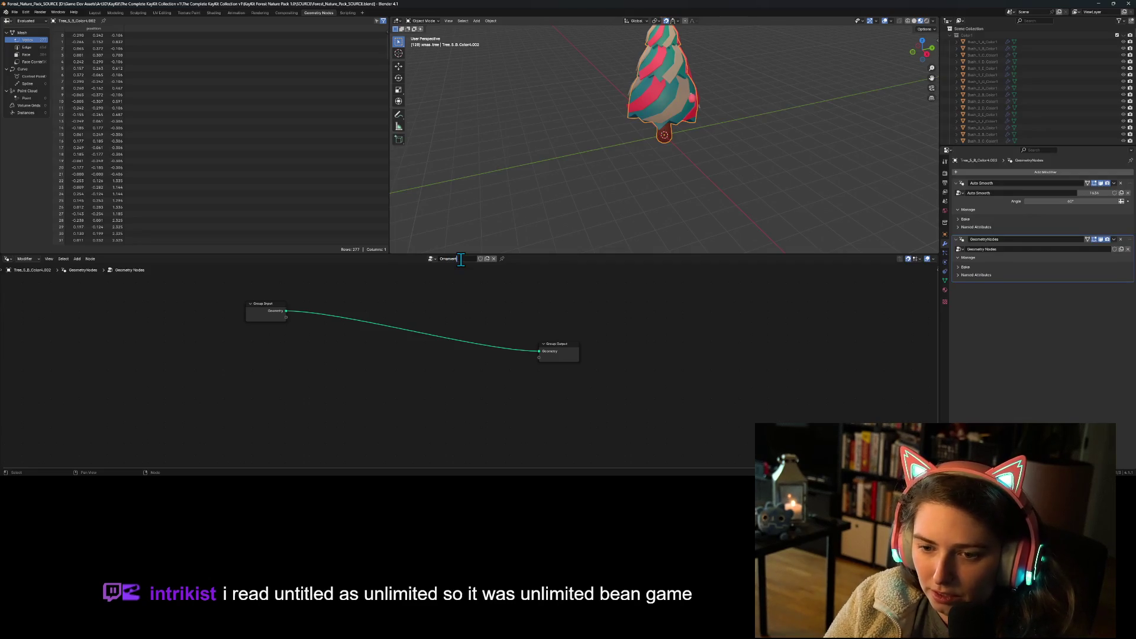
pyautogui.hotkey('ctrl', 'BackSpace')
pyautogui.write('Distribution')
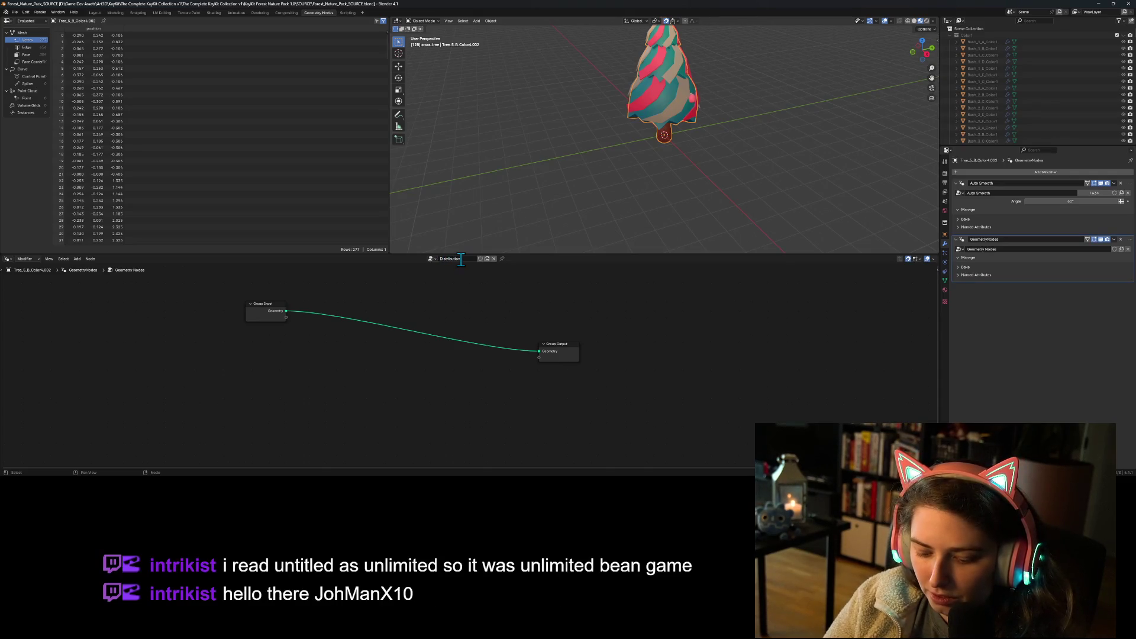
pyautogui.press('Return')
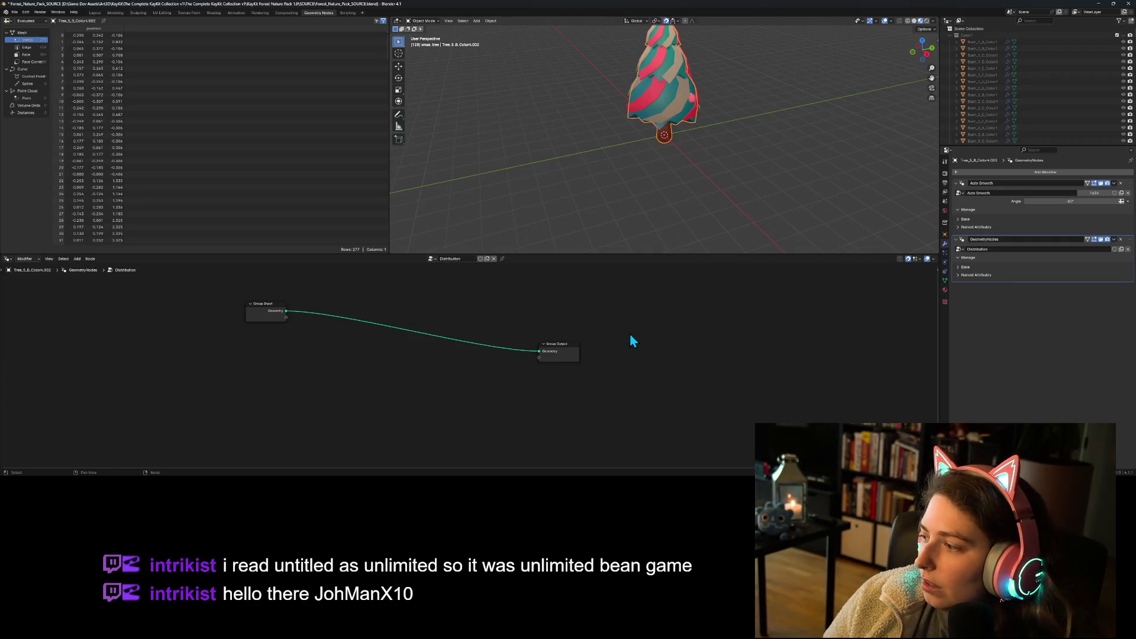
pyautogui.hotkey('ctrl', 's')
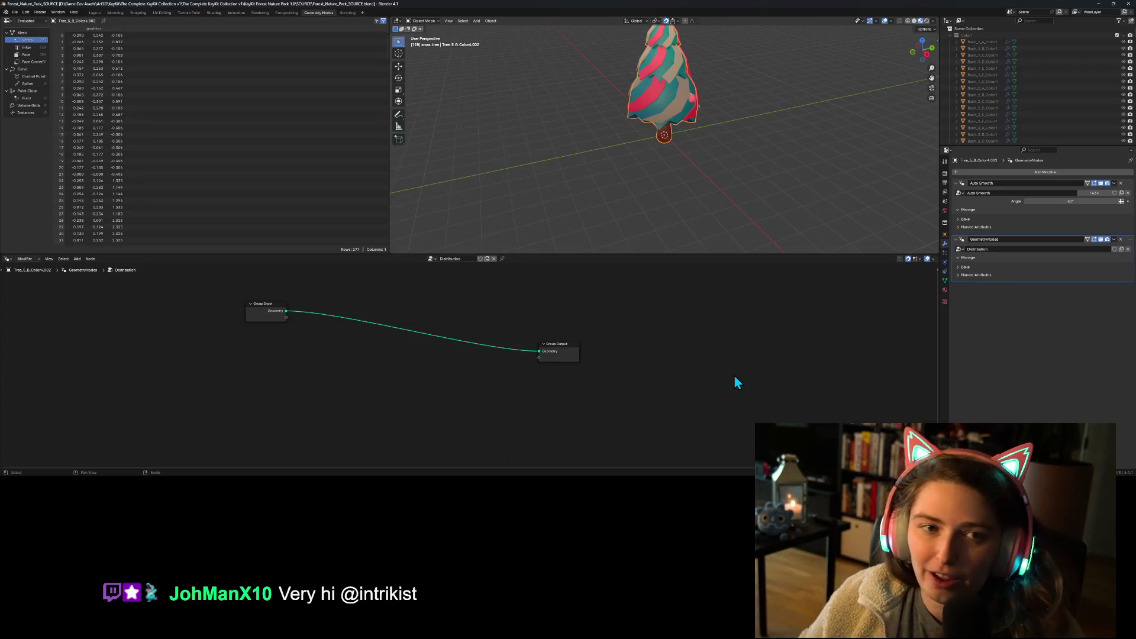
# - Collapse the Color1–Color8, Color4Moss and Static_Moved outliner collections
pyautogui.moveTo(659, 188)
pyautogui.mouseDown()
pyautogui.moveTo(680, 218)
pyautogui.moveTo(617, 219)
pyautogui.mouseUp()
pyautogui.click(644, 112)
pyautogui.moveTo(644, 111)
pyautogui.mouseDown()
pyautogui.moveTo(672, 189)
pyautogui.moveTo(676, 177)
pyautogui.moveTo(644, 226)
pyautogui.mouseUp()
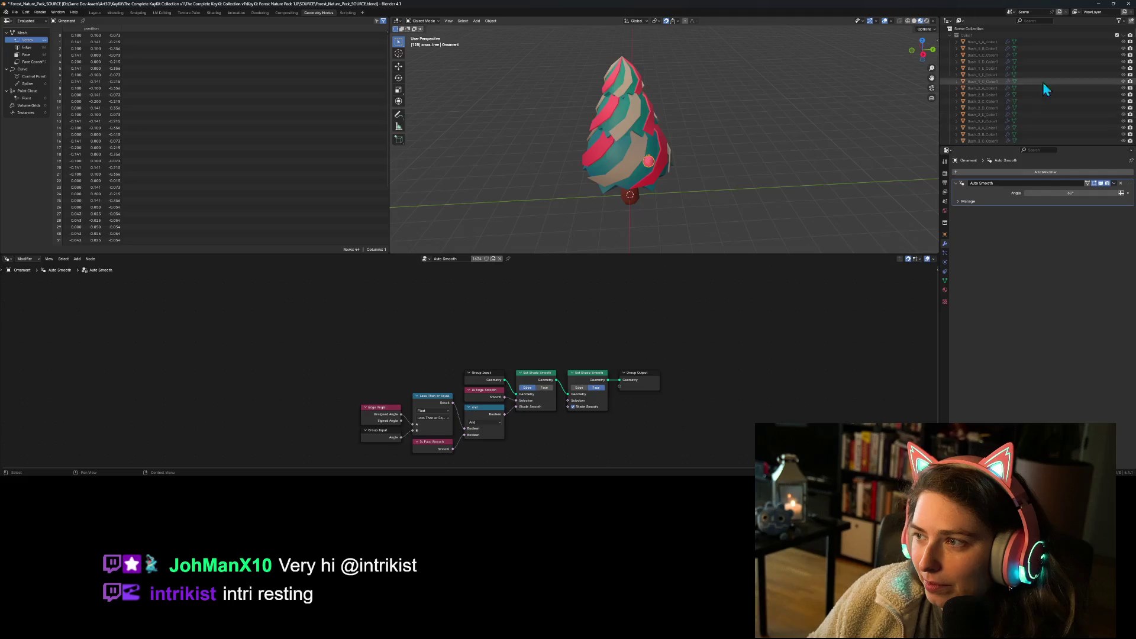
pyautogui.click(949, 36)
pyautogui.click(949, 43)
pyautogui.click(949, 48)
pyautogui.click(950, 55)
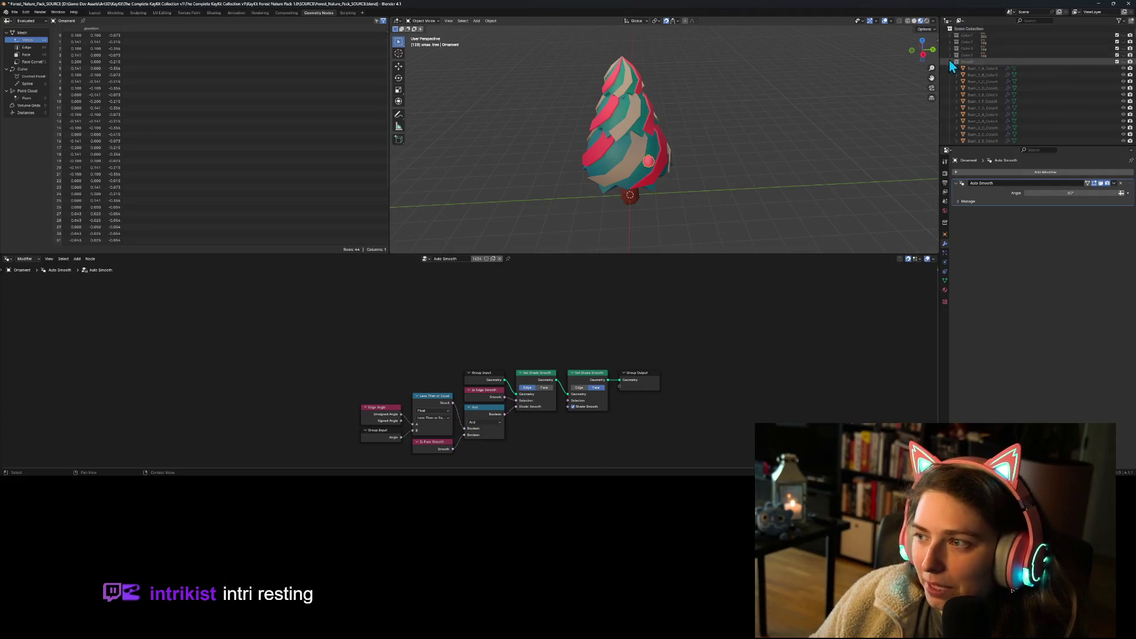
pyautogui.click(950, 61)
pyautogui.click(950, 69)
pyautogui.click(949, 75)
pyautogui.click(950, 83)
pyautogui.click(949, 88)
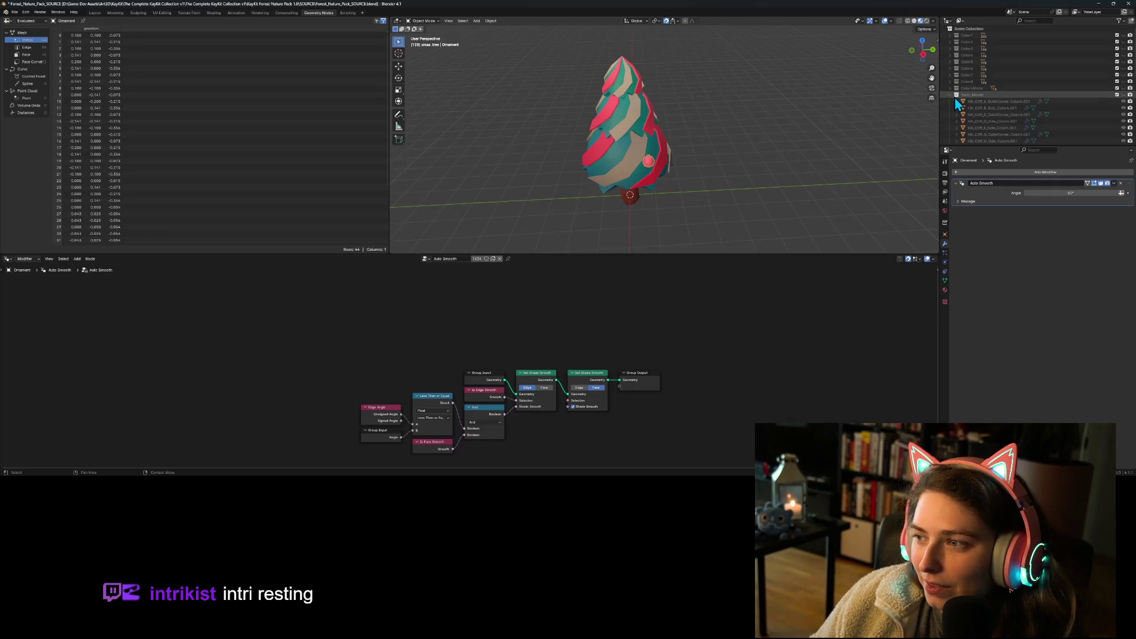
pyautogui.click(949, 95)
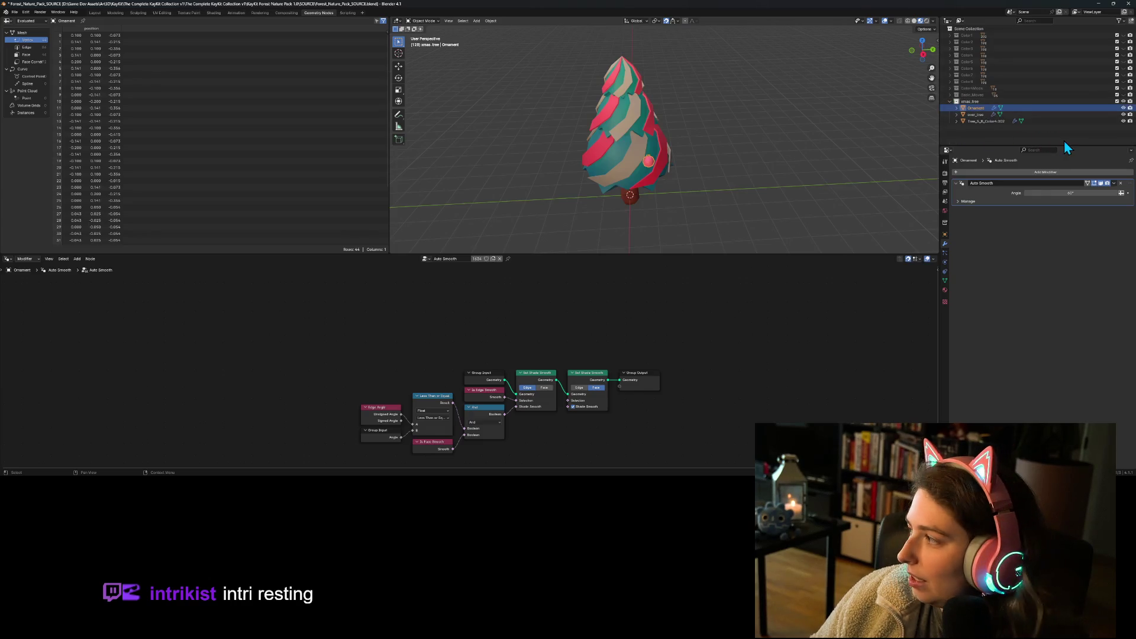
# - Hide Ornament and Tree_5_B_Color4.002, then select the over_tree streamers
pyautogui.click(1123, 108)
pyautogui.click(1123, 121)
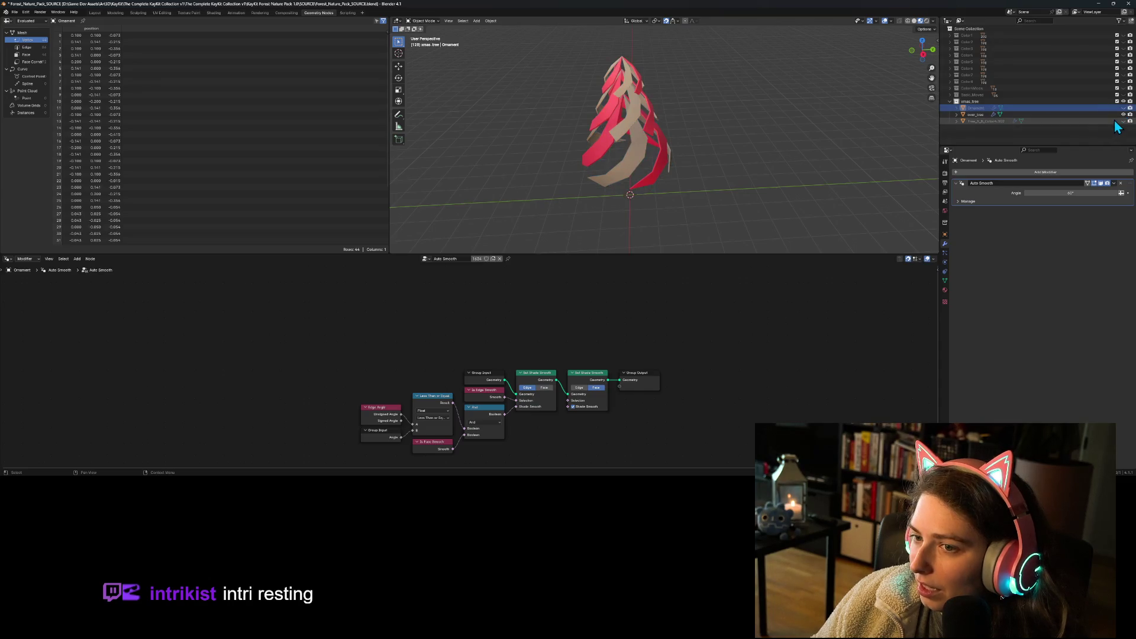
pyautogui.click(1067, 116)
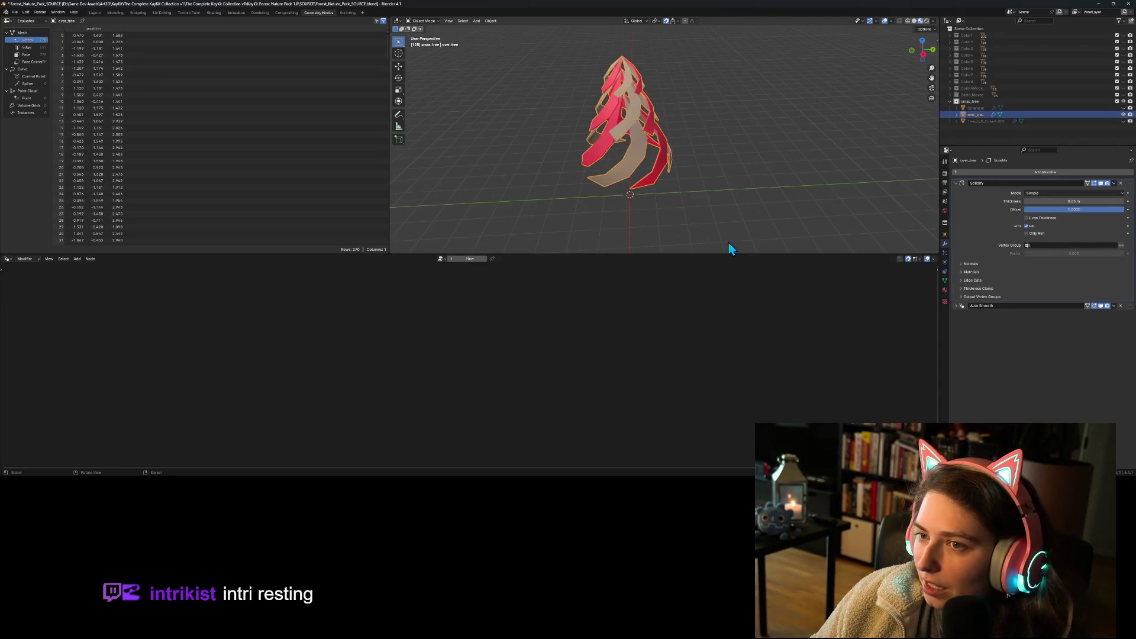
# - Save the blend file and export the streamers as tree_streamers.obj in NatureMods
pyautogui.hotkey('ctrl', 's')
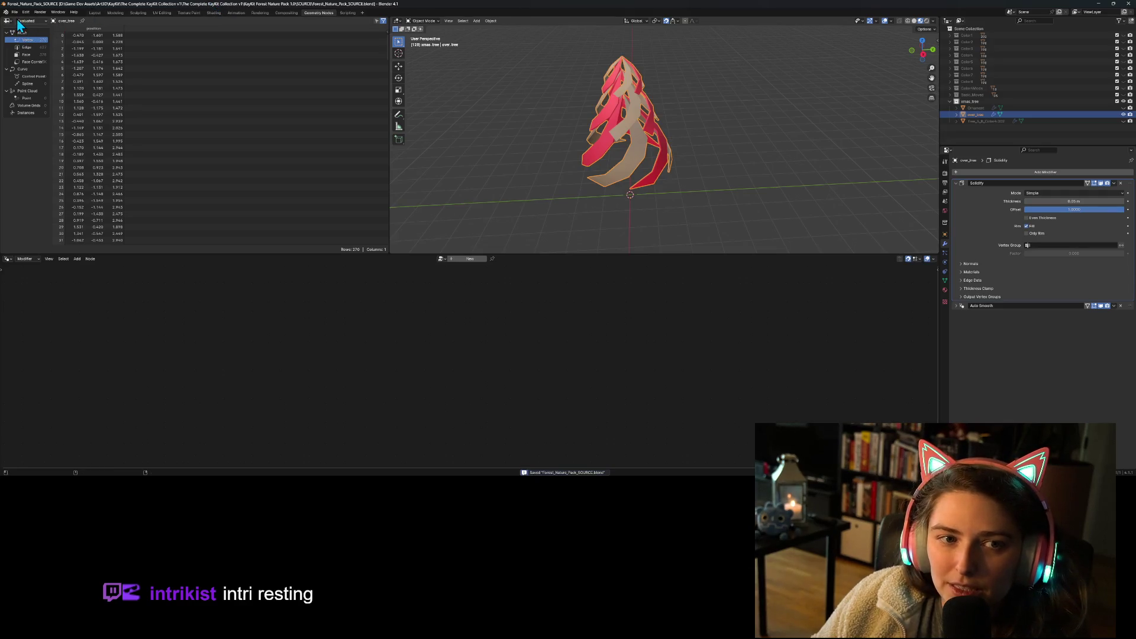
pyautogui.click(15, 12)
pyautogui.moveTo(41, 107)
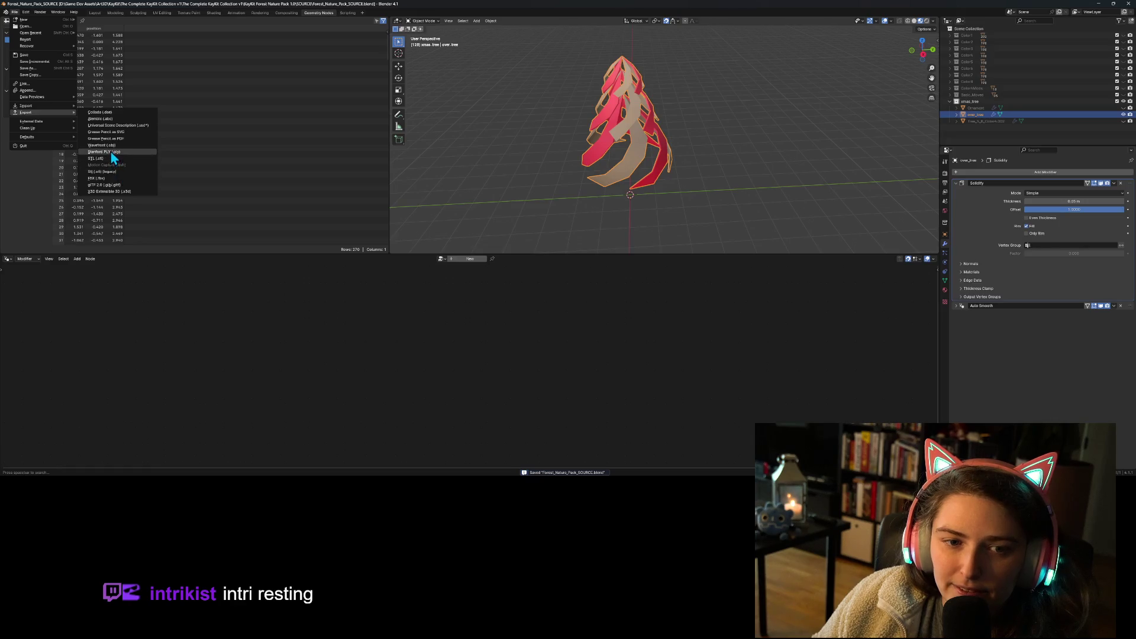
pyautogui.click(111, 145)
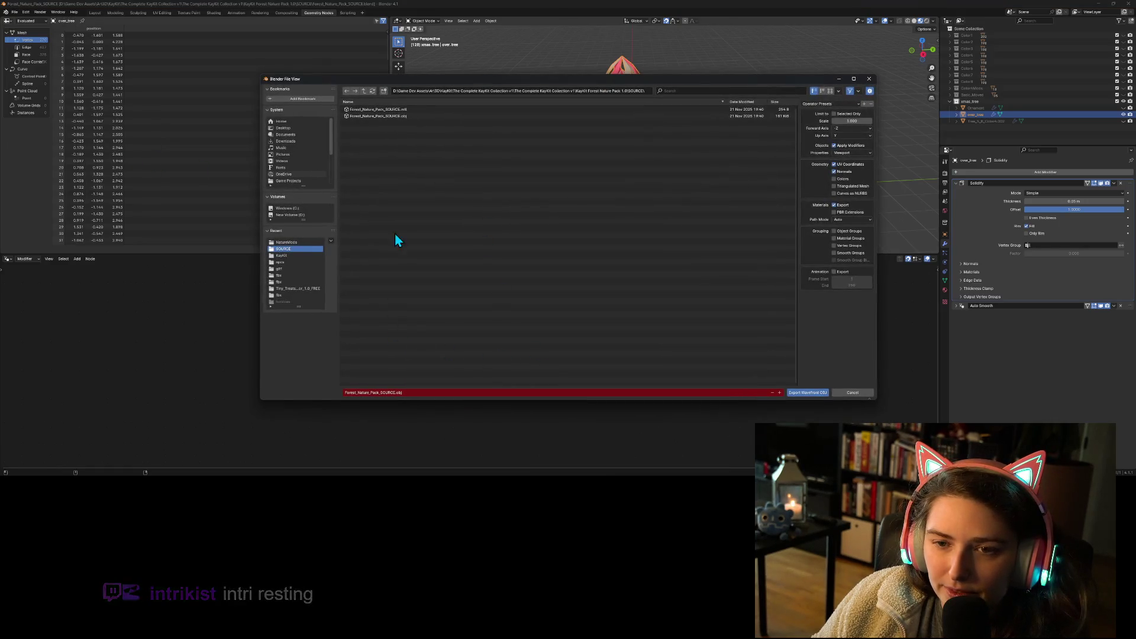
pyautogui.click(289, 244)
pyautogui.click(379, 392)
pyautogui.click(395, 392)
pyautogui.hotkey('ctrl', 'BackSpace')
pyautogui.write('tree')
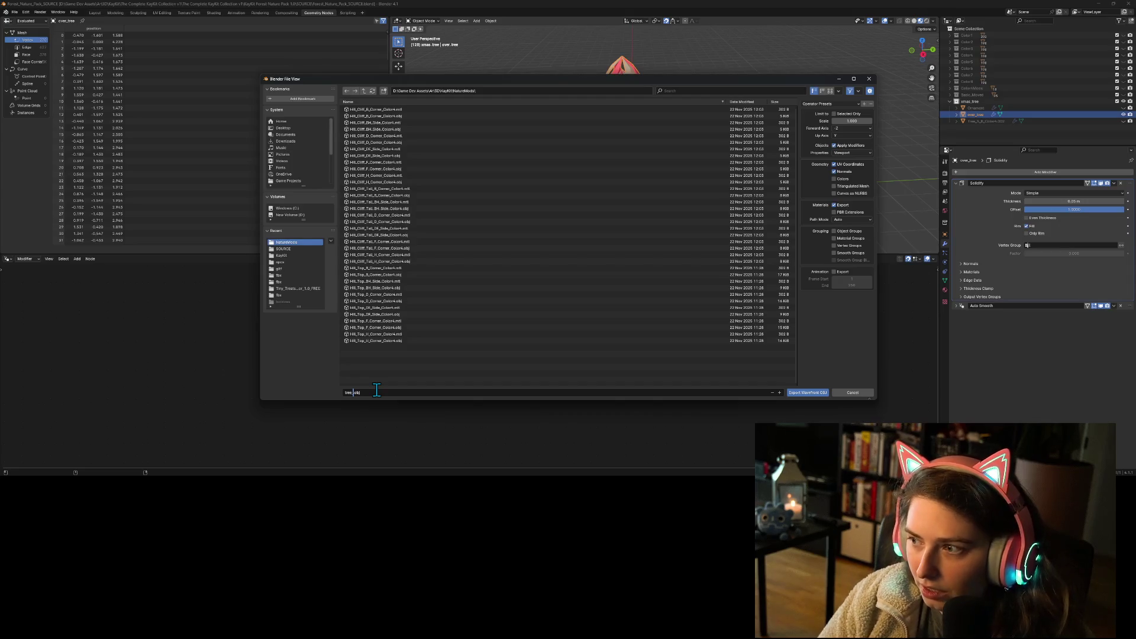
pyautogui.write('_streamer')
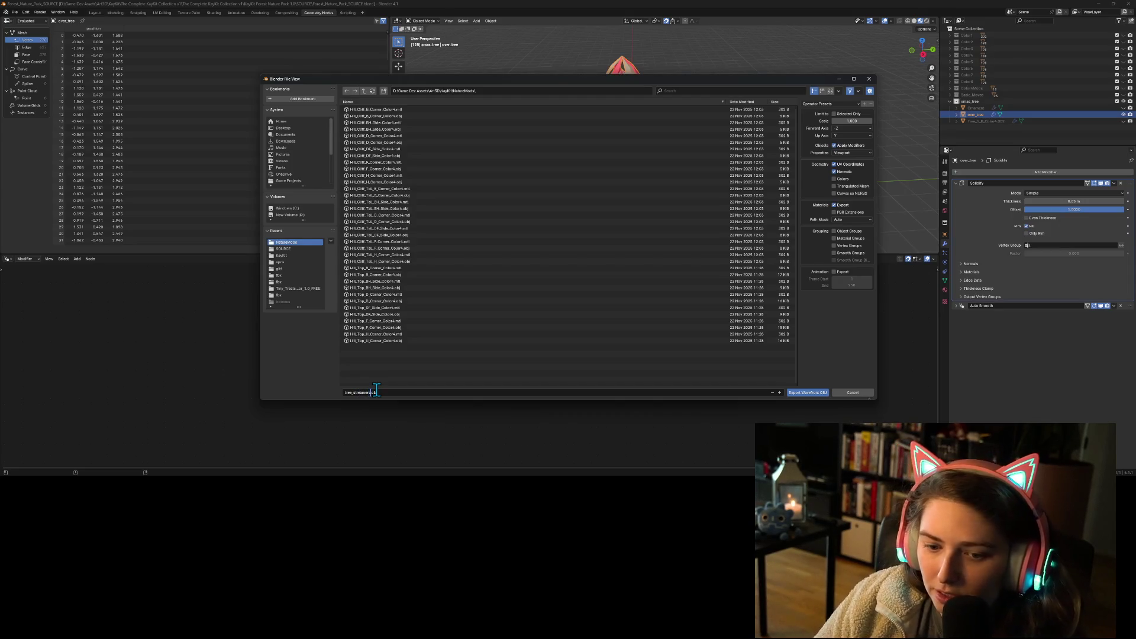
pyautogui.press('Return')
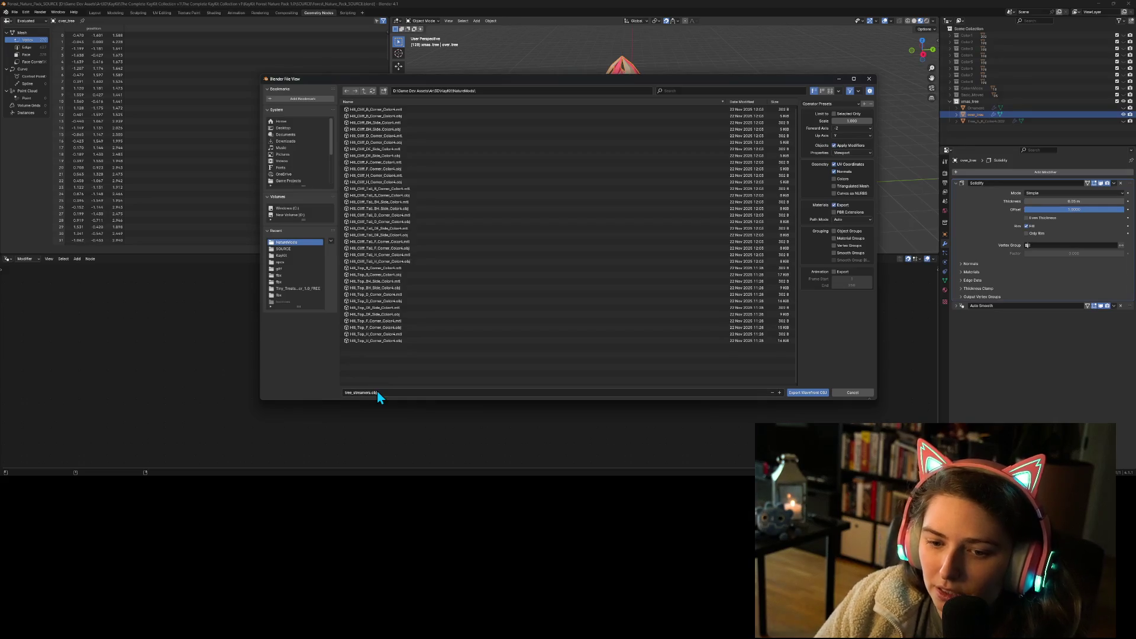
pyautogui.click(807, 393)
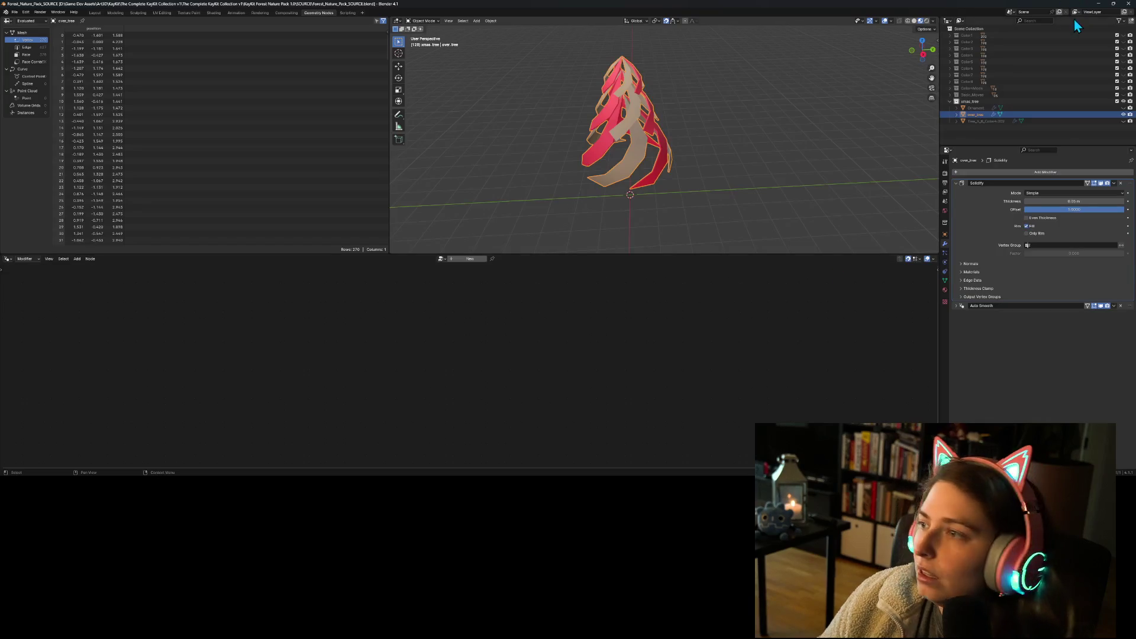
# - Return to Godot and open ground_piece.gd at the start of the height setter body
pyautogui.click(1098, 4)
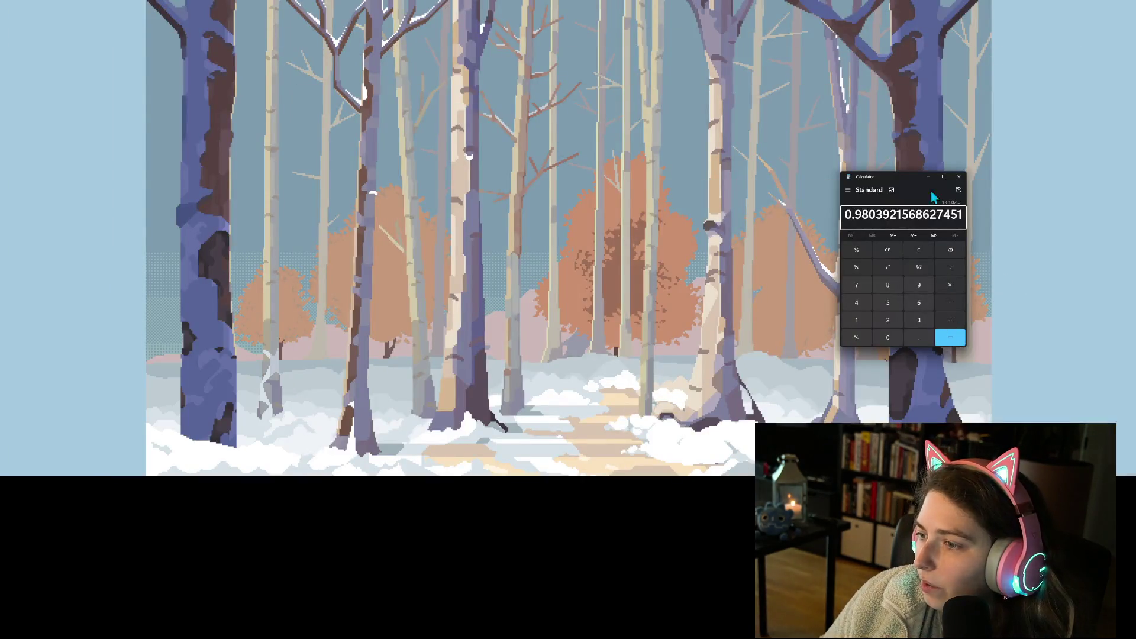
pyautogui.click(964, 179)
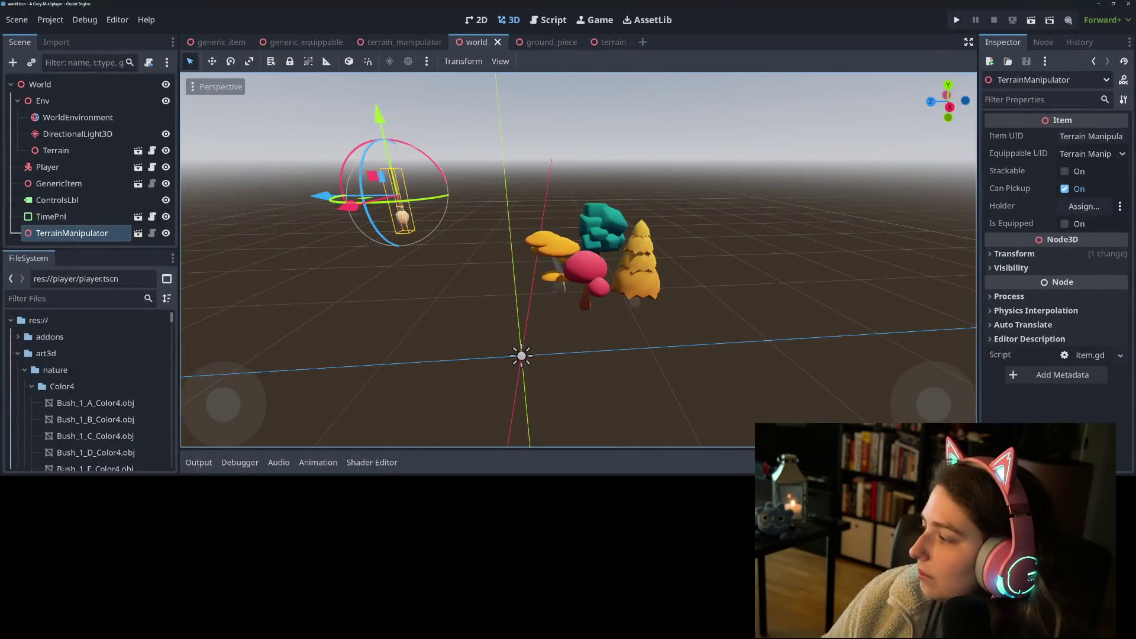
pyautogui.hotkey('alt', 'Tab')
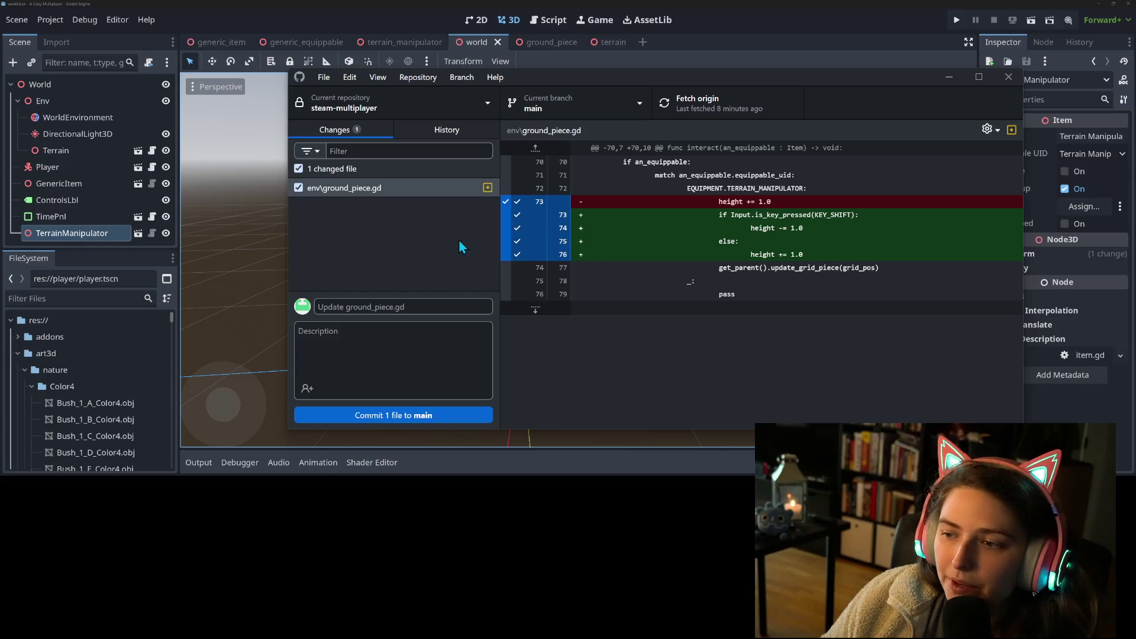
pyautogui.hotkey('alt', 'Tab')
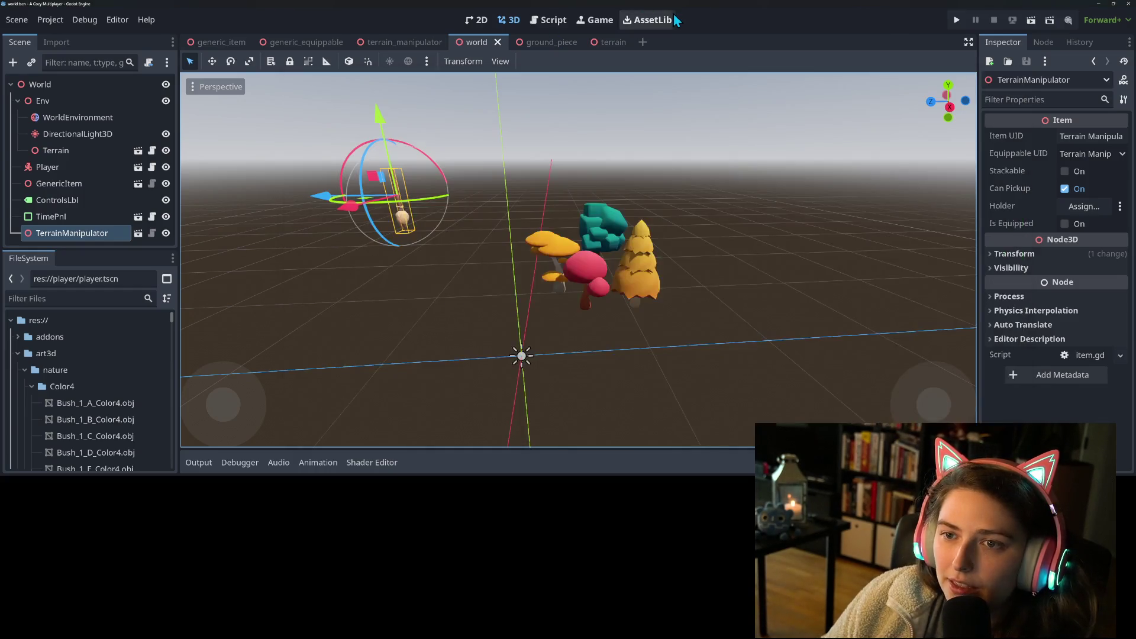
pyautogui.click(549, 20)
pyautogui.click(461, 197)
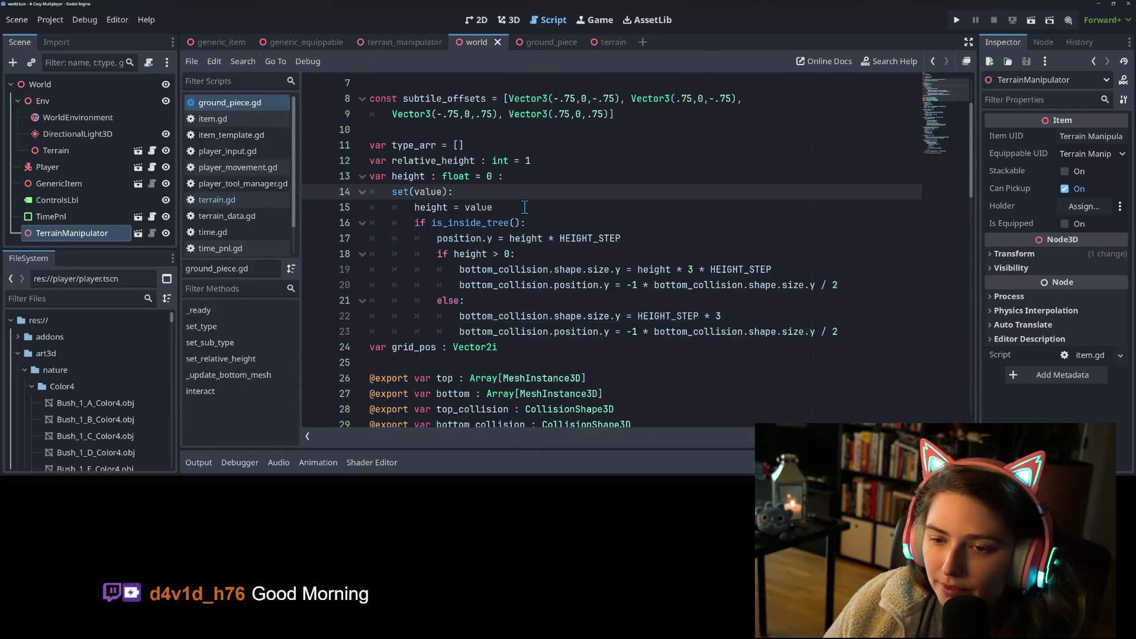
# - Declare constants HEIGHT_MIN := 0 and HEIGHT_MAX := 8.0 above the height variable
pyautogui.press('Return')
pyautogui.write('if ')
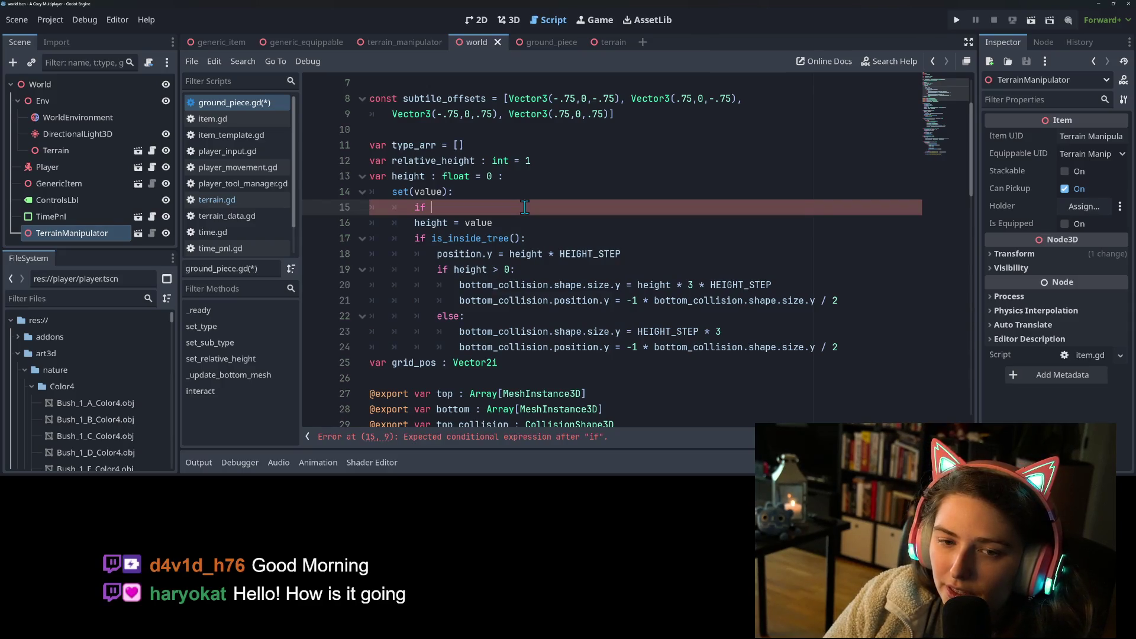
pyautogui.write('vale')
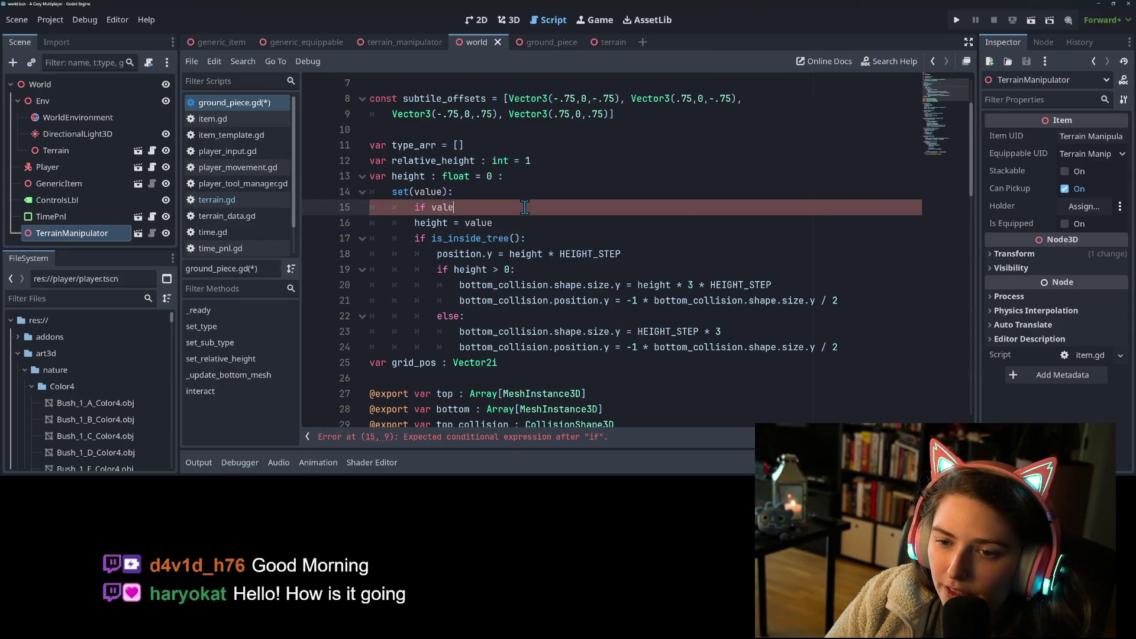
pyautogui.press('BackSpace')
pyautogui.write('ue <')
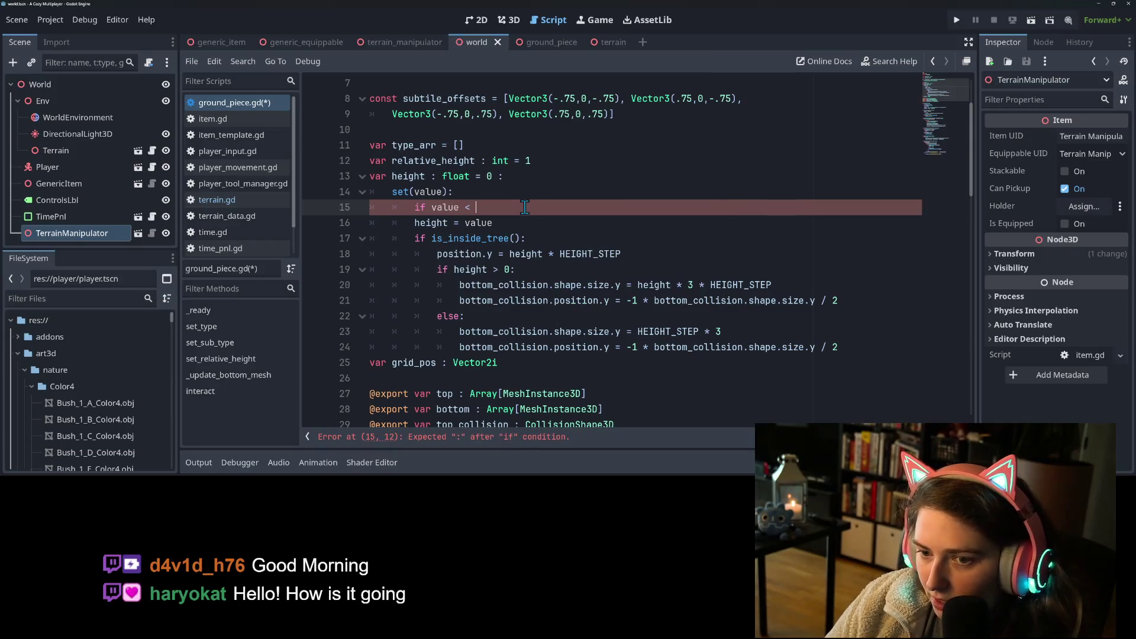
pyautogui.press('Up')
pyautogui.press('Up')
pyautogui.press('Up')
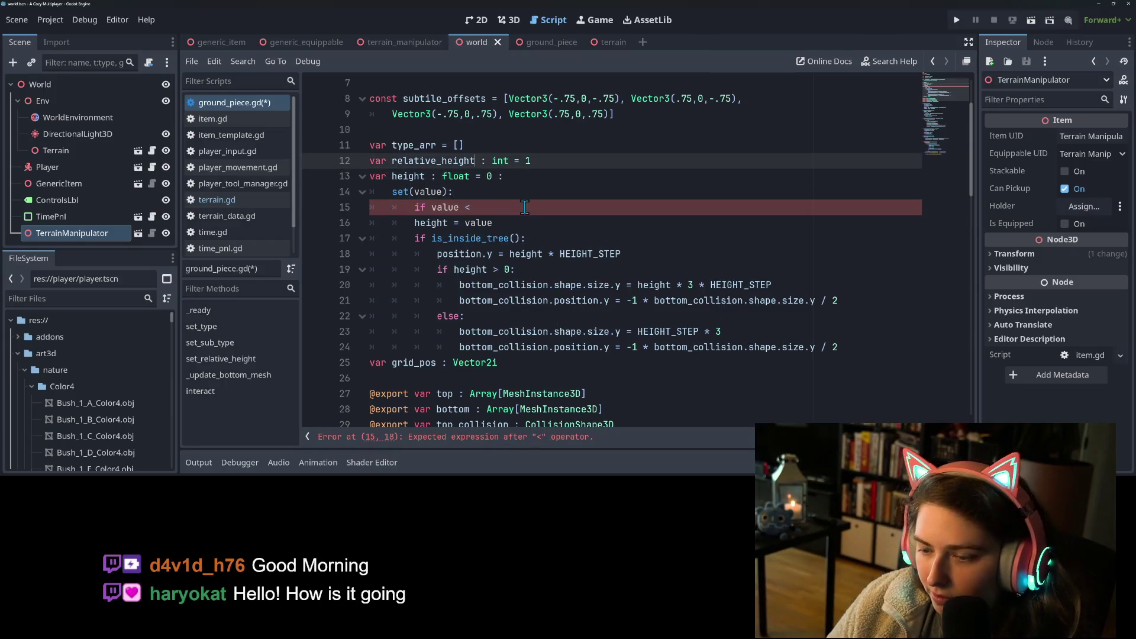
pyautogui.press('Return')
pyautogui.press('Return')
pyautogui.write('c')
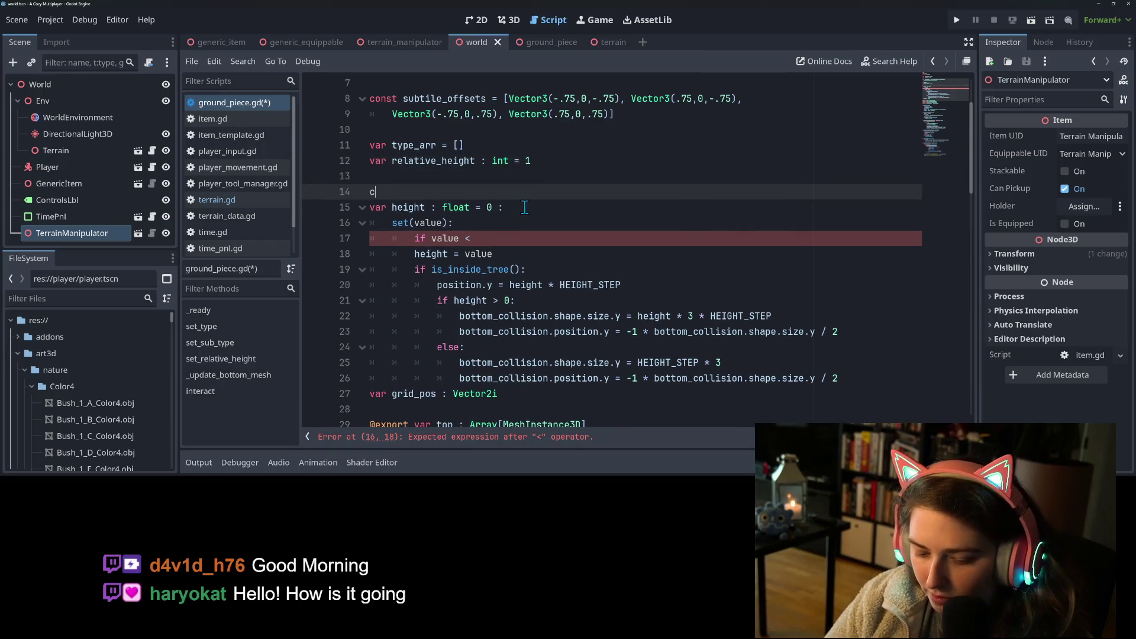
pyautogui.write('onst HEI')
pyautogui.press('BackSpace')
pyautogui.press('BackSpace')
pyautogui.press('BackSpace')
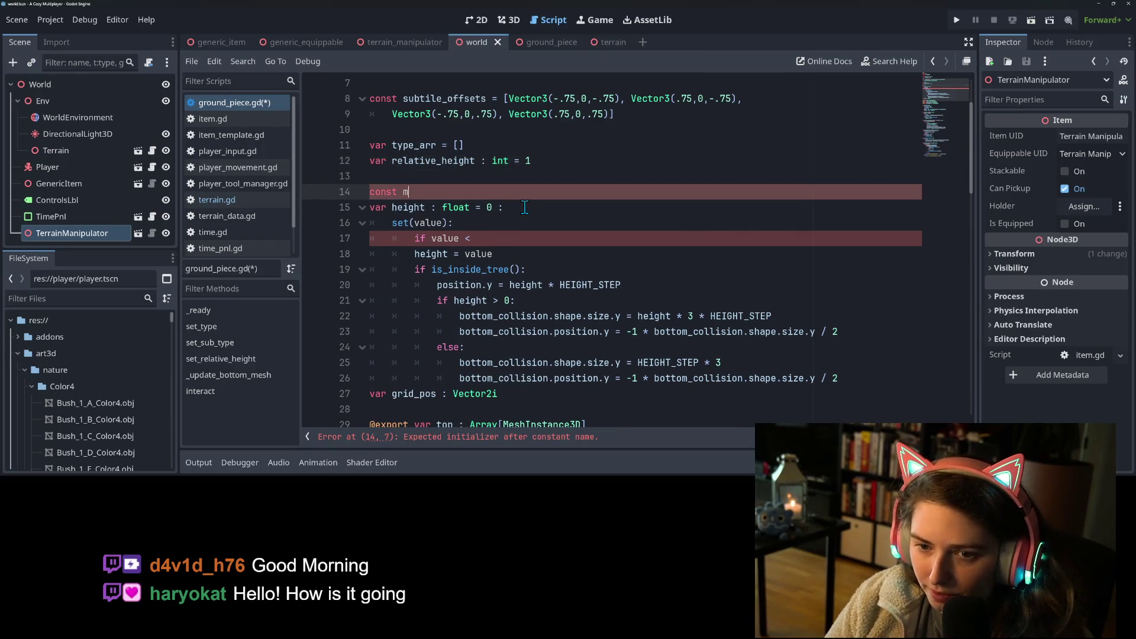
pyautogui.write('HEIGHT')
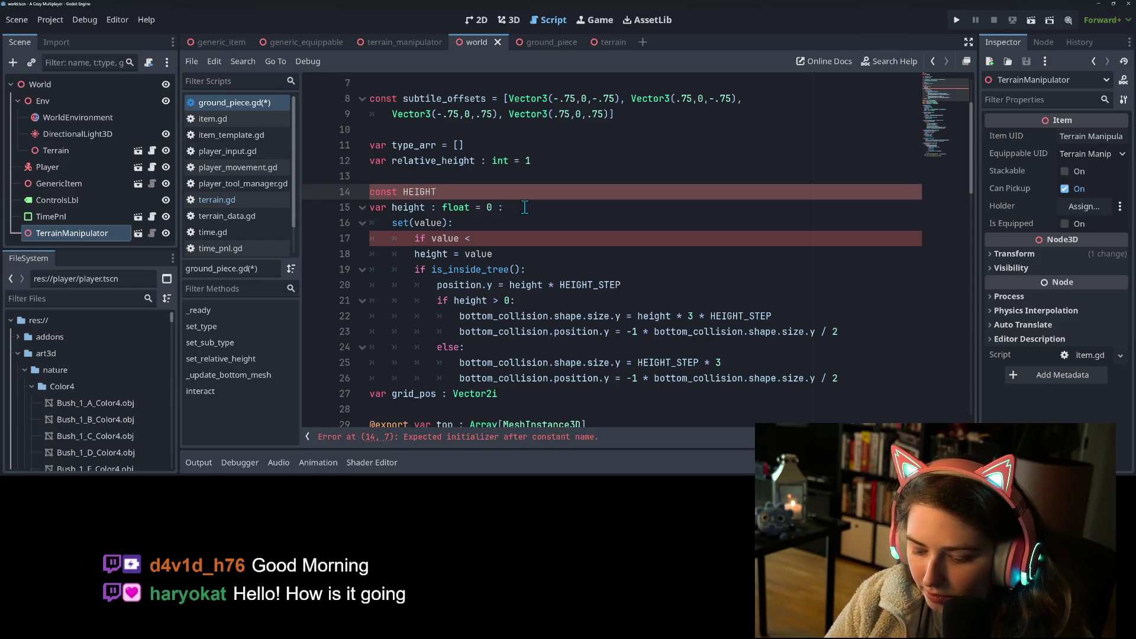
pyautogui.write('_MIN ')
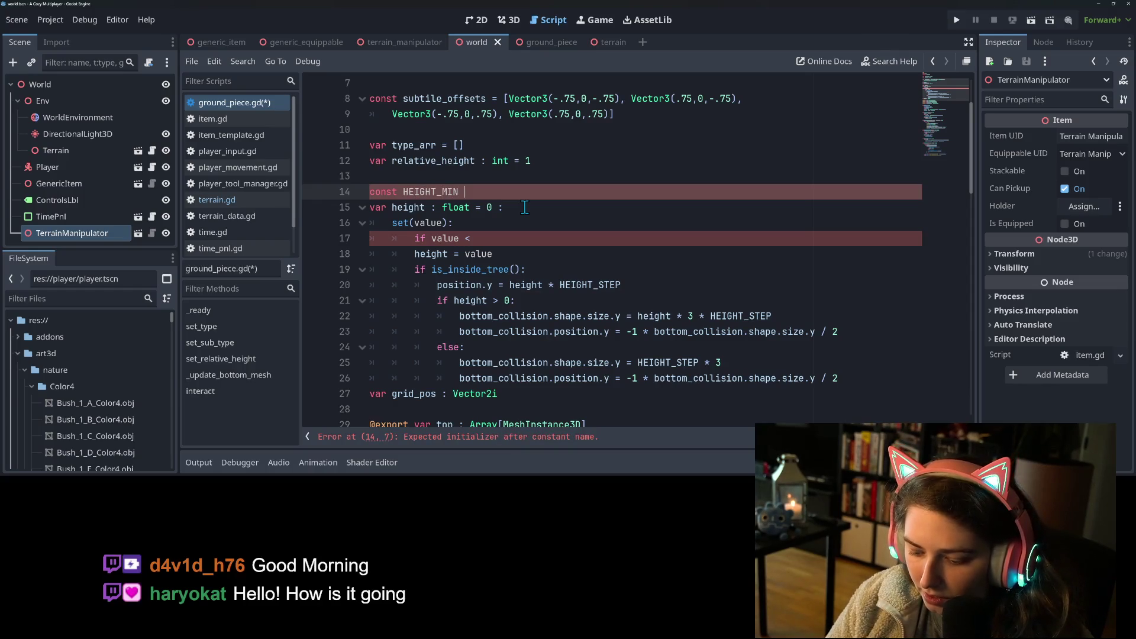
pyautogui.write(':= 0')
pyautogui.press('Return')
pyautogui.write('const HEIGH')
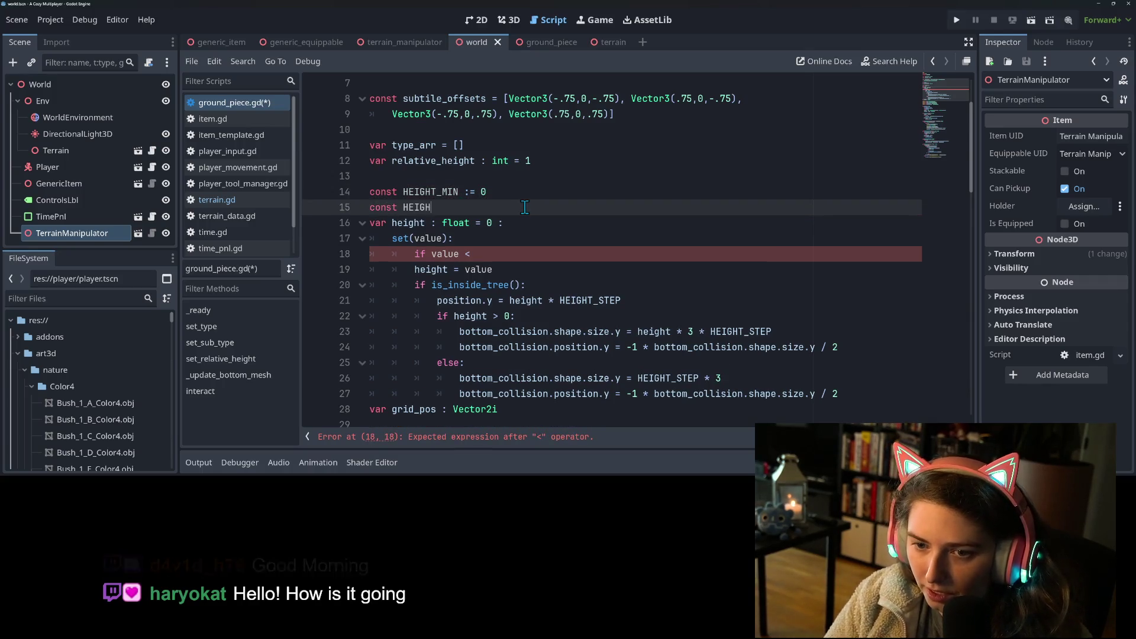
pyautogui.write('T_')
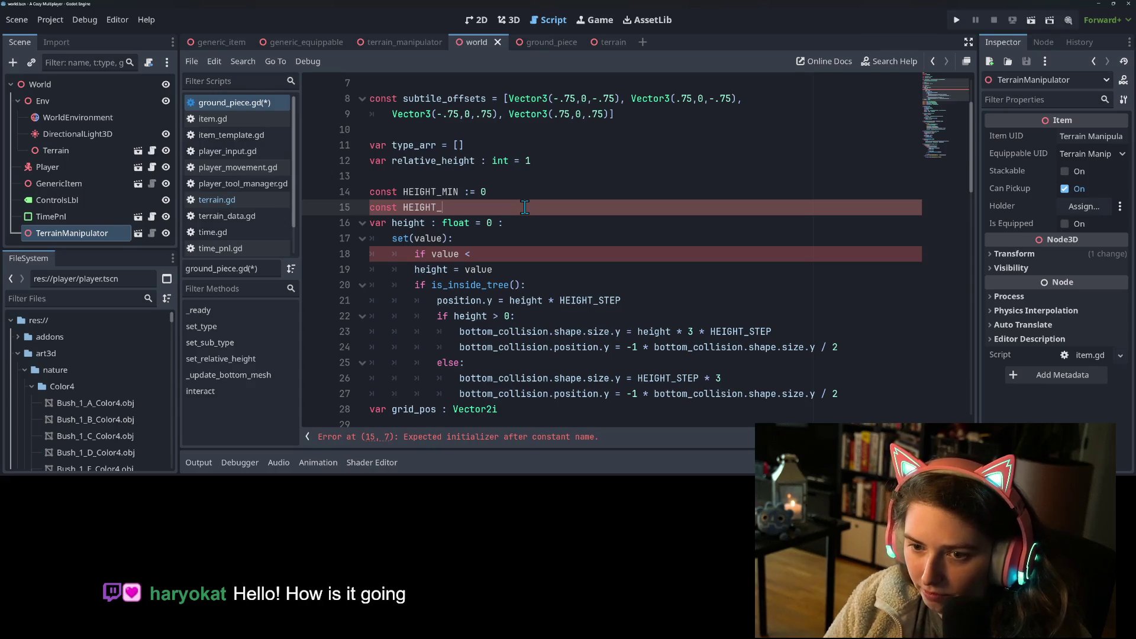
pyautogui.write('MAX := ')
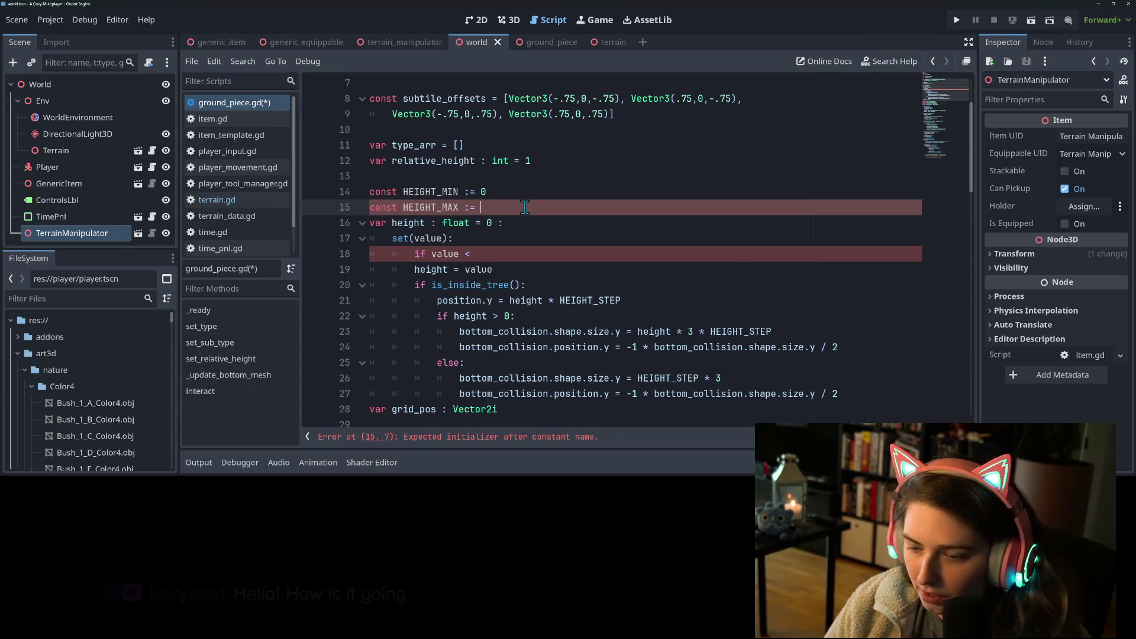
pyautogui.write('8.0')
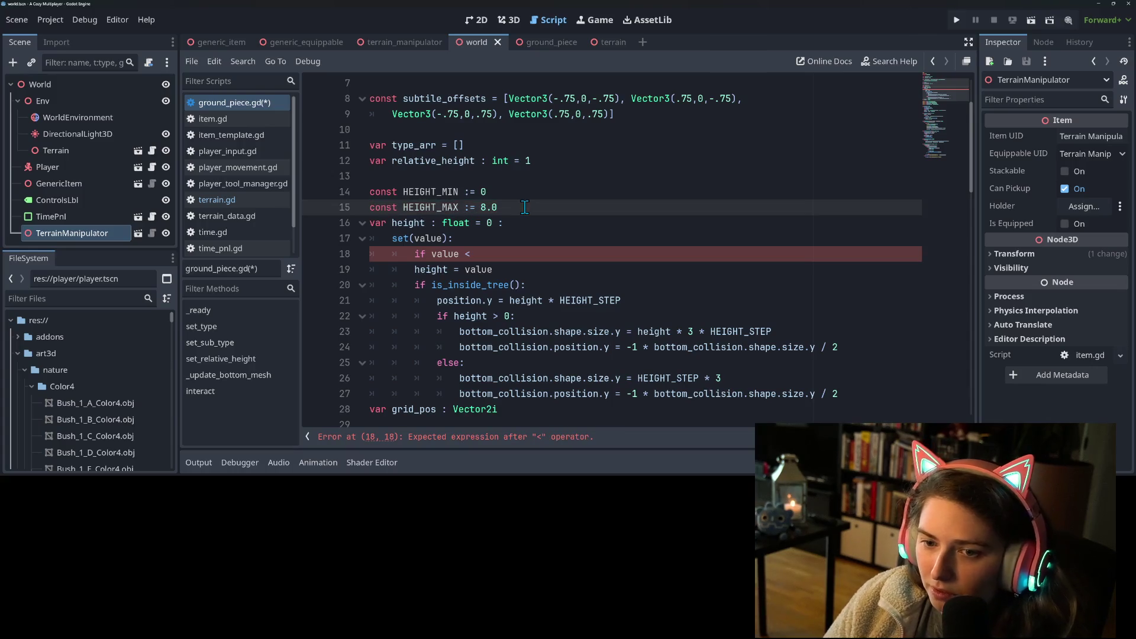
# - Complete the setter's lower-bound check: 'if value < HEIGHT_MIN: return'
pyautogui.click(491, 254)
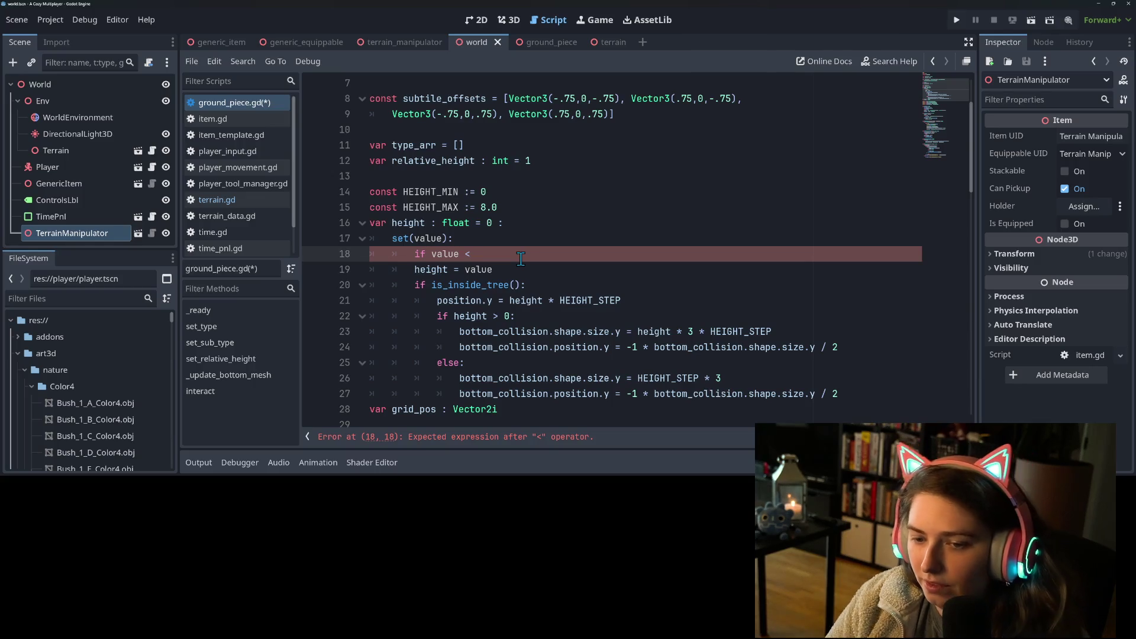
pyautogui.write(' HE')
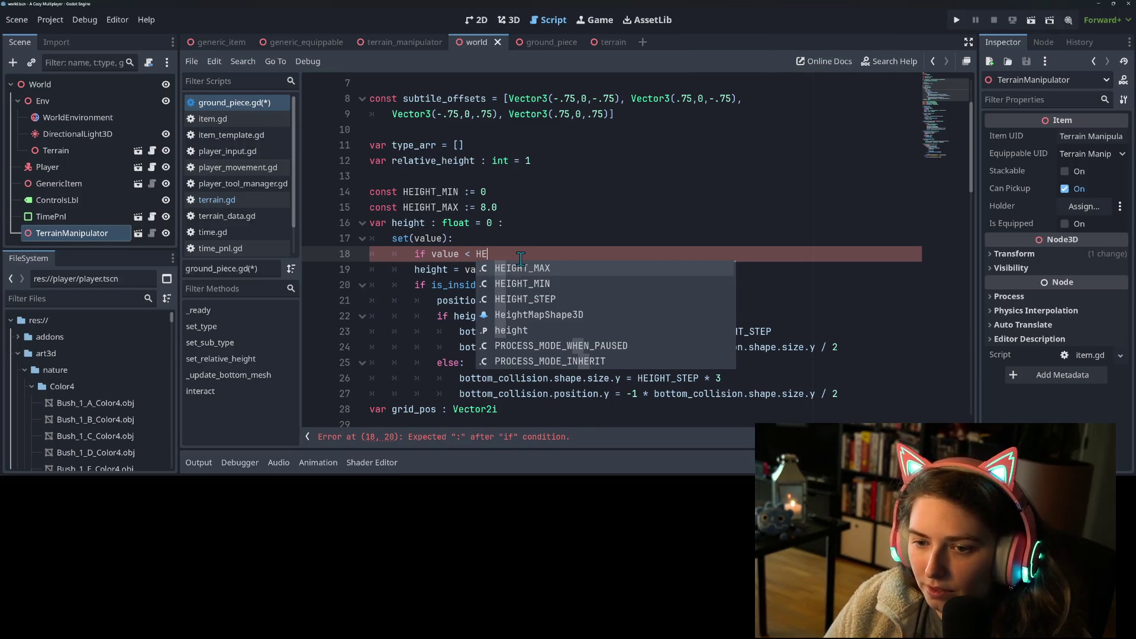
pyautogui.press('Escape')
pyautogui.click(521, 259)
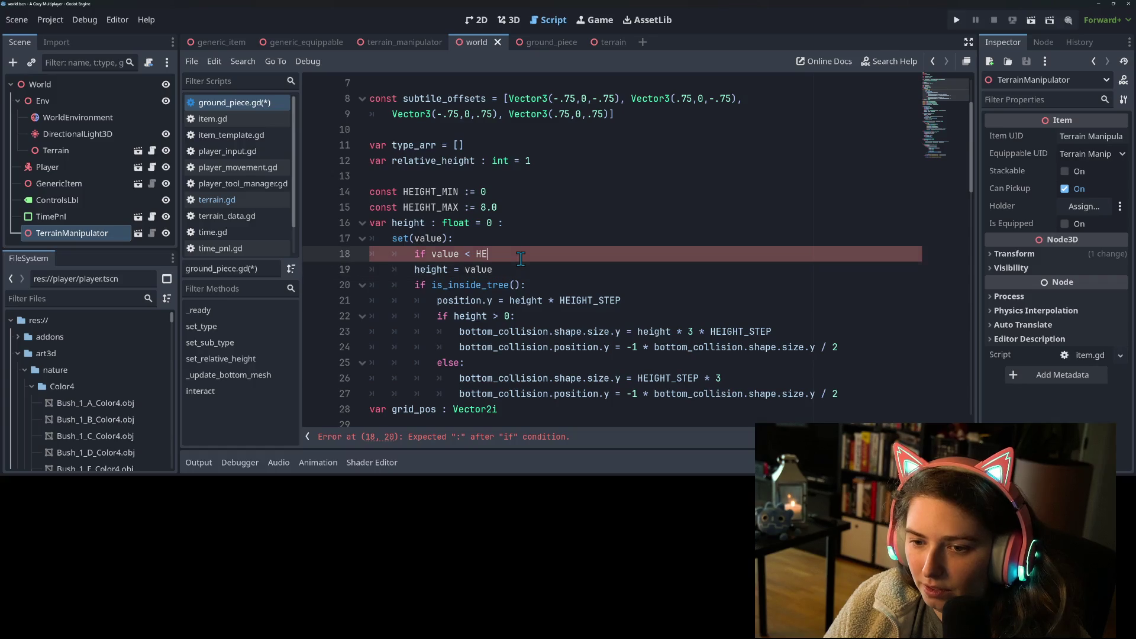
pyautogui.write('I')
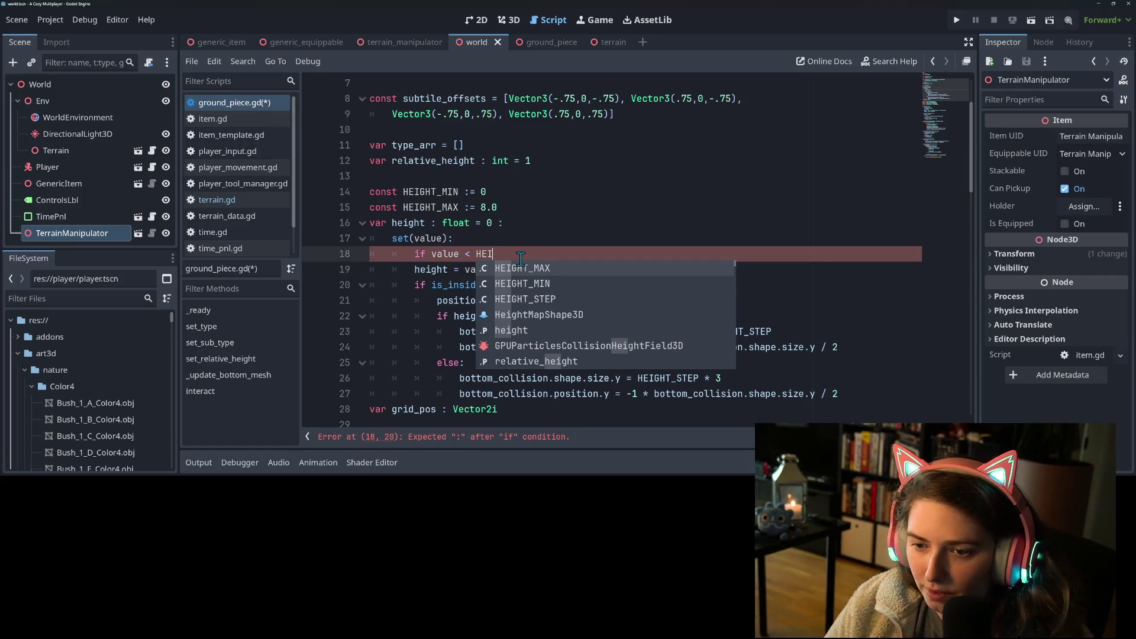
pyautogui.press('Down')
pyautogui.press('Return')
pyautogui.write(':')
pyautogui.press('Return')
pyautogui.write('return')
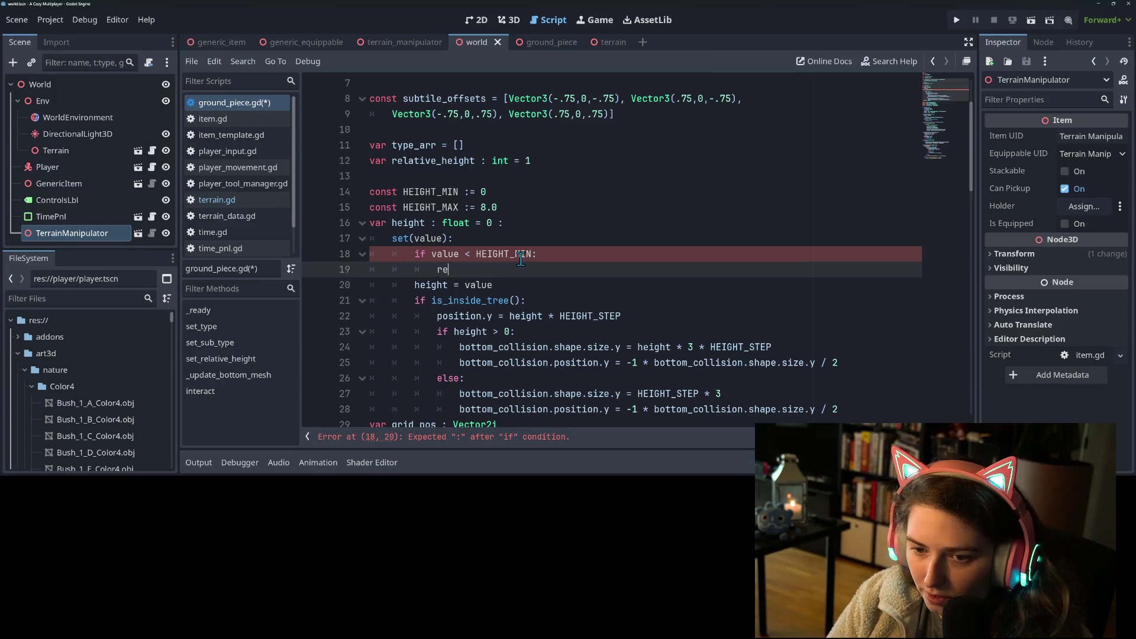
# - Add the upper-bound check 'if value > HEIGHT_MAX: return' and save the script
pyautogui.press('Return')
pyautogui.write('if value')
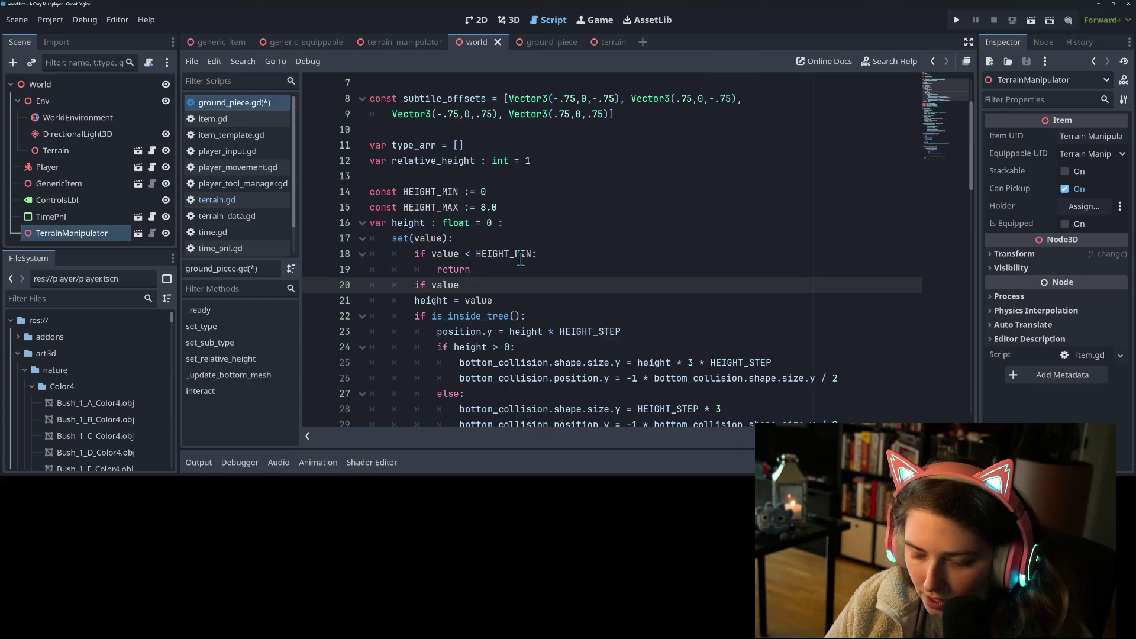
pyautogui.write(' > HEI')
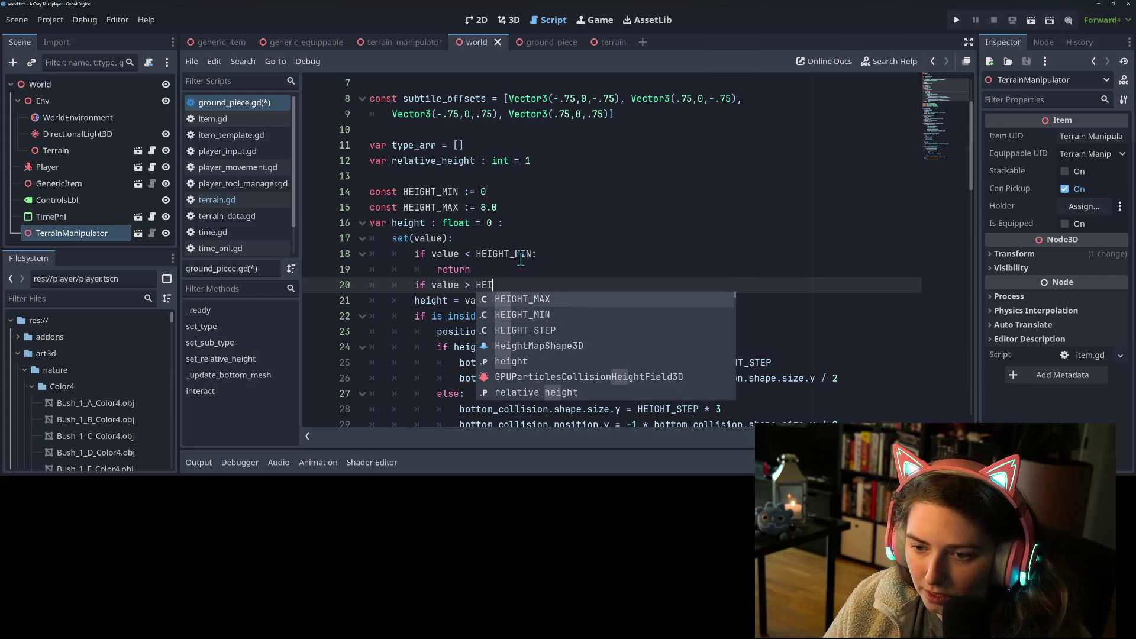
pyautogui.press('Return')
pyautogui.write(':')
pyautogui.press('Return')
pyautogui.write('return')
pyautogui.hotkey('ctrl', 's')
pyautogui.scroll(-2, 512, 259)
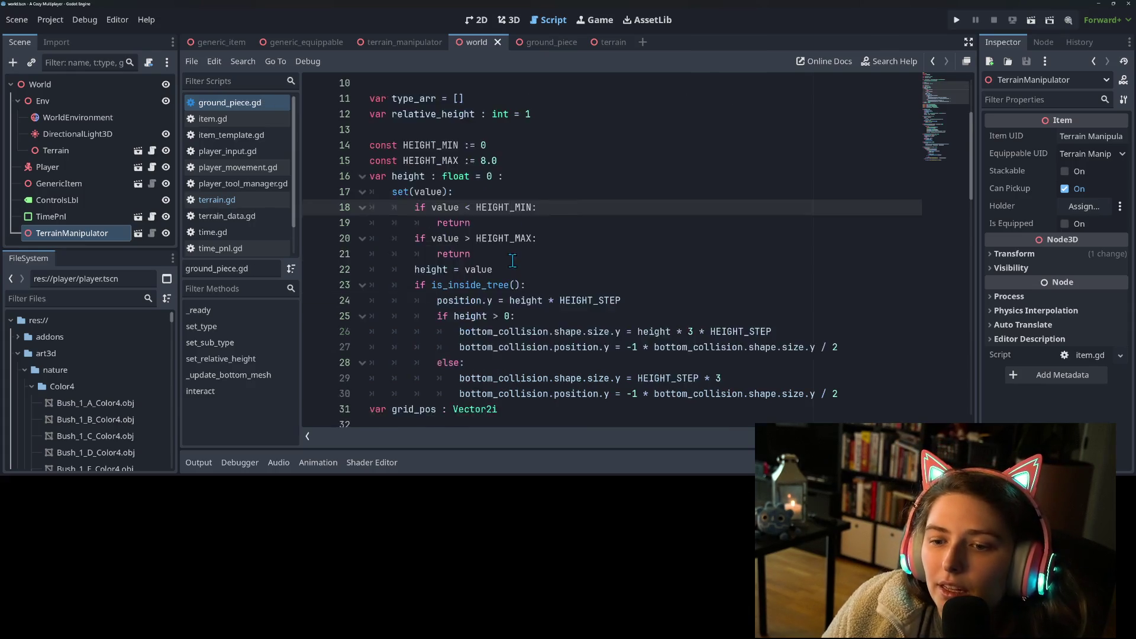
pyautogui.press('Up')
pyautogui.press('Up')
pyautogui.press('Up')
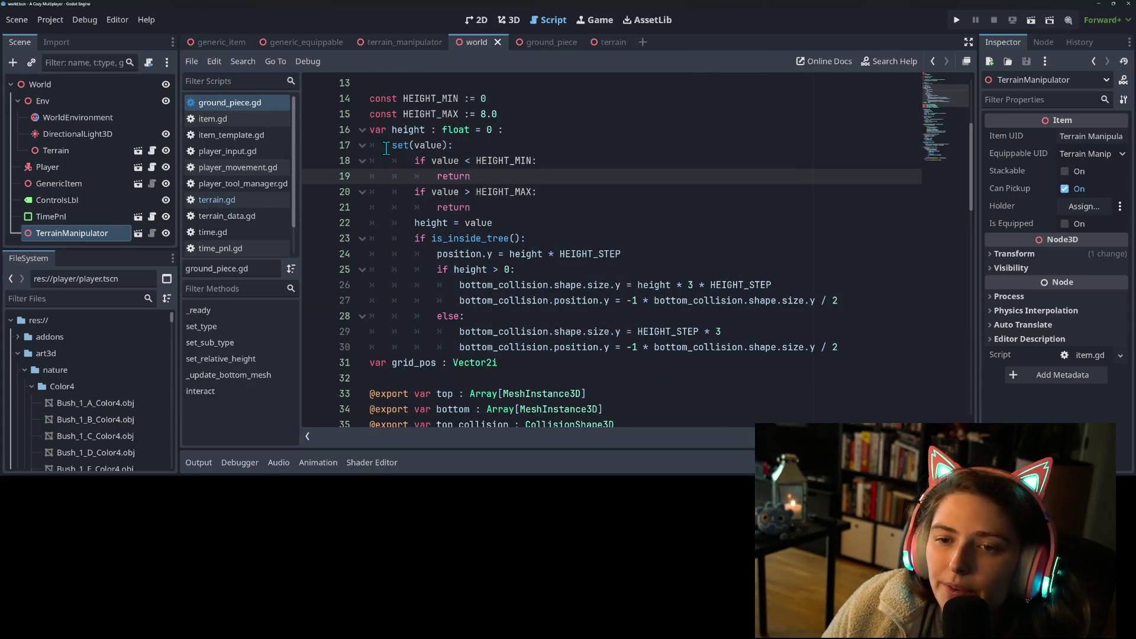
pyautogui.hotkey('ctrl', 'd')
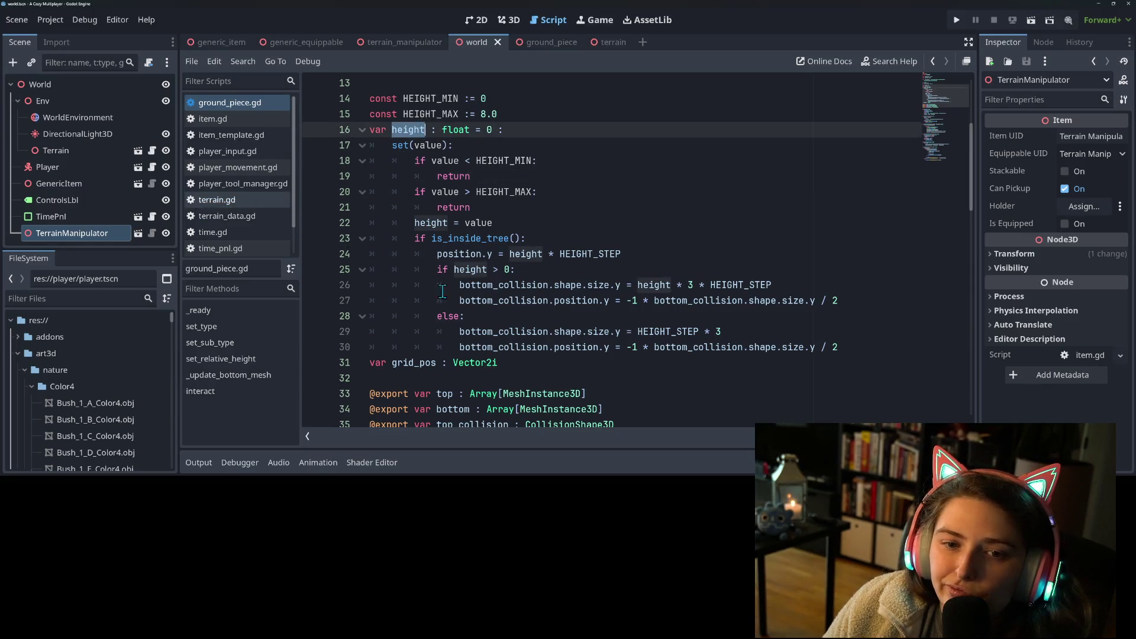
pyautogui.scroll(-15, 947, 97)
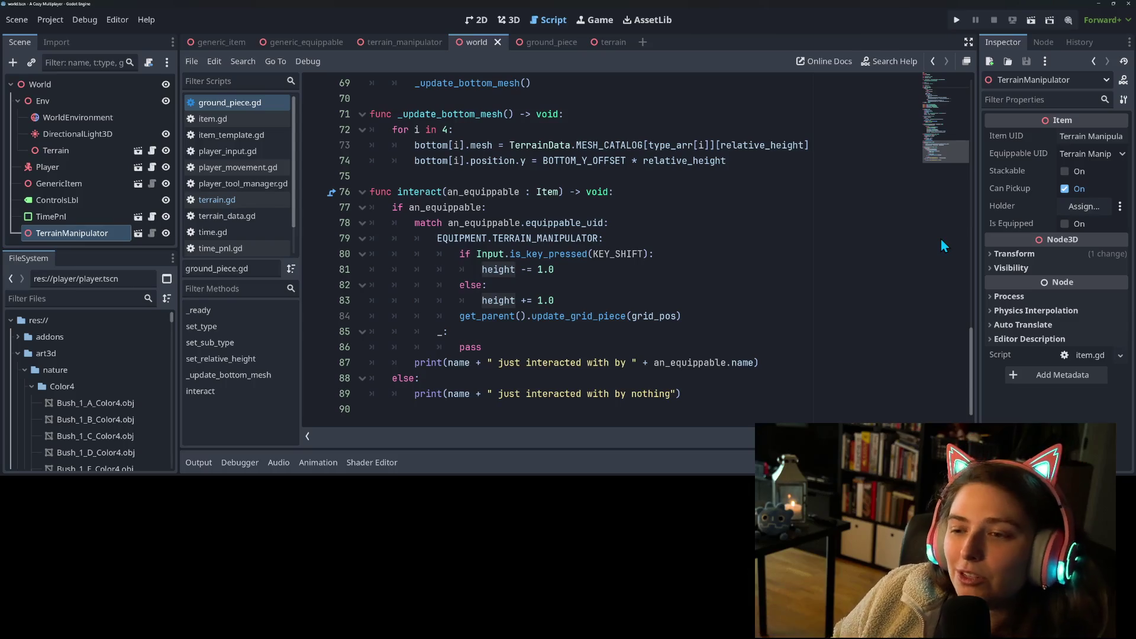
# - Declare func change_height(diff : float) -> bool: above interact() in ground_piece.gd
pyautogui.click(527, 177)
pyautogui.press('Return')
pyautogui.press('Return')
pyautogui.press('Up')
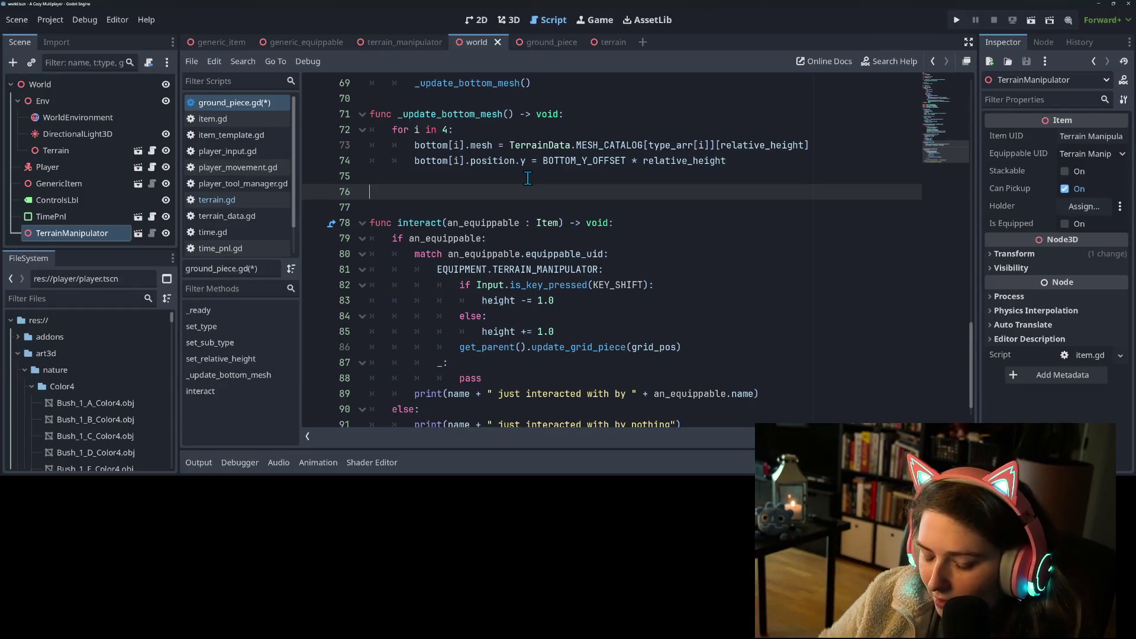
pyautogui.write('func ')
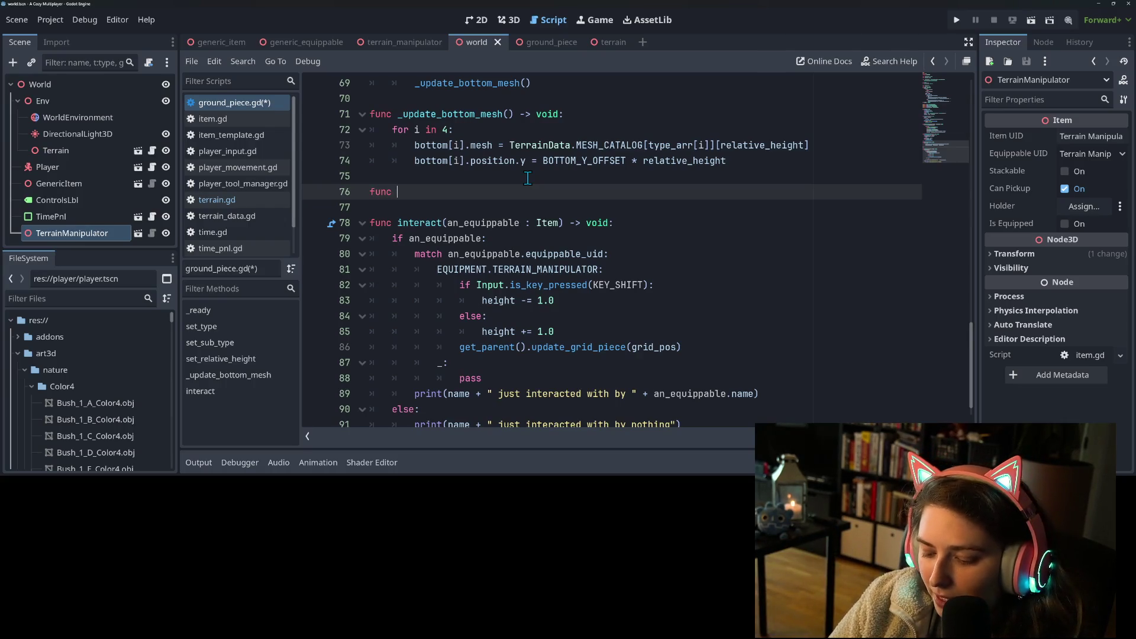
pyautogui.write('change_height(')
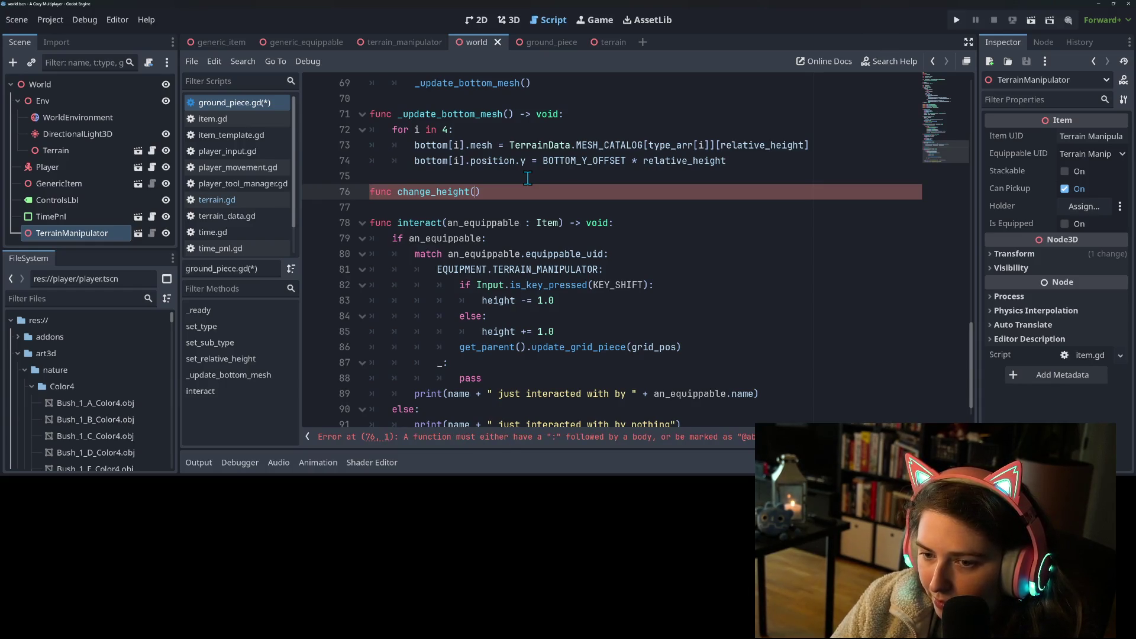
pyautogui.write('diff : in')
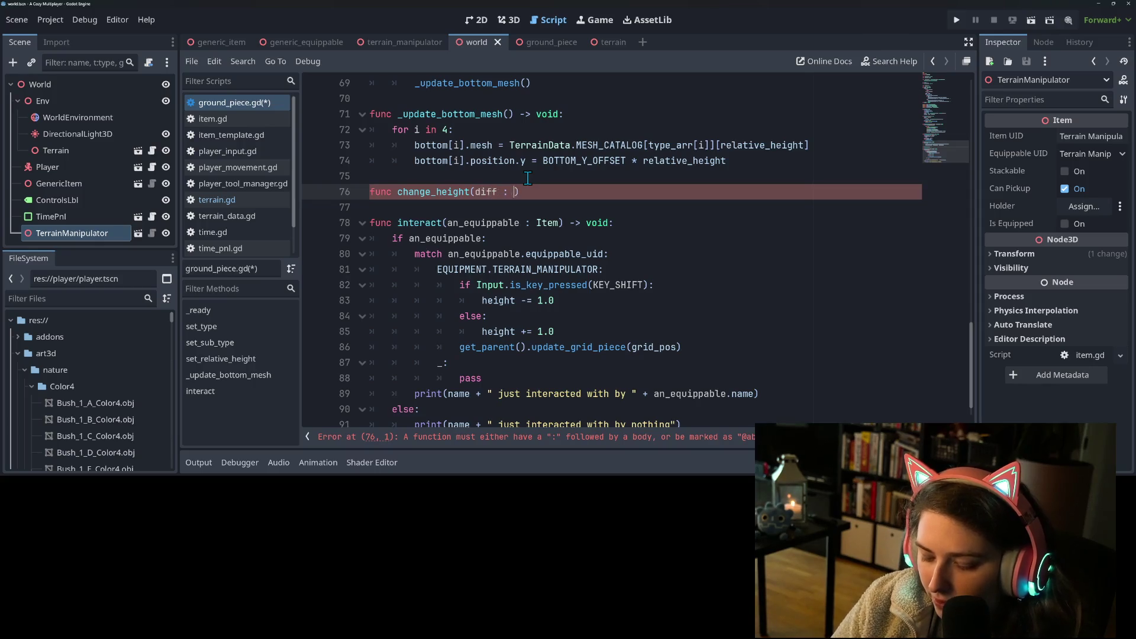
pyautogui.press('BackSpace')
pyautogui.press('BackSpace')
pyautogui.write('flo')
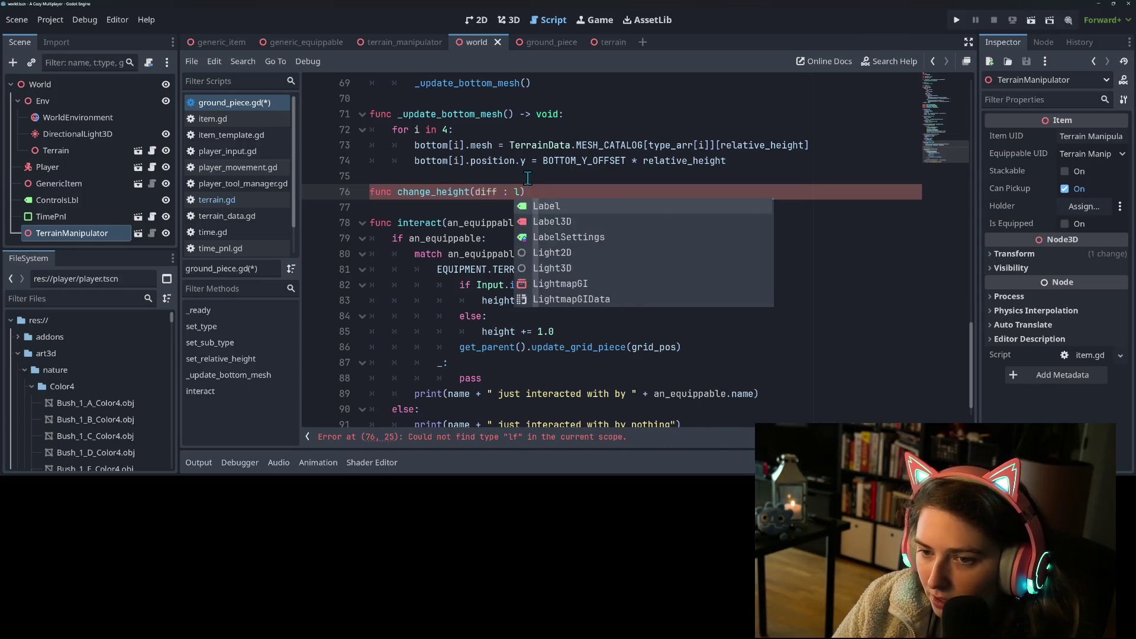
pyautogui.write('at) ')
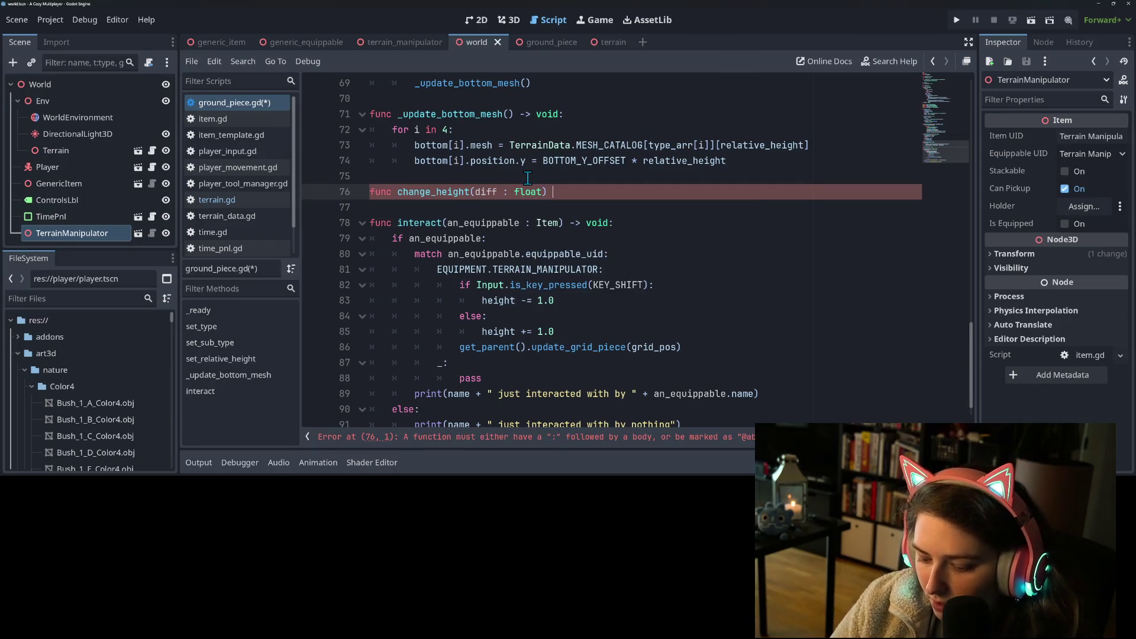
pyautogui.write('-> bool')
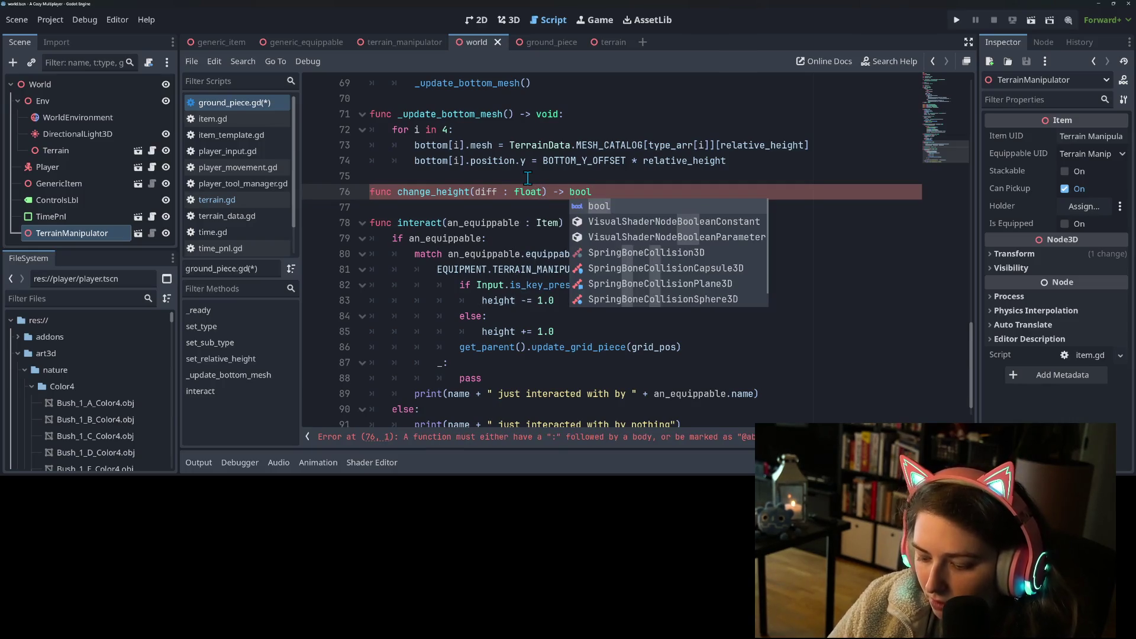
pyautogui.write(':')
pyautogui.press('Return')
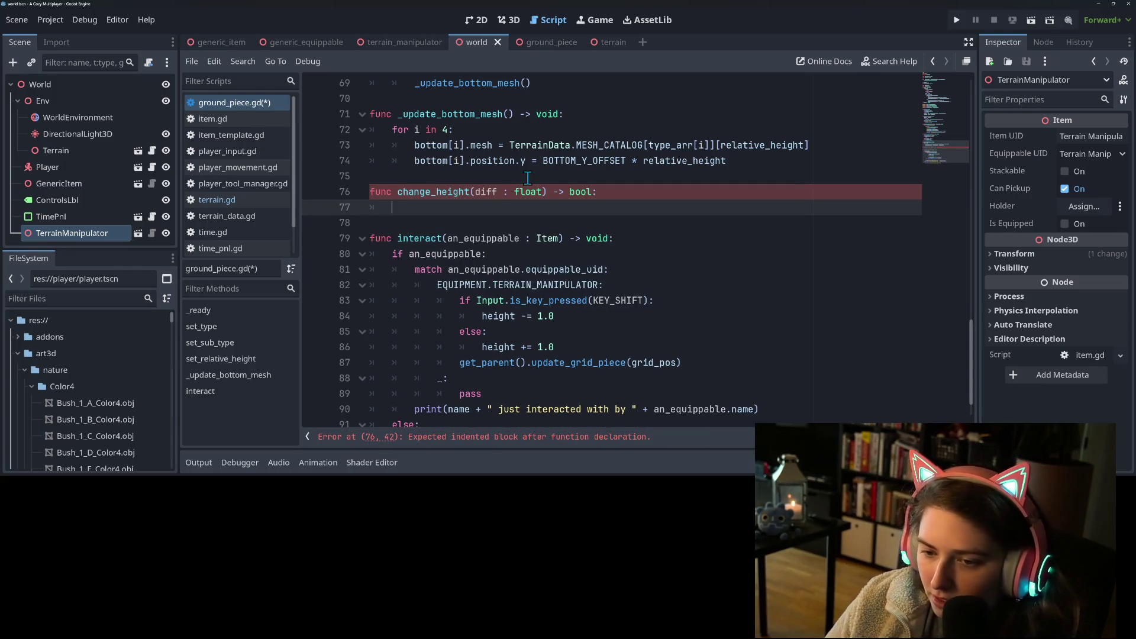
# - Compute var new_height = height + diff as the function's first line
pyautogui.write('if')
pyautogui.press('BackSpace')
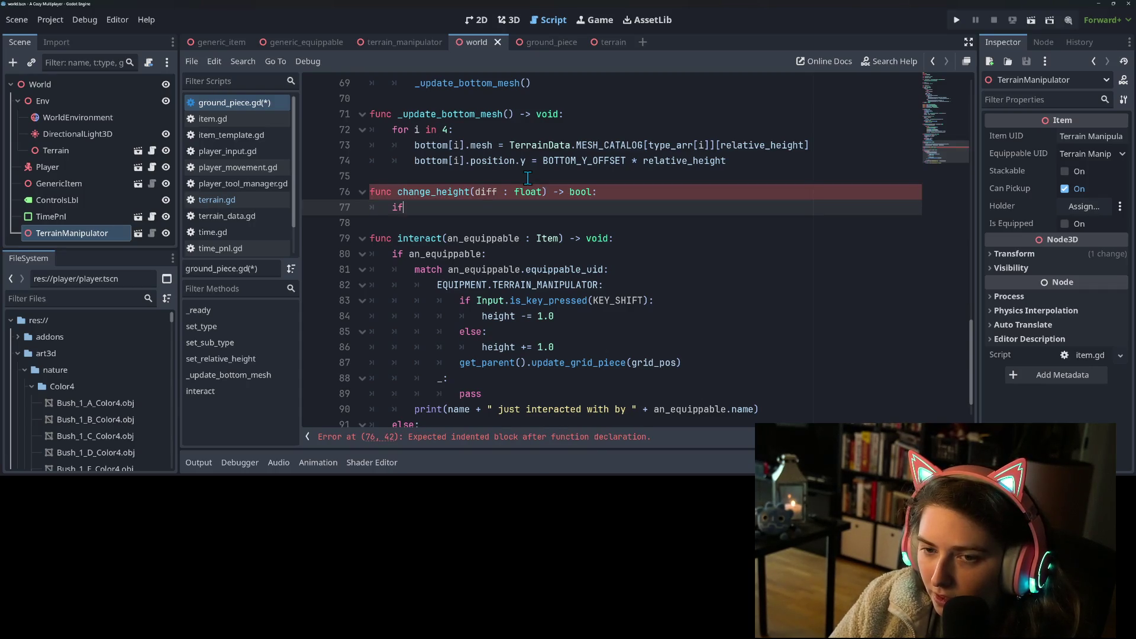
pyautogui.write('height + diff')
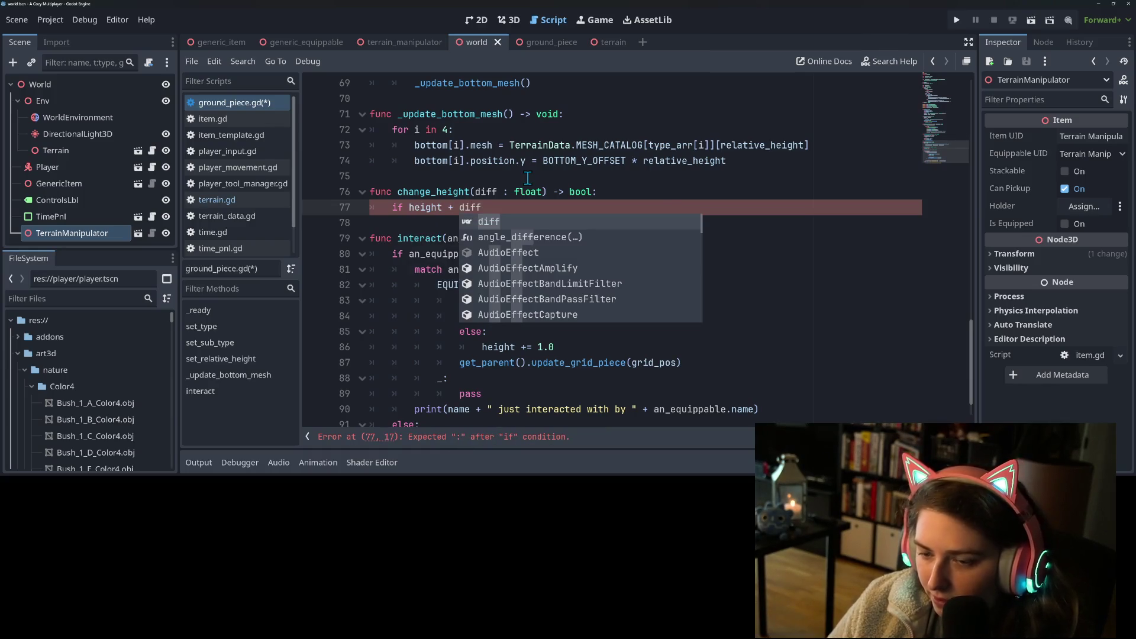
pyautogui.press('BackSpace')
pyautogui.press('BackSpace')
pyautogui.press('BackSpace')
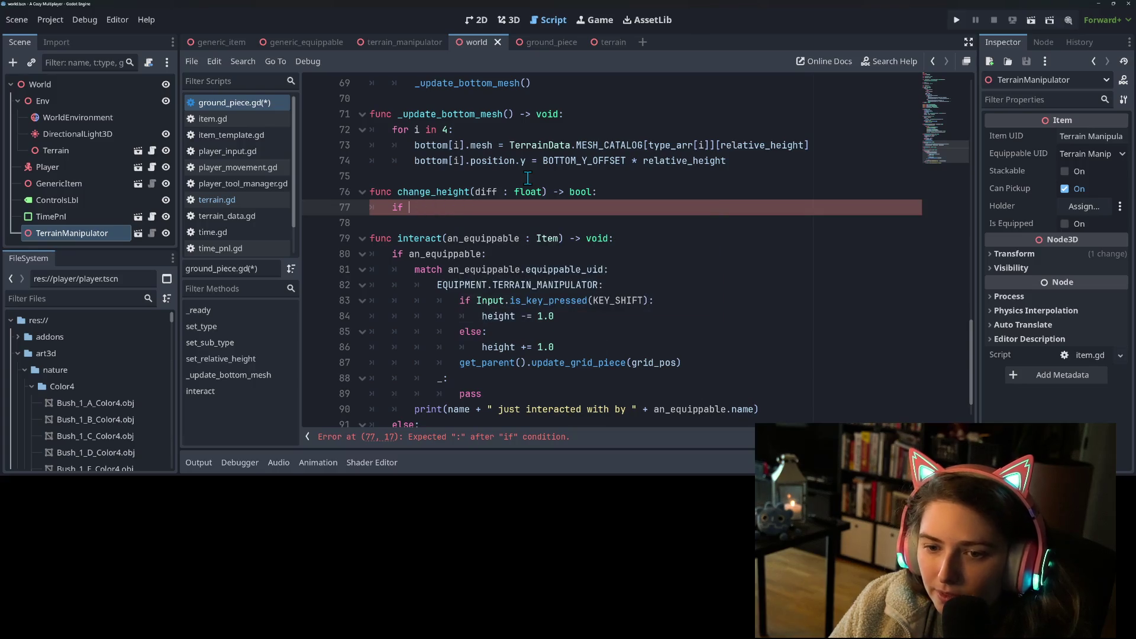
pyautogui.write('var new_height ')
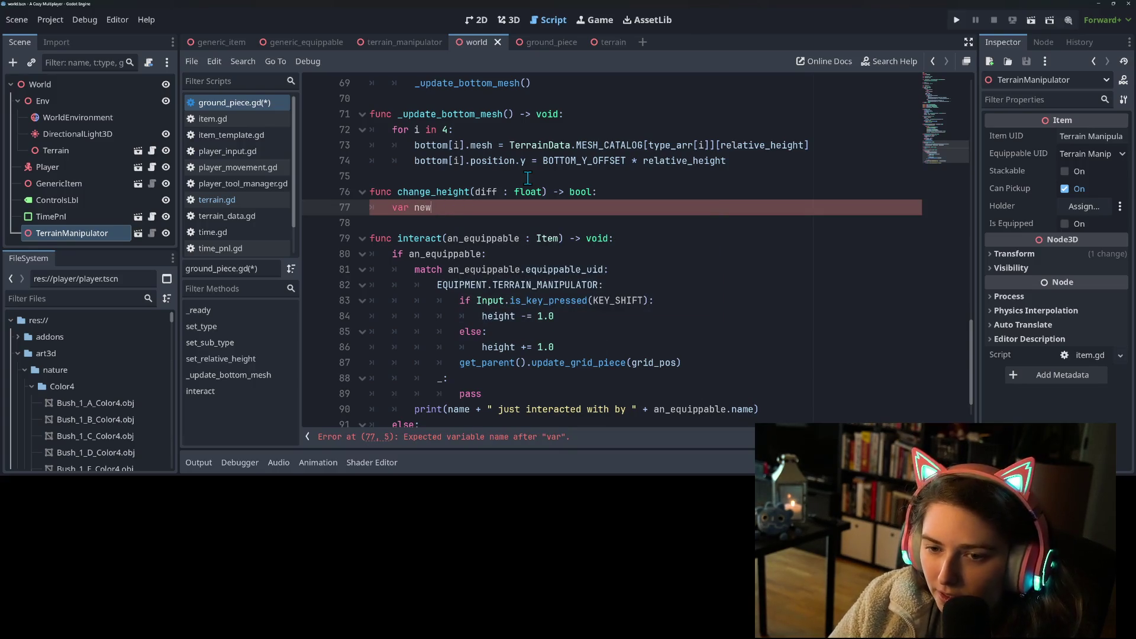
pyautogui.write('=')
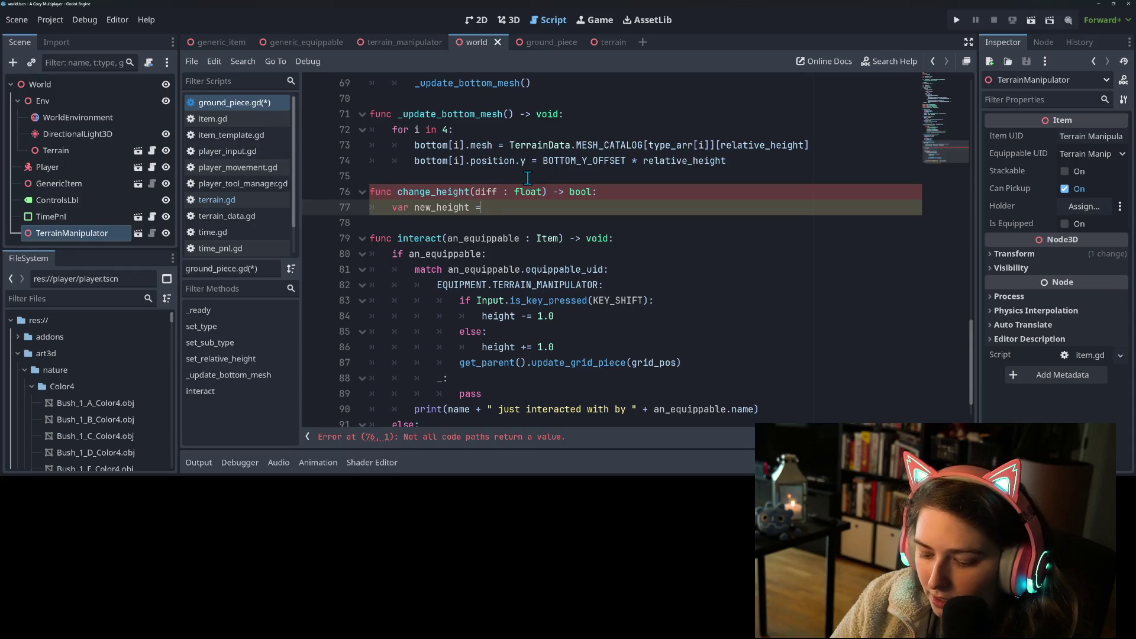
pyautogui.write(' height + diff')
pyautogui.press('Return')
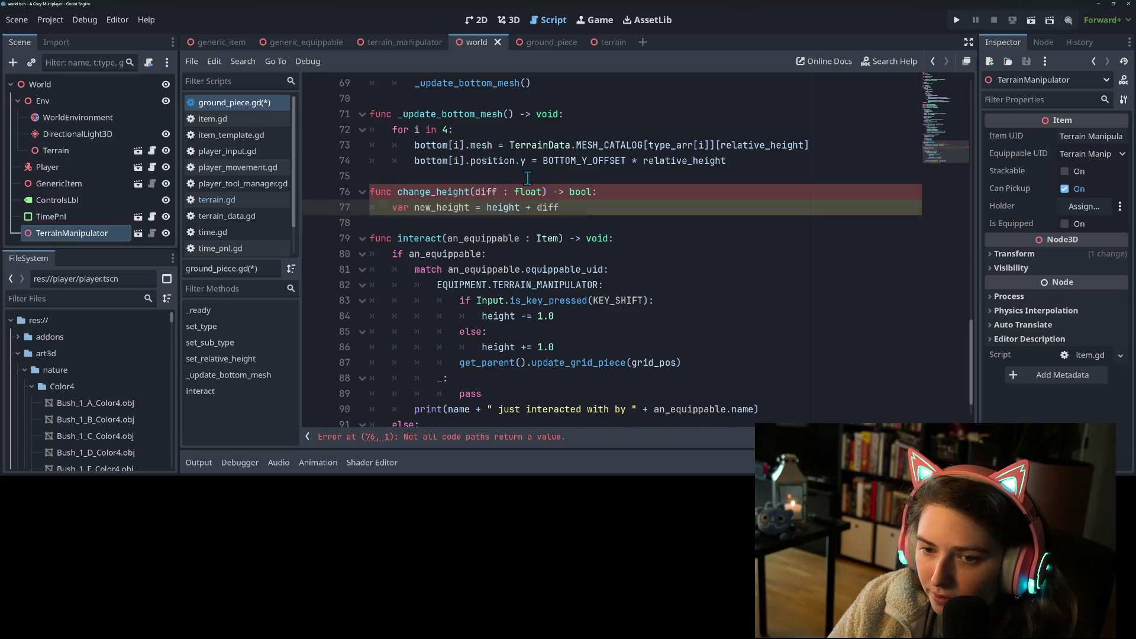
# - Return false when new_height exceeds HEIGHT_MAX
pyautogui.press('Return')
pyautogui.write('if ne')
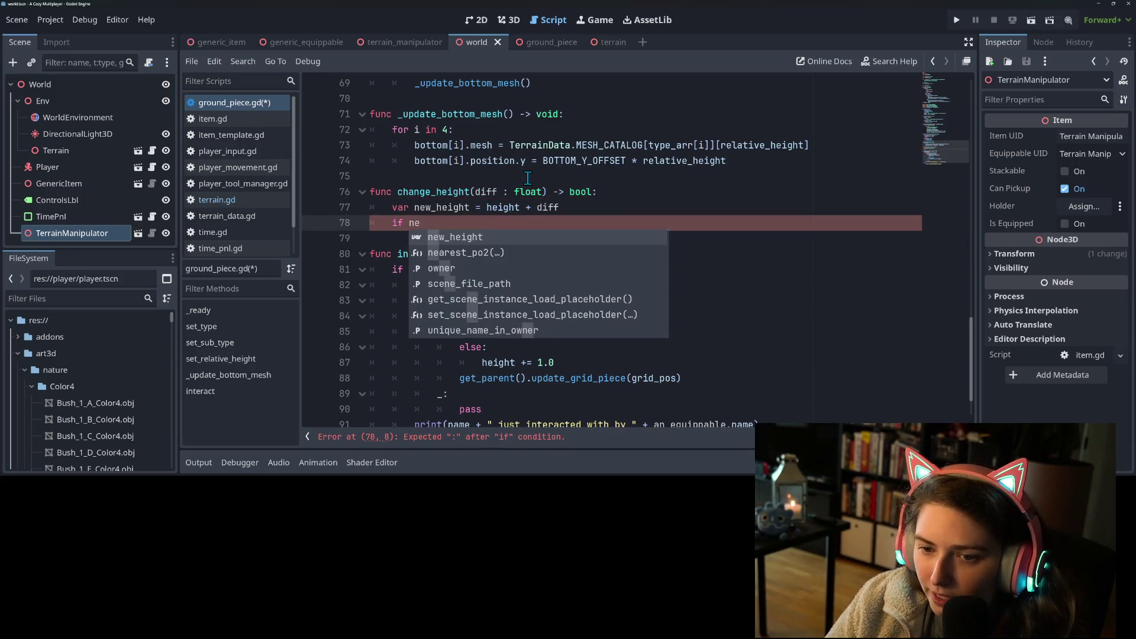
pyautogui.press('Return')
pyautogui.write('> ')
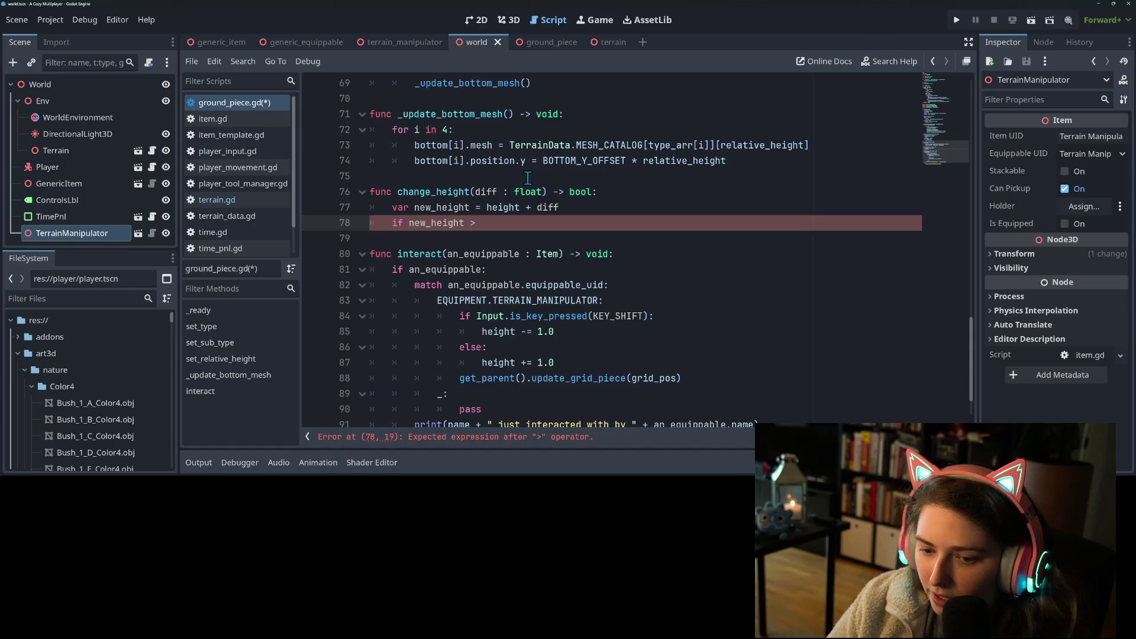
pyautogui.write('HE')
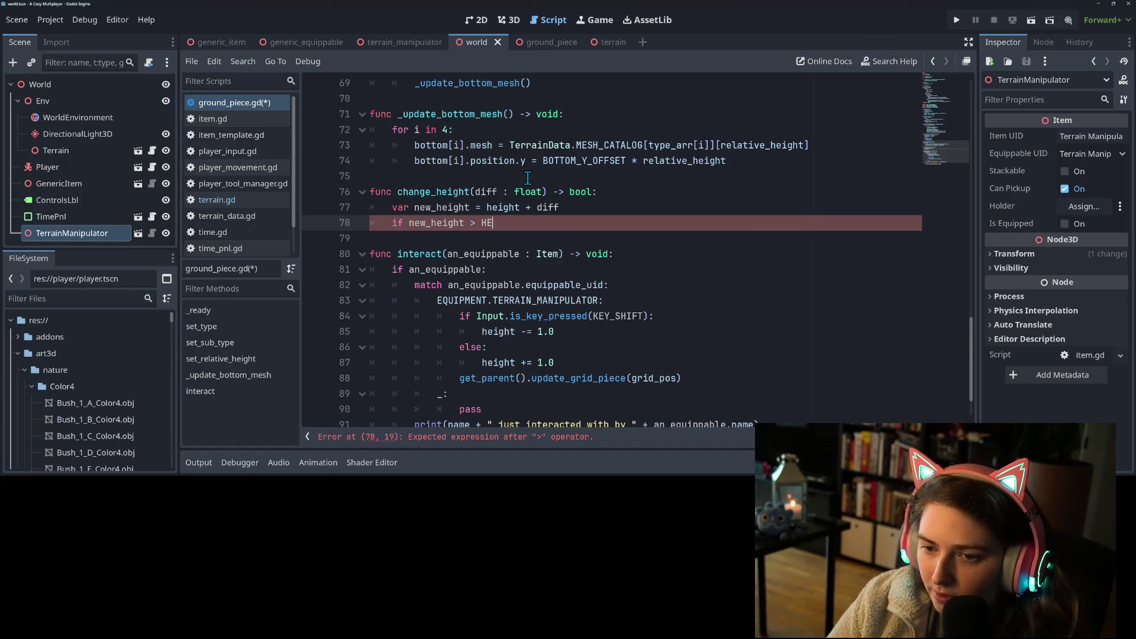
pyautogui.press('Return')
pyautogui.write(':')
pyautogui.press('Return')
pyautogui.write('return false')
pyautogui.press('Return')
# - Return false when new_height drops below HEIGHT_MIN
pyautogui.press('BackSpace')
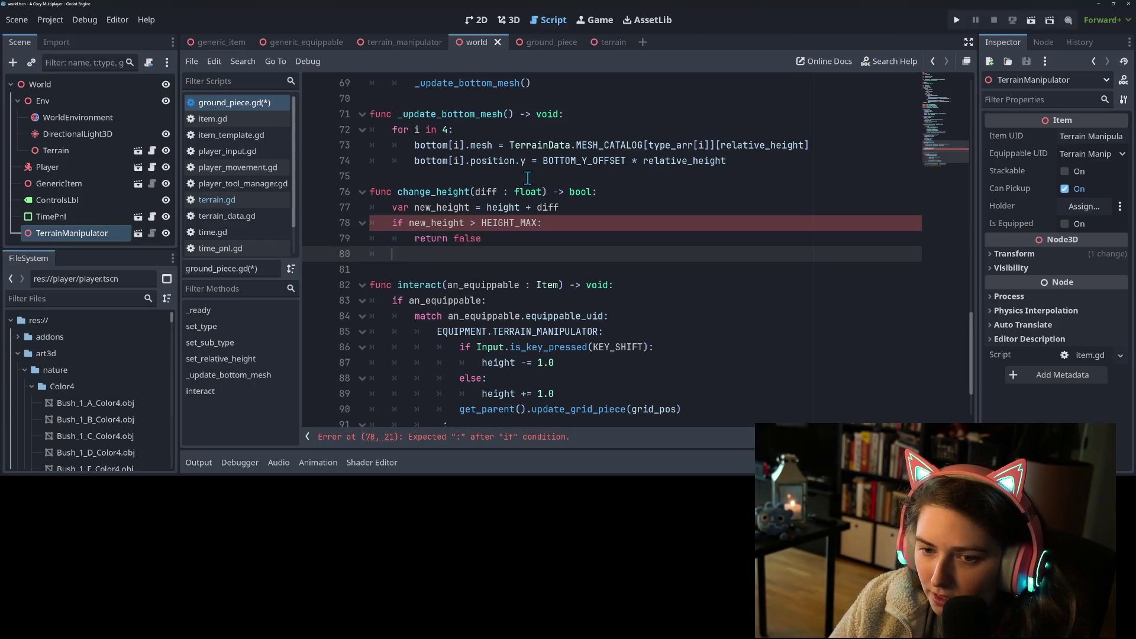
pyautogui.write('if new')
pyautogui.press('Return')
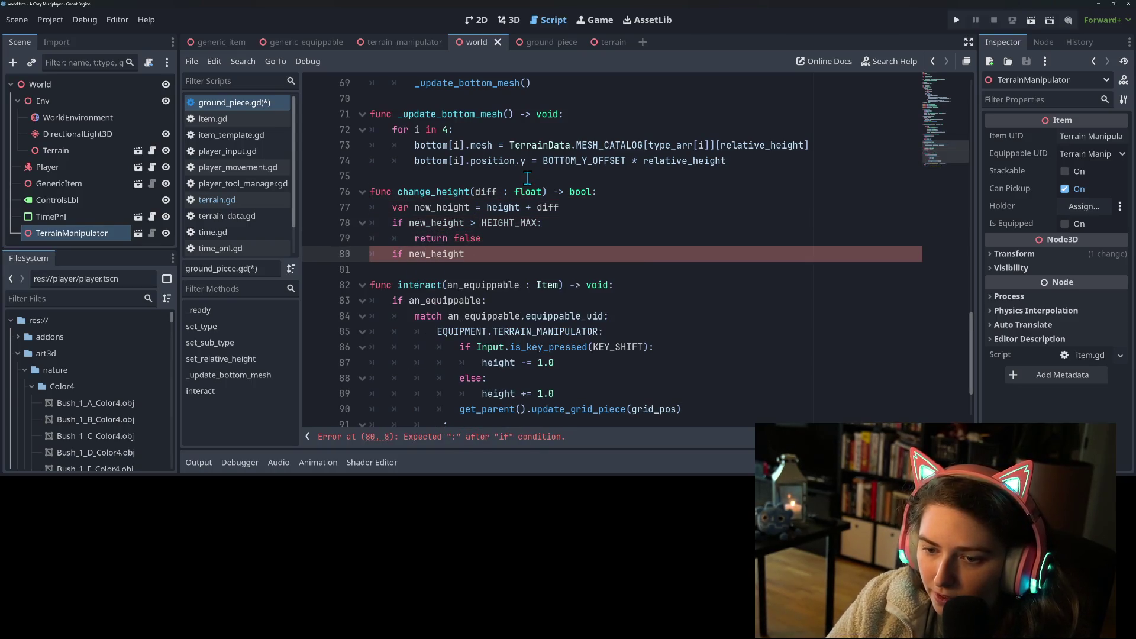
pyautogui.write(' < HE')
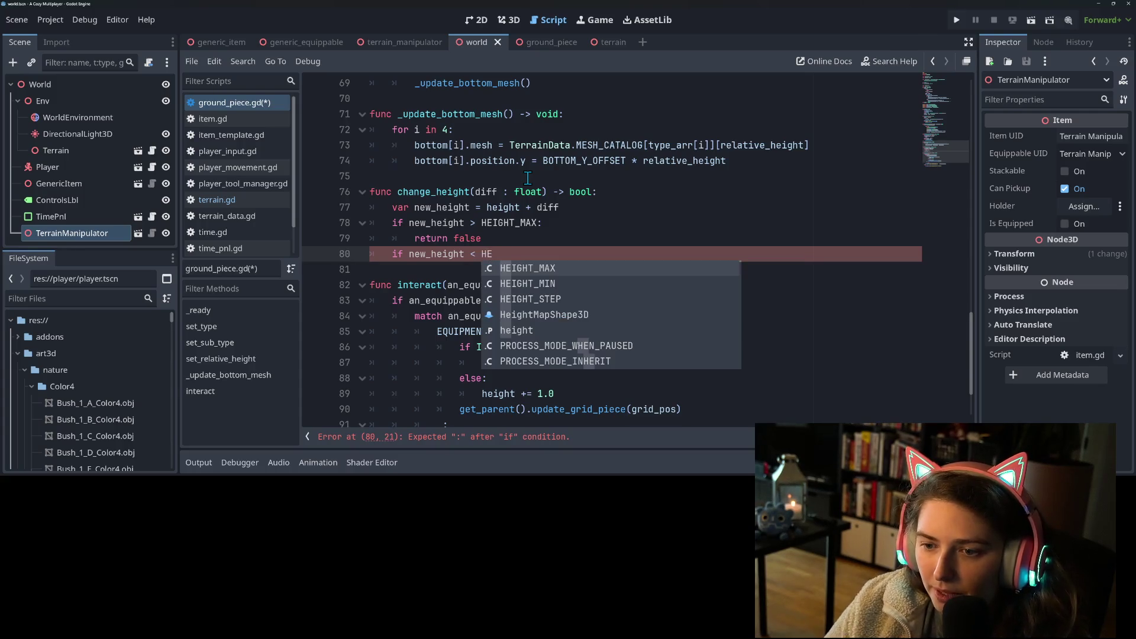
pyautogui.press('Return')
pyautogui.press('Return')
pyautogui.write('return false')
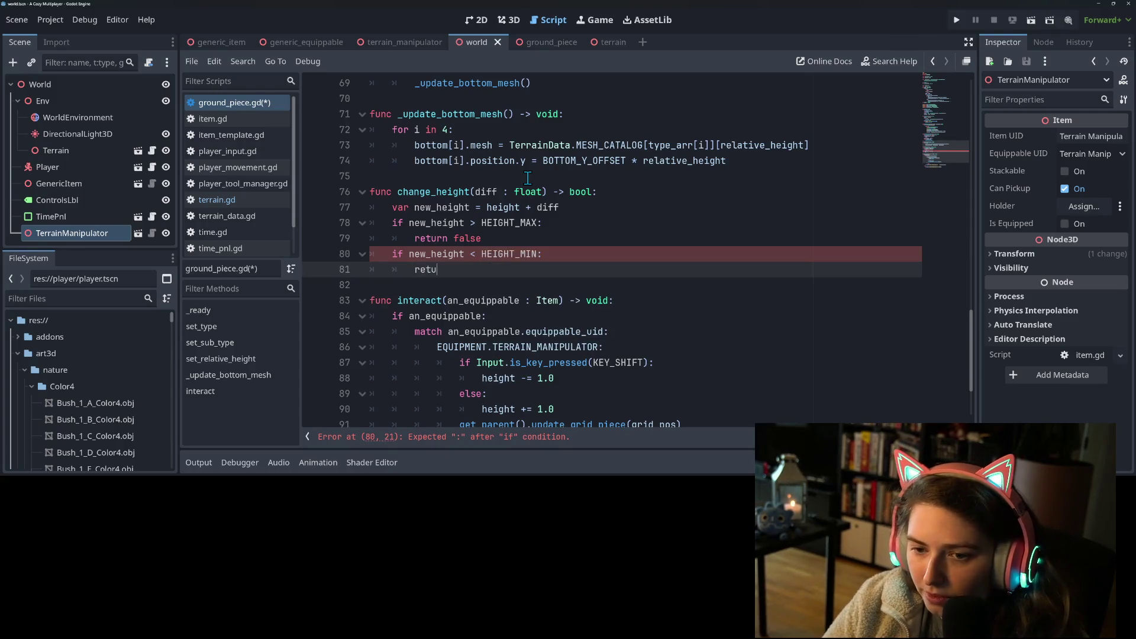
pyautogui.press('Return')
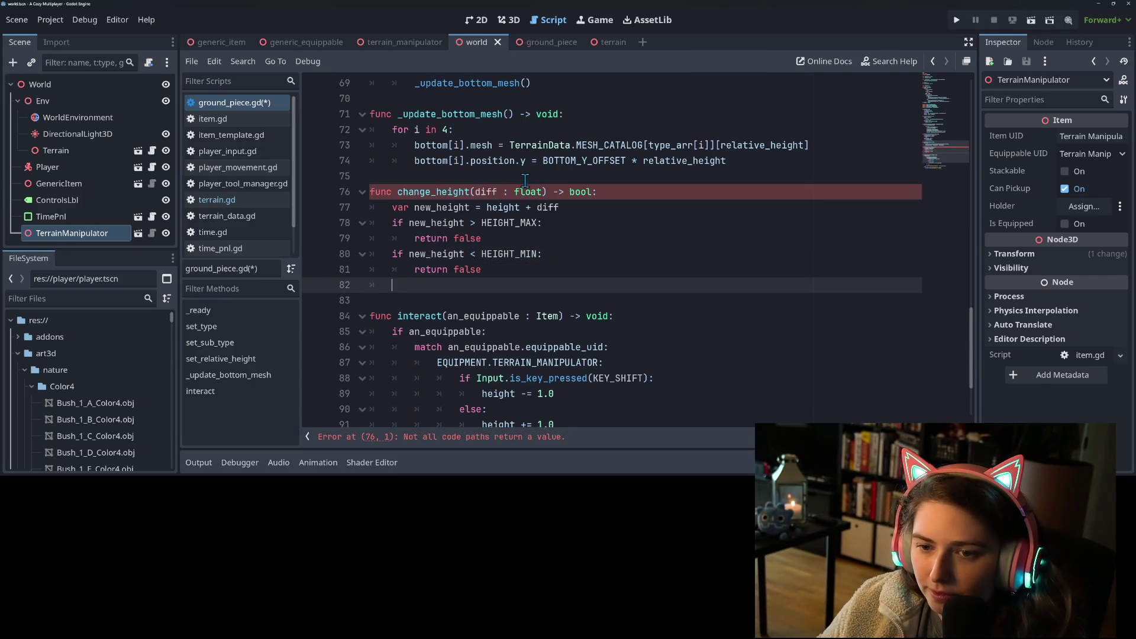
# - Assign height = new_height after the bound checks
pyautogui.scroll(-2, 528, 181)
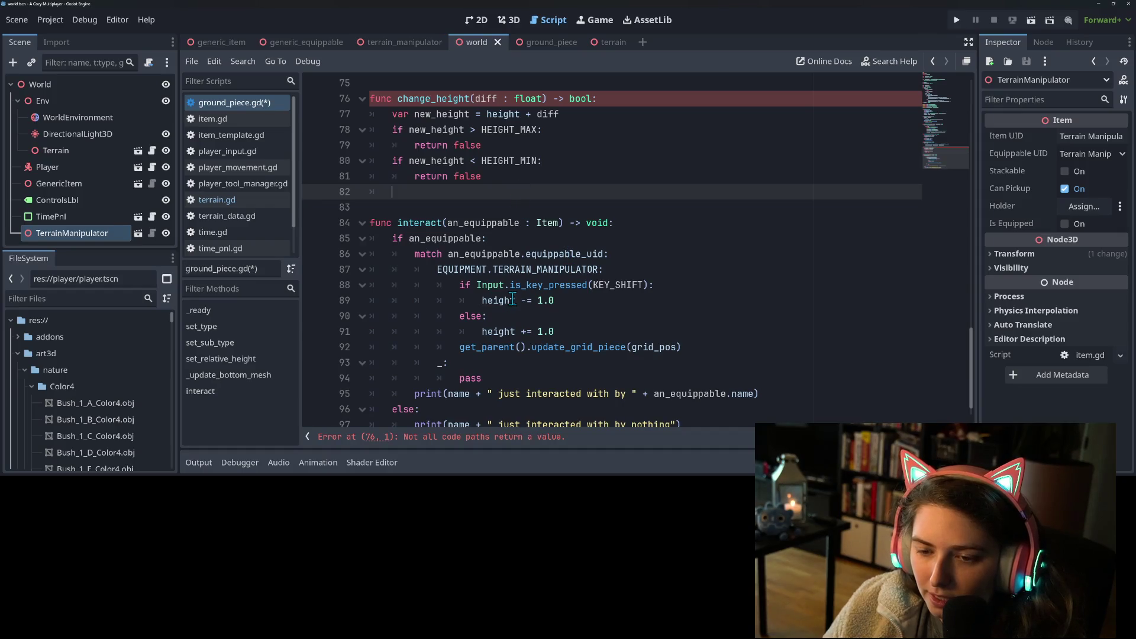
pyautogui.click(500, 300)
pyautogui.click(413, 181)
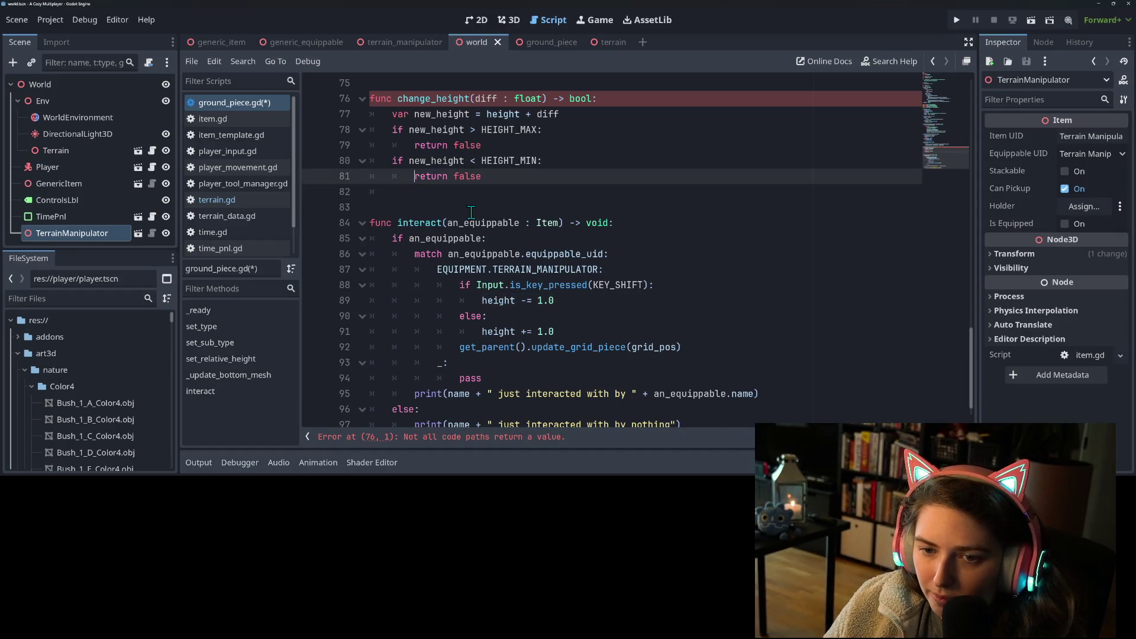
pyautogui.click(457, 198)
pyautogui.write('height ')
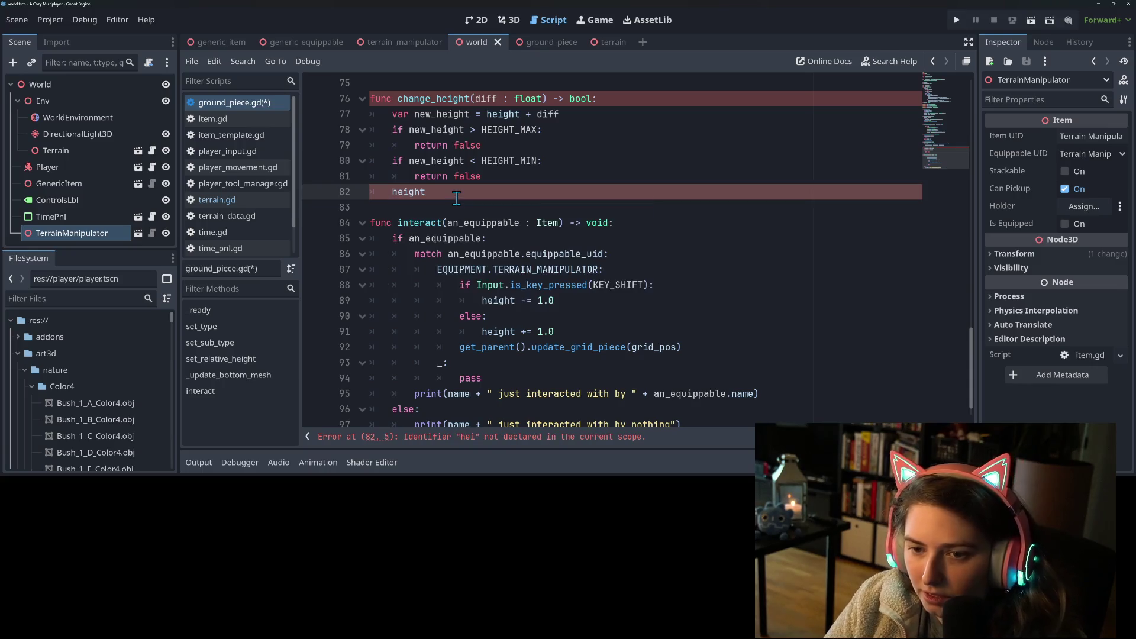
pyautogui.write('= new_height')
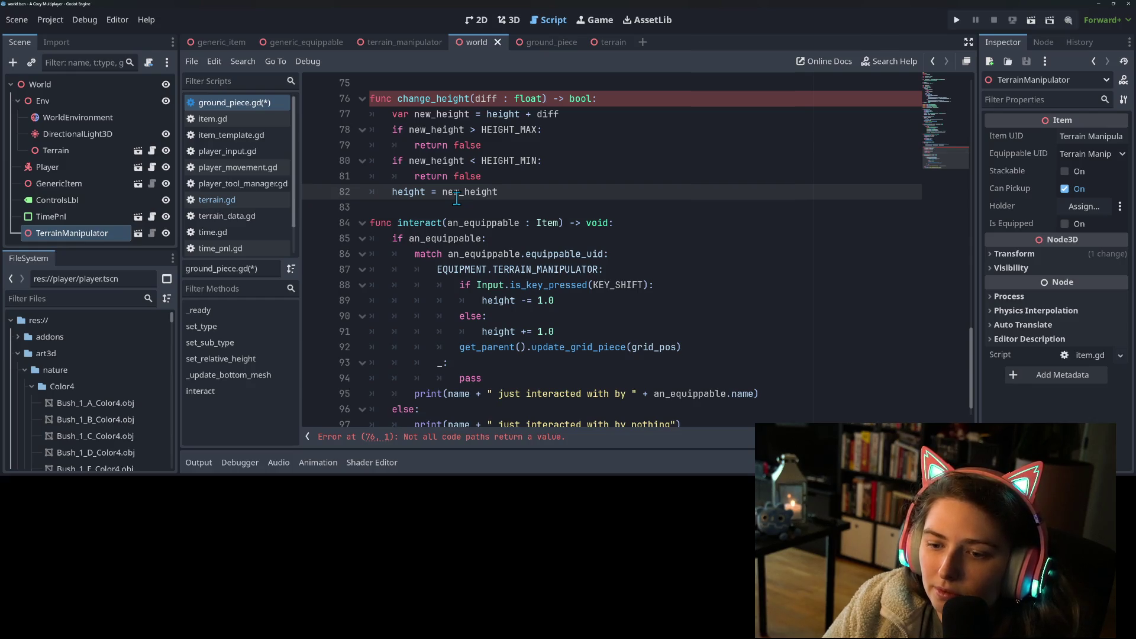
# - Add the update_grid_piece call, copied from interact(), after the height assignment
pyautogui.press('Return')
pyautogui.write('get_p')
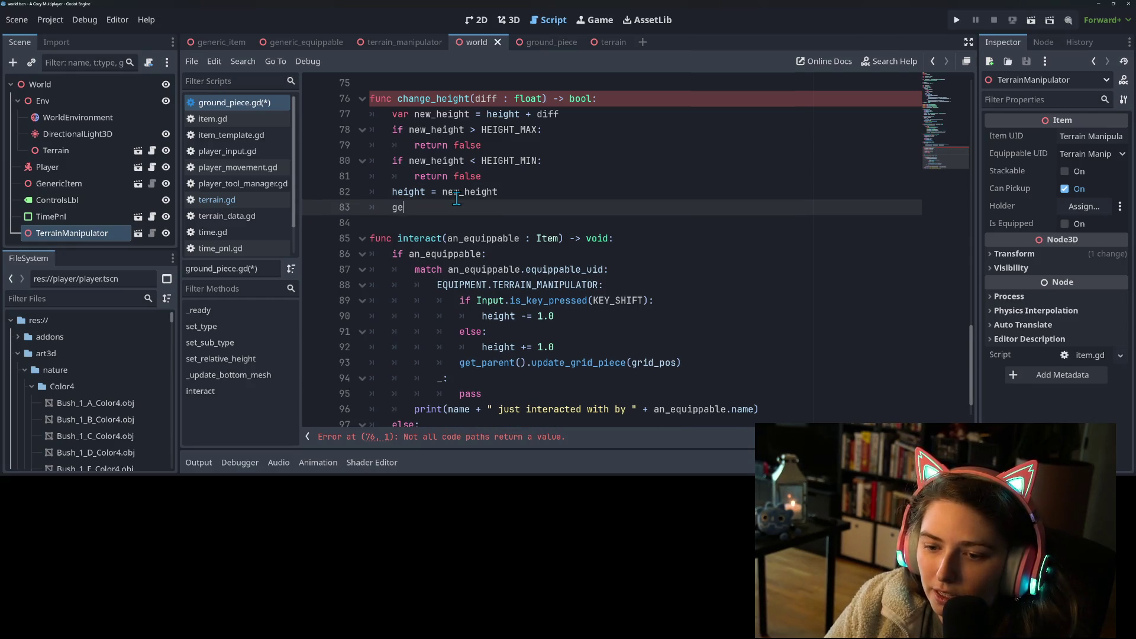
pyautogui.press('Return')
pyautogui.press('BackSpace')
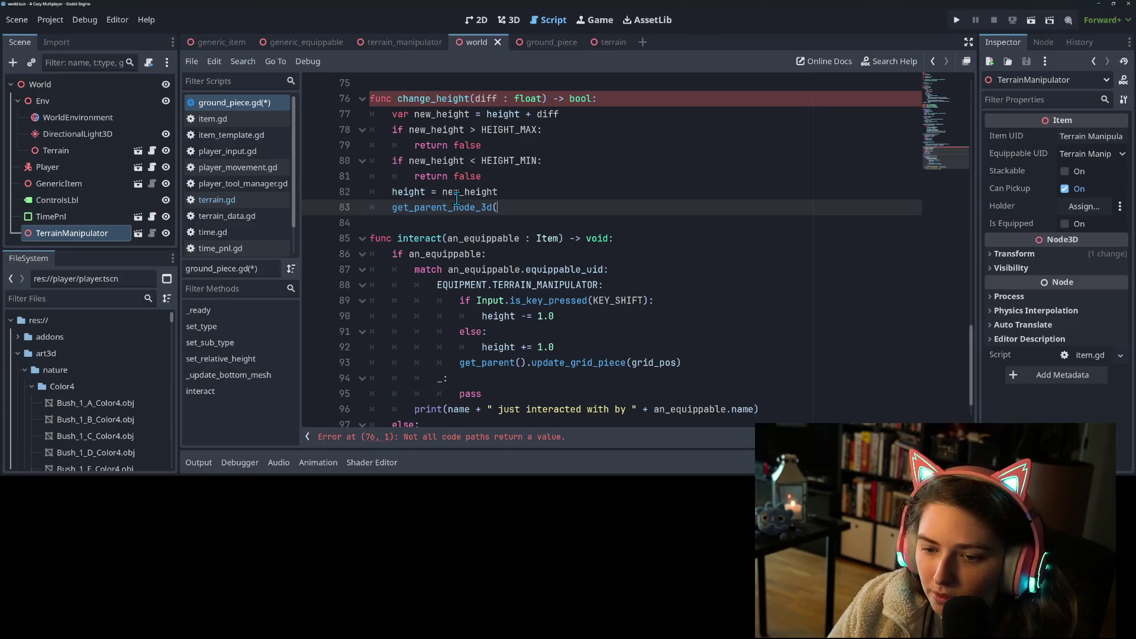
pyautogui.doubleClick(461, 362)
pyautogui.hotkey('shift', 'End')
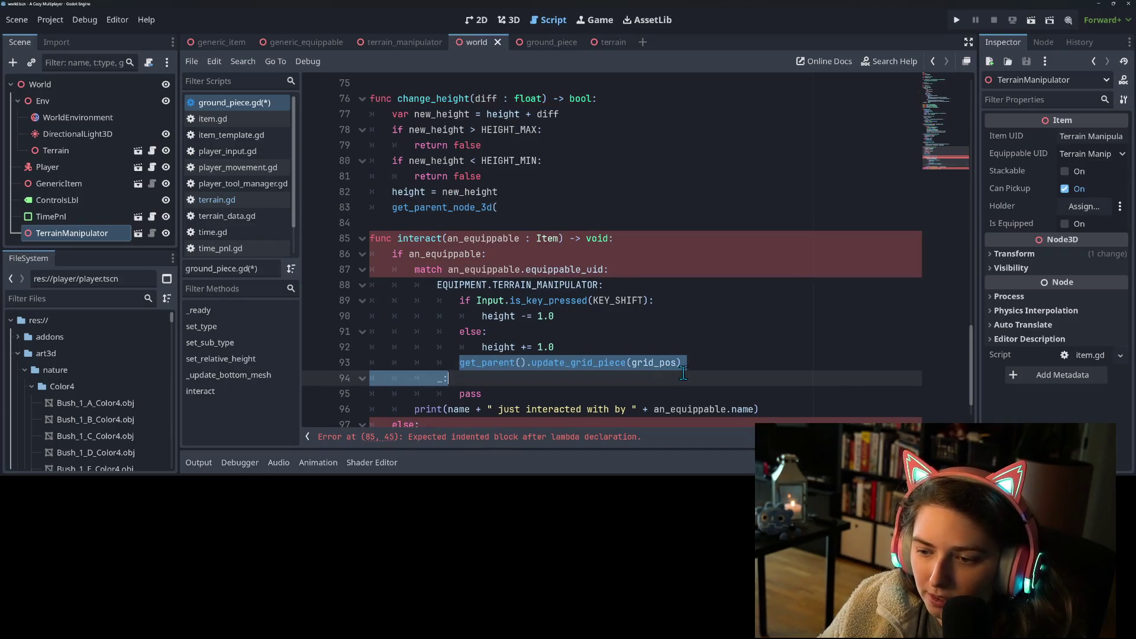
pyautogui.hotkey('ctrl', 'c')
pyautogui.moveTo(393, 207); pyautogui.dragTo(508, 207)
pyautogui.hotkey('ctrl', 'v')
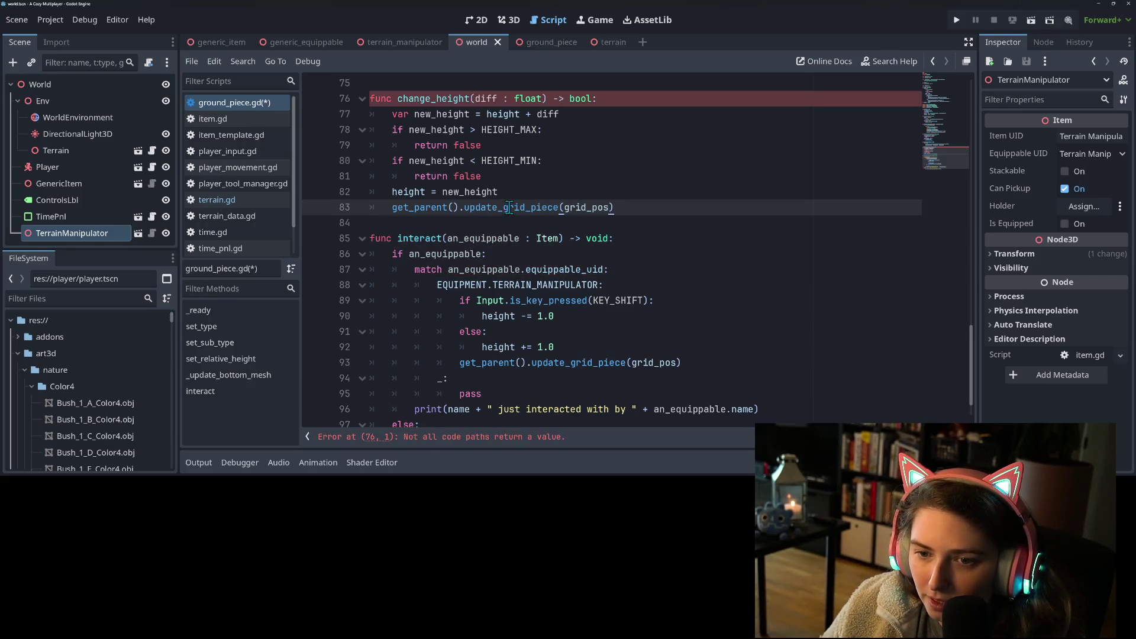
# - End change_height with return true and save ground_piece.gd
pyautogui.doubleClick(438, 100)
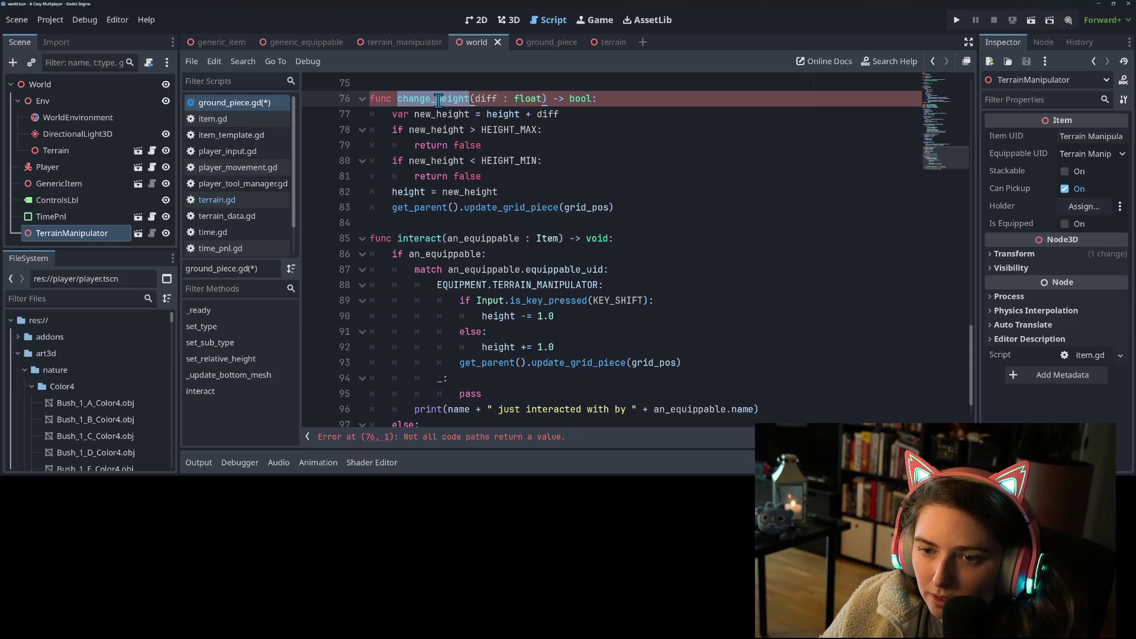
pyautogui.click(647, 207)
pyautogui.press('Return')
pyautogui.write('return true')
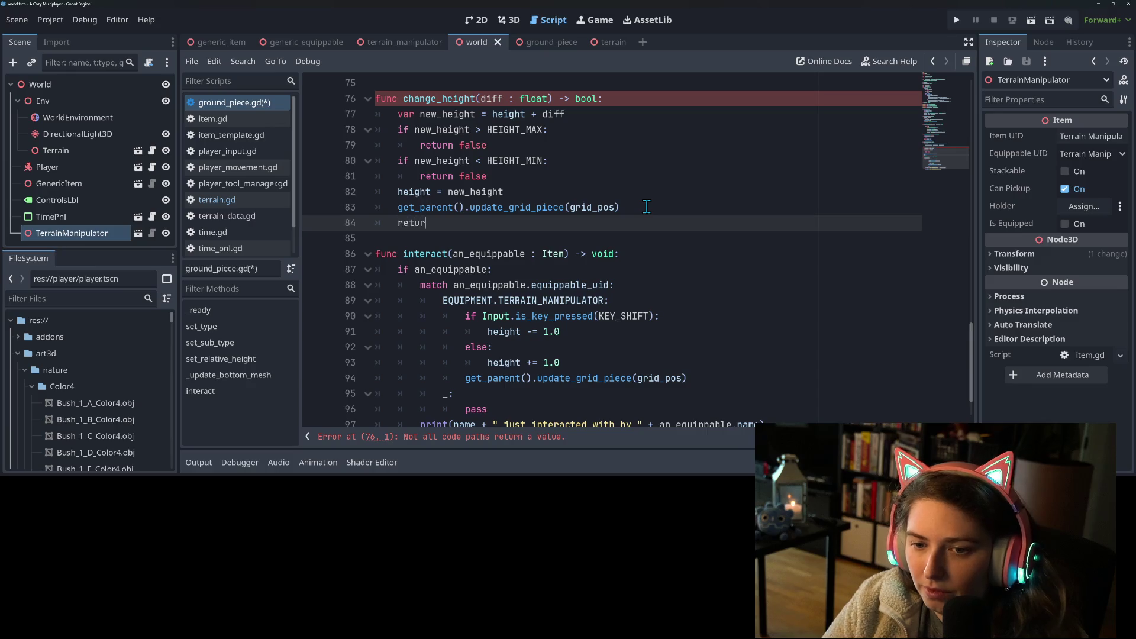
pyautogui.hotkey('ctrl', 's')
pyautogui.click(453, 104)
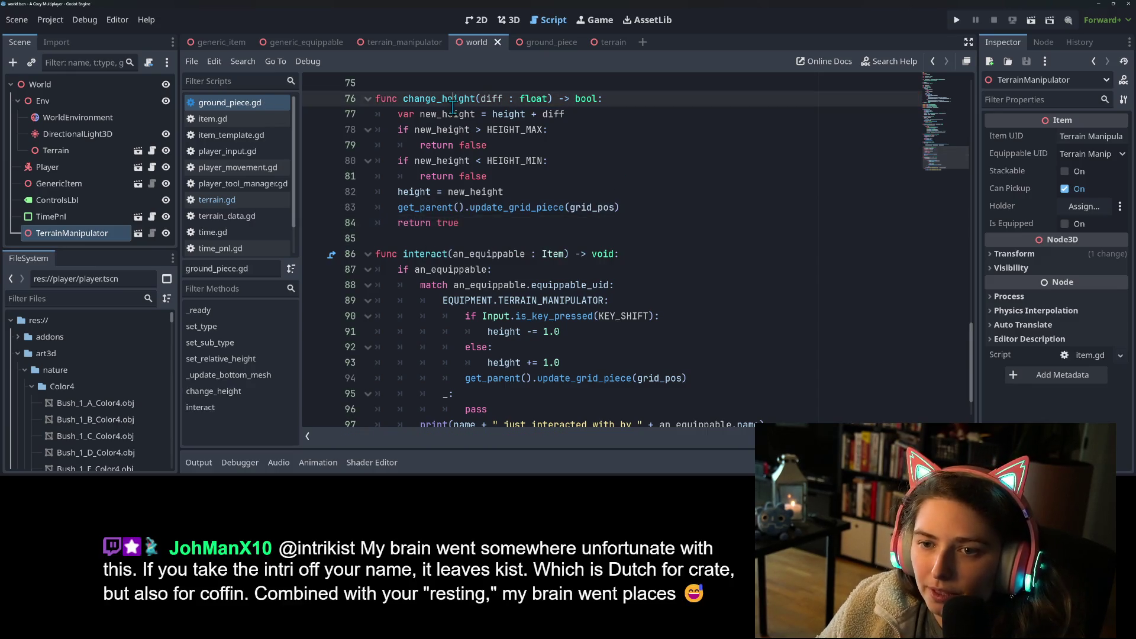
# - Replace the height decrement in interact() with change_height(-1.0)
pyautogui.doubleClick(454, 103)
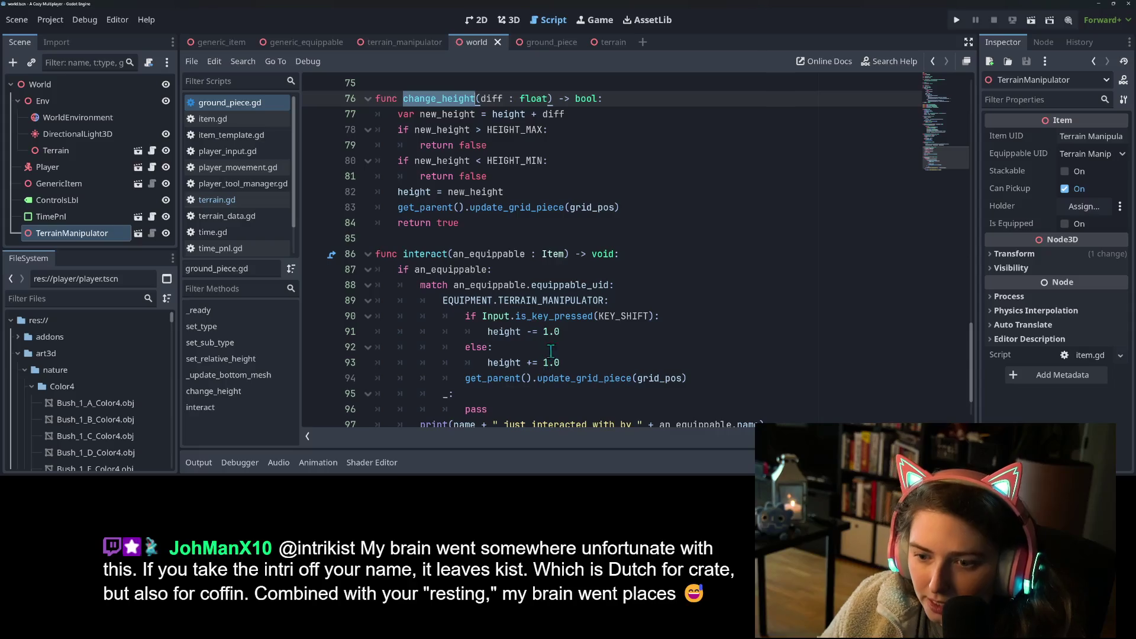
pyautogui.moveTo(488, 331)
pyautogui.mouseDown()
pyautogui.moveTo(566, 334)
pyautogui.moveTo(487, 332)
pyautogui.mouseUp()
pyautogui.hotkey('ctrl', 'v')
pyautogui.write('(-1.0')
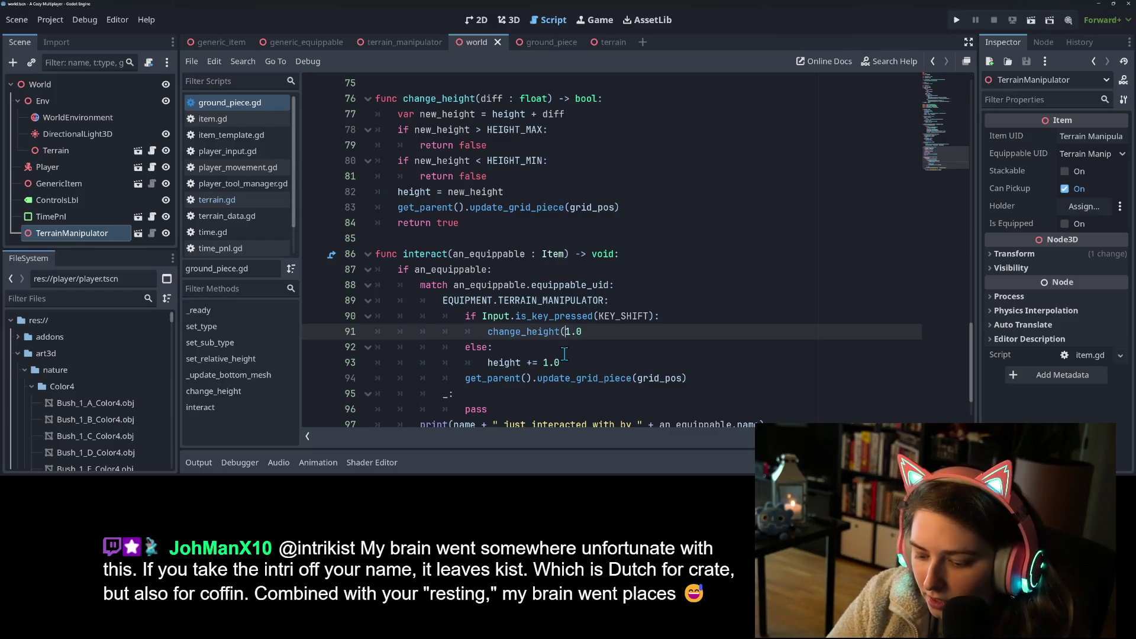
pyautogui.write(')')
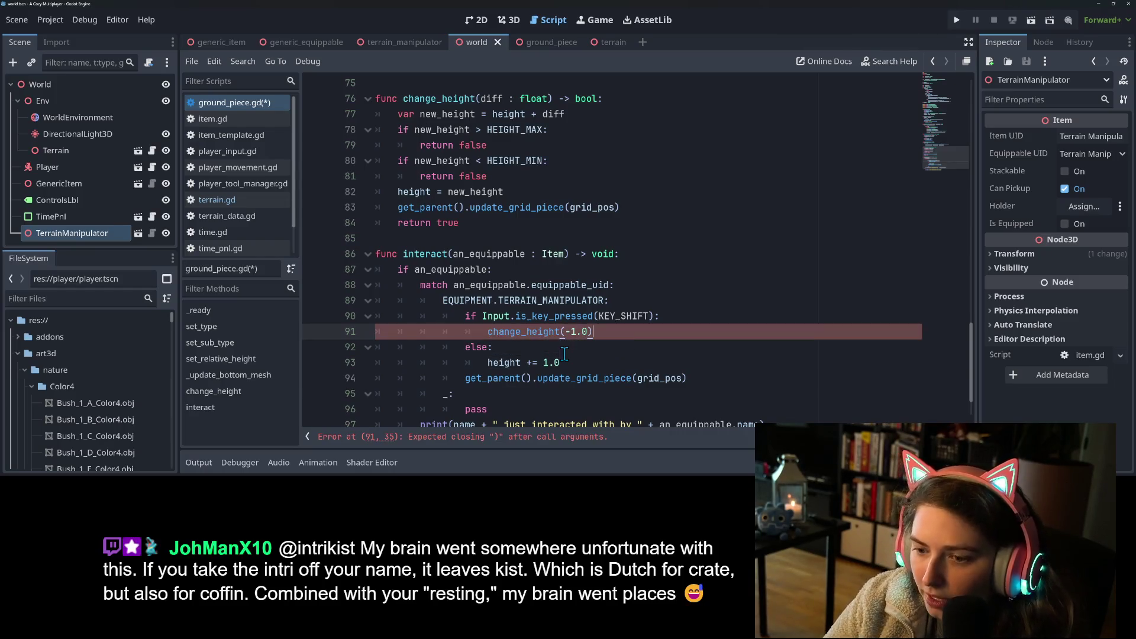
# - Replace the increment with change_height(1.0), delete the update_grid_piece line, and save
pyautogui.click(487, 362)
pyautogui.moveTo(510, 364); pyautogui.dragTo(541, 362)
pyautogui.write('change_height(')
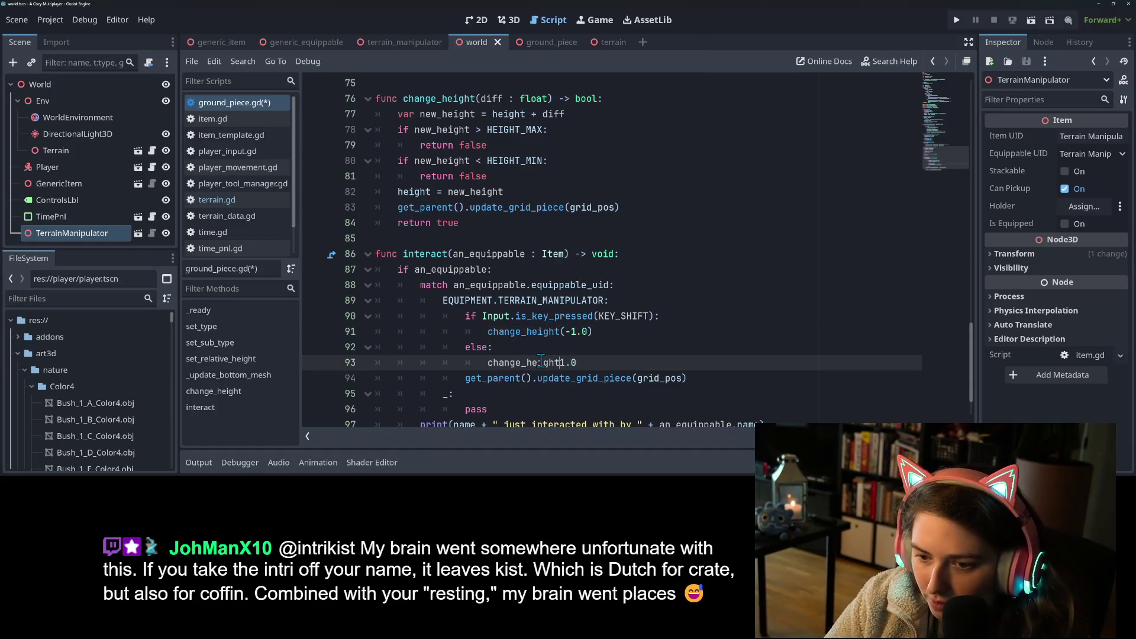
pyautogui.press('End')
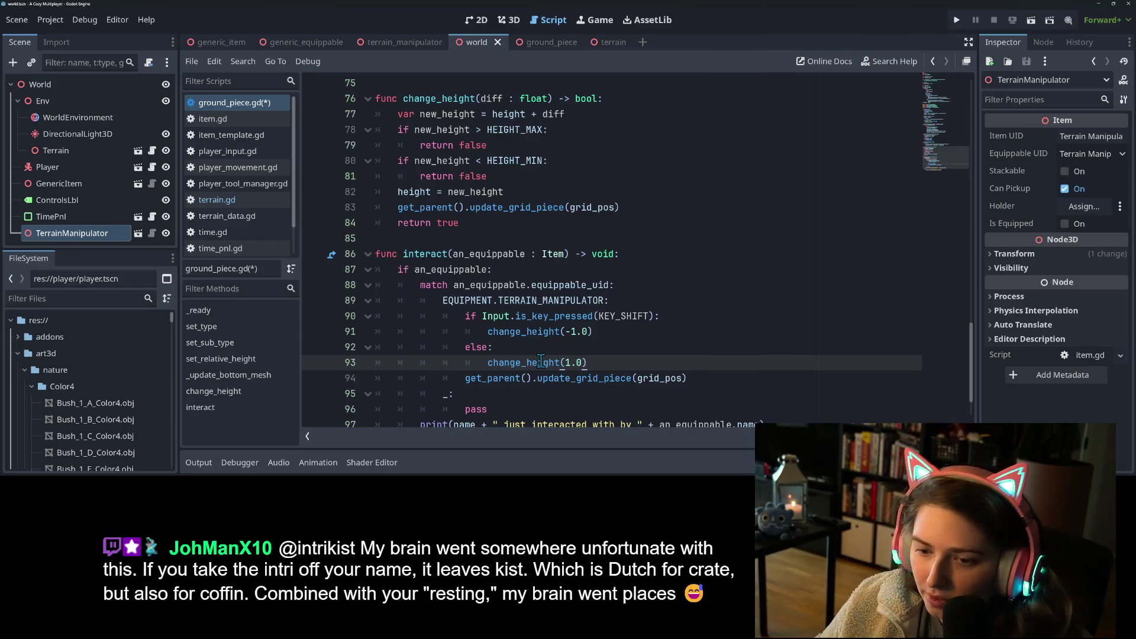
pyautogui.moveTo(692, 378); pyautogui.dragTo(323, 371)
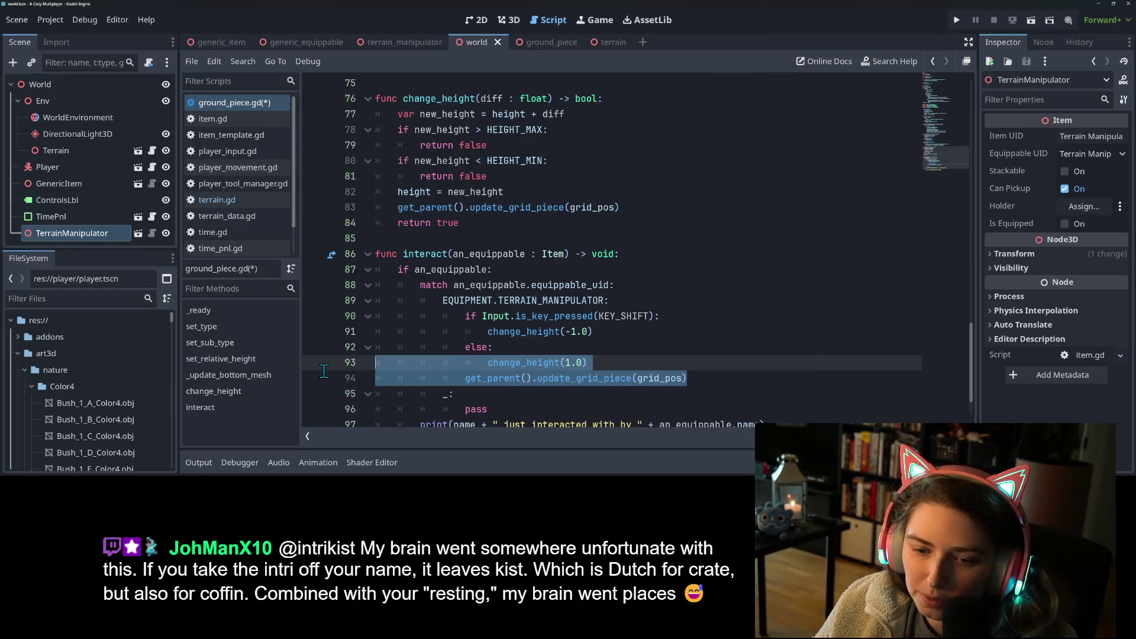
pyautogui.press('BackSpace')
pyautogui.click(492, 332)
pyautogui.hotkey('ctrl', 's')
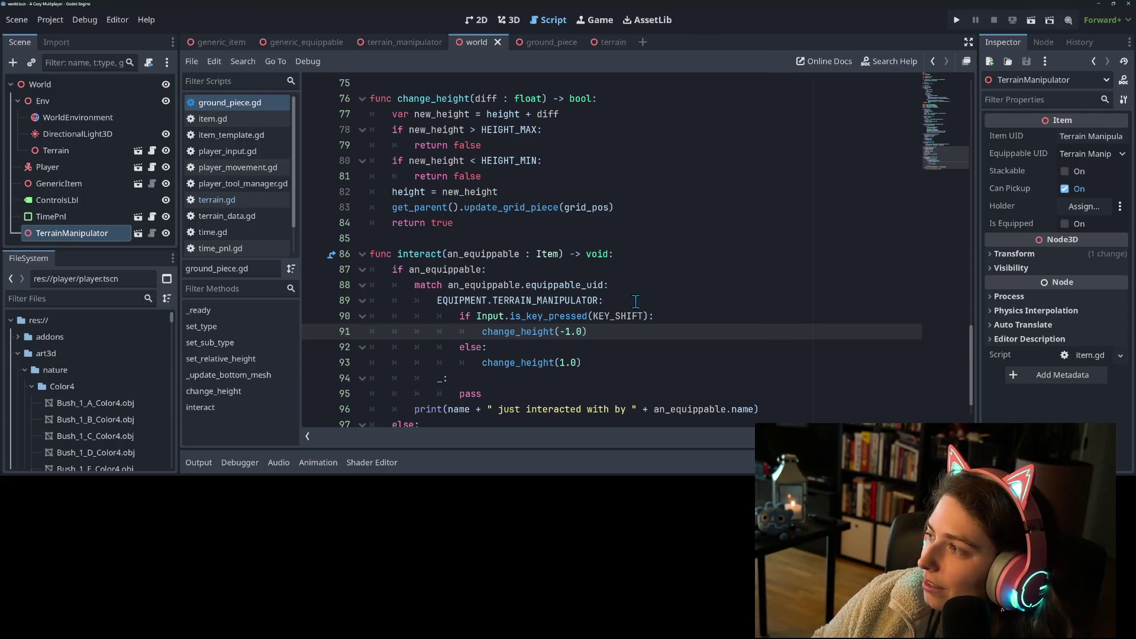
# - Delete the HEIGHT_MIN and HEIGHT_MAX early-return checks from the height setter and save
pyautogui.click(649, 347)
pyautogui.click(518, 362)
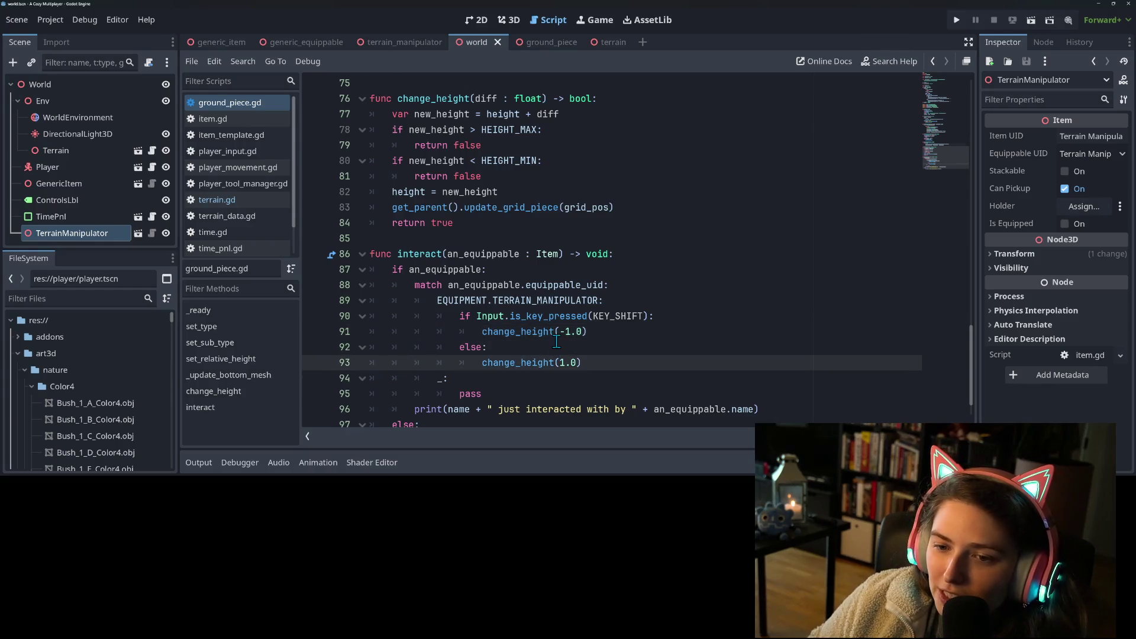
pyautogui.scroll(2, 553, 346)
pyautogui.scroll(-4, 533, 331)
pyautogui.scroll(5, 516, 311)
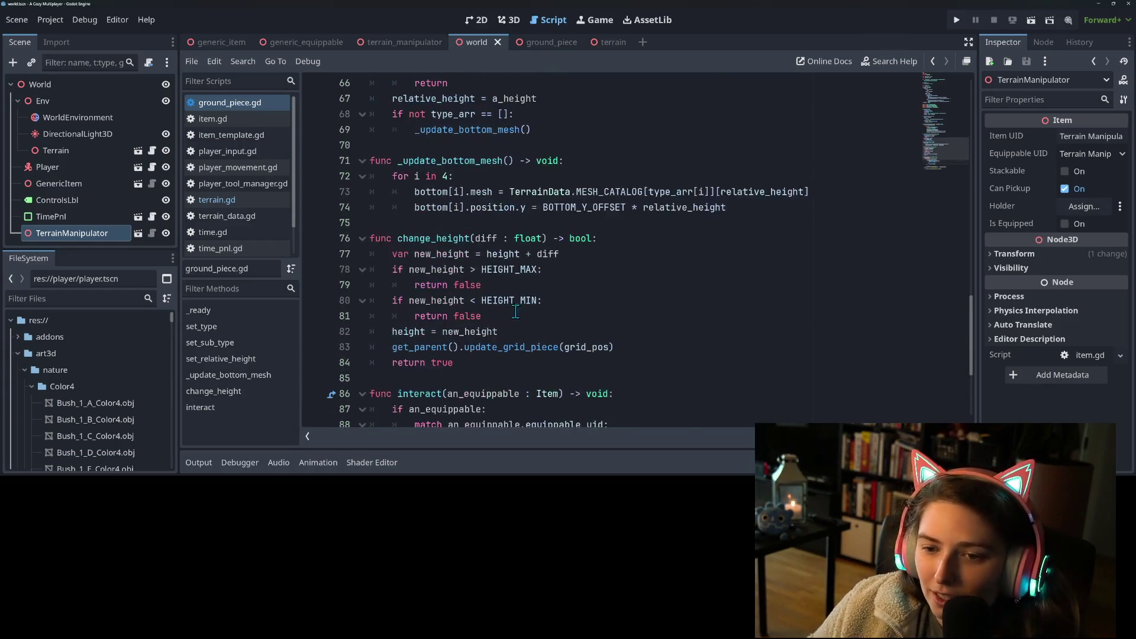
pyautogui.doubleClick(423, 393)
pyautogui.scroll(9, 556, 366)
pyautogui.scroll(13, 571, 379)
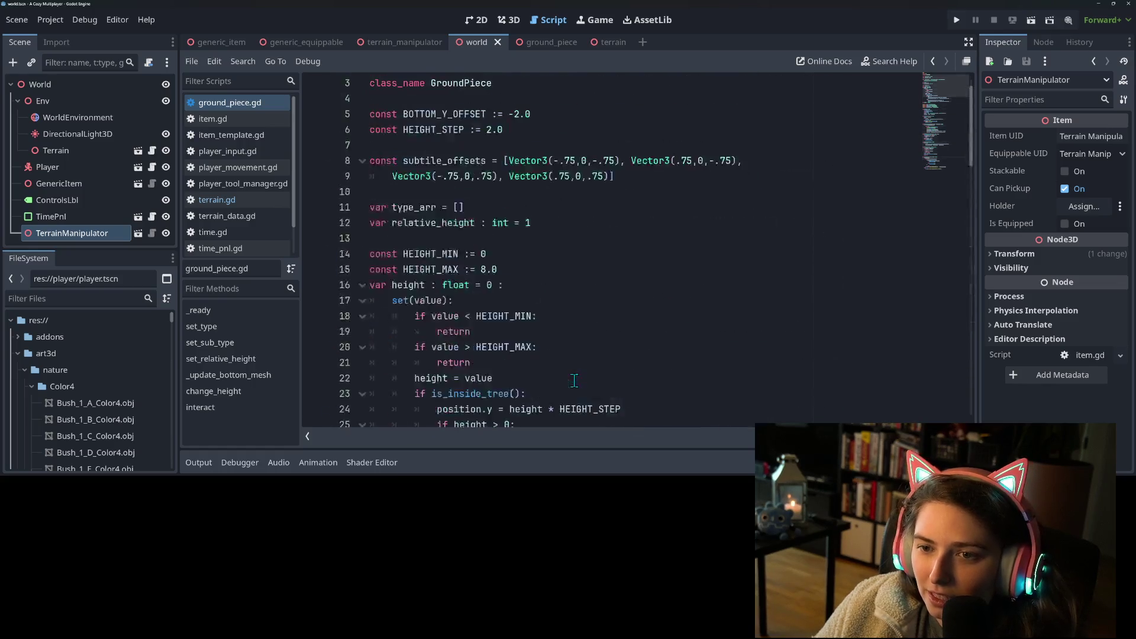
pyautogui.scroll(-2, 520, 319)
pyautogui.moveTo(470, 300)
pyautogui.mouseDown()
pyautogui.moveTo(414, 301)
pyautogui.moveTo(323, 258)
pyautogui.mouseUp()
pyautogui.press('BackSpace')
pyautogui.press('BackSpace')
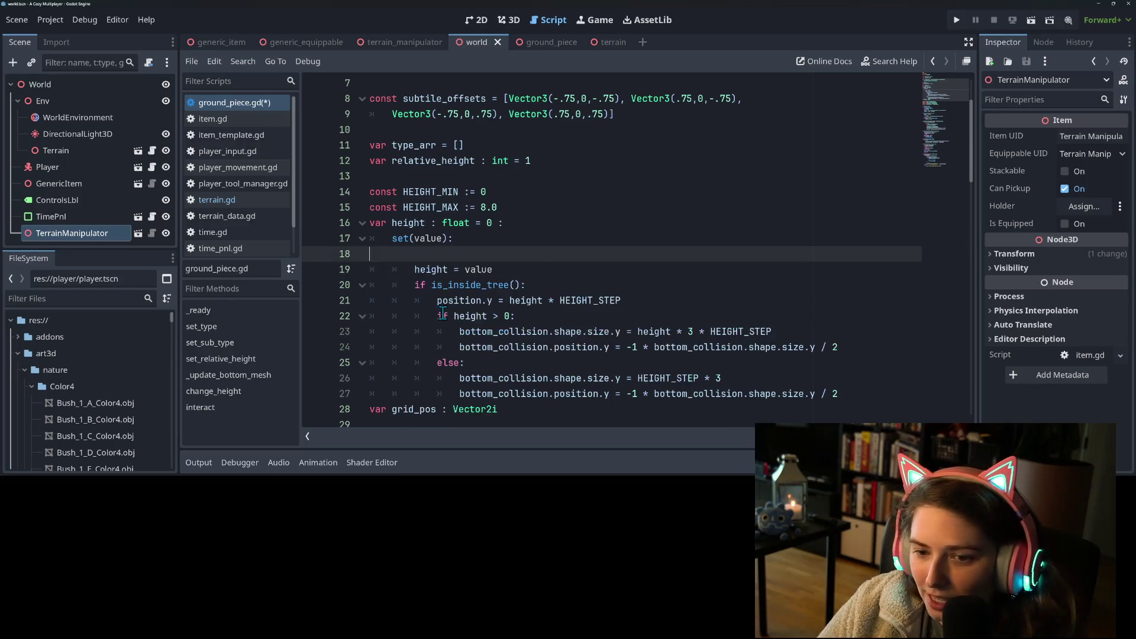
pyautogui.hotkey('ctrl', 's')
# - Switch from the setter code over to the web browser
pyautogui.click(607, 303)
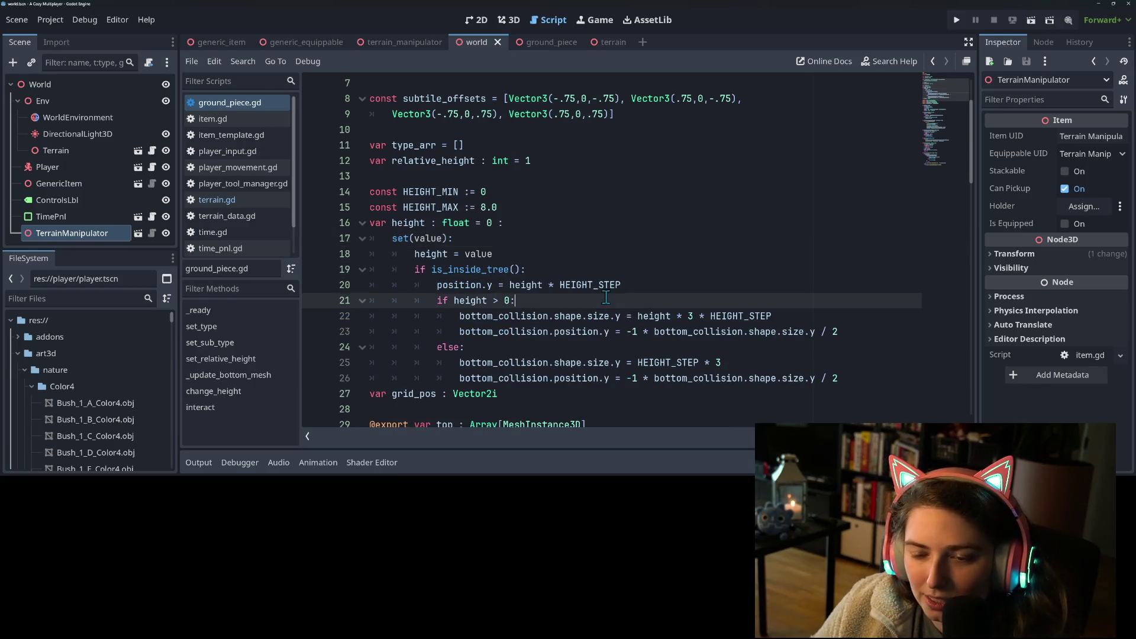
pyautogui.click(463, 240)
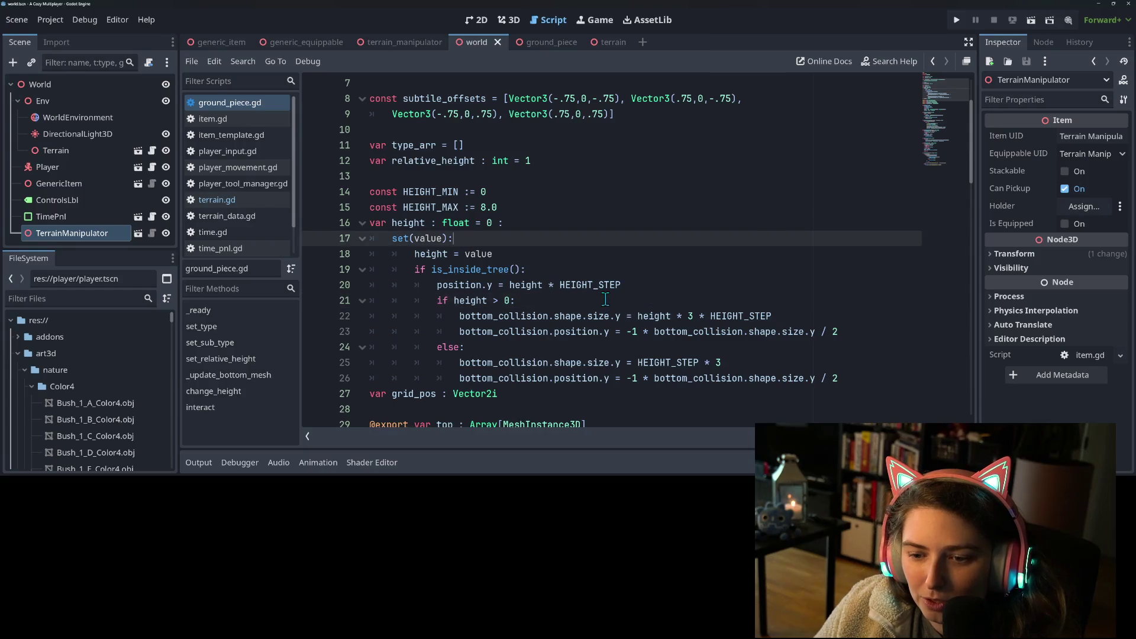
pyautogui.scroll(-1, 607, 299)
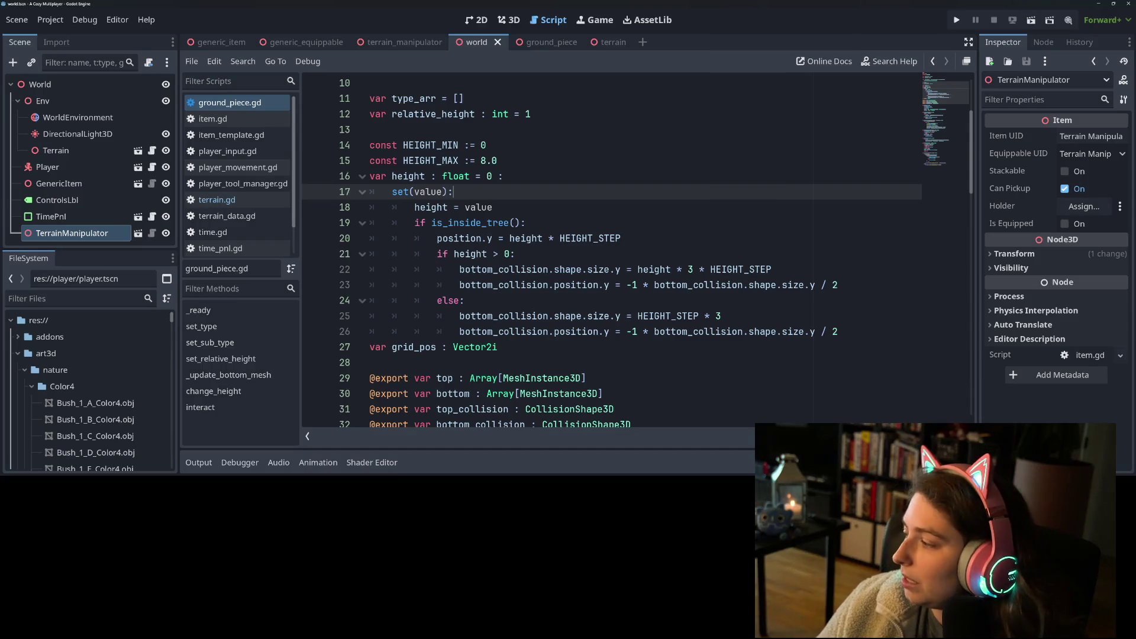
pyautogui.hotkey('alt', 'Tab')
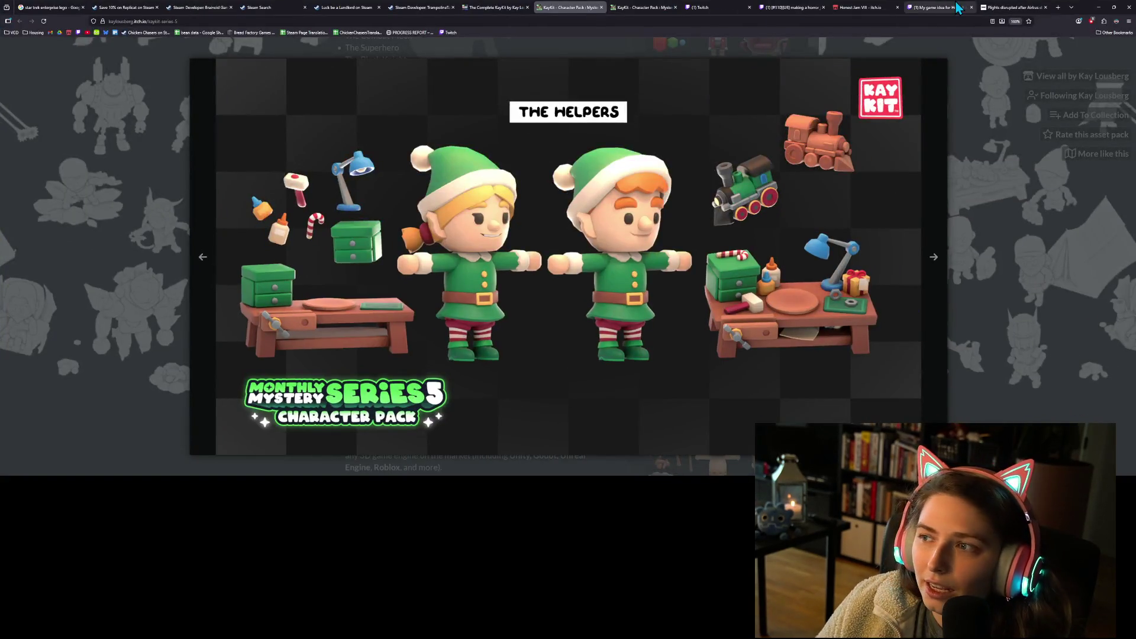
pyautogui.click(1058, 7)
pyautogui.write('godot')
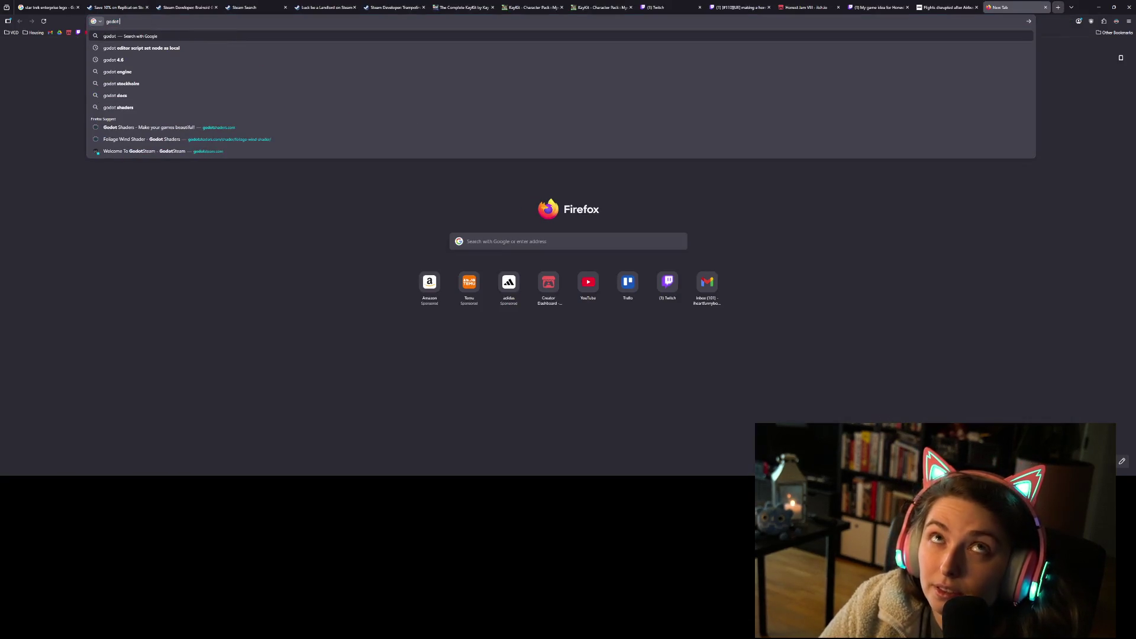
pyautogui.write(' va')
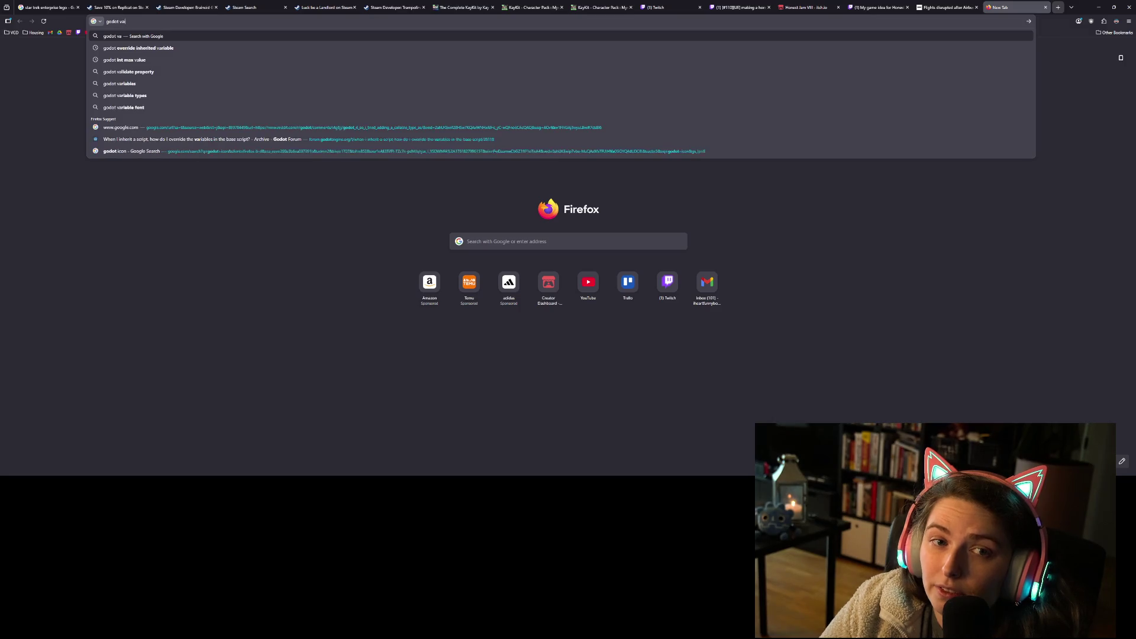
pyautogui.write('riable')
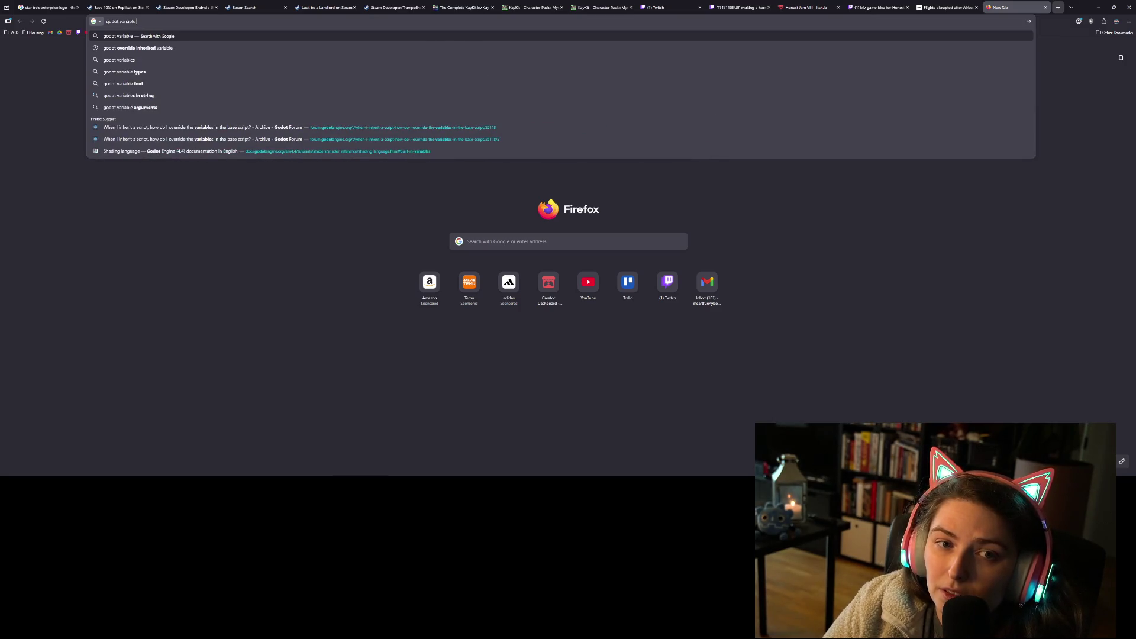
pyautogui.write(' limits')
pyautogui.press('Return')
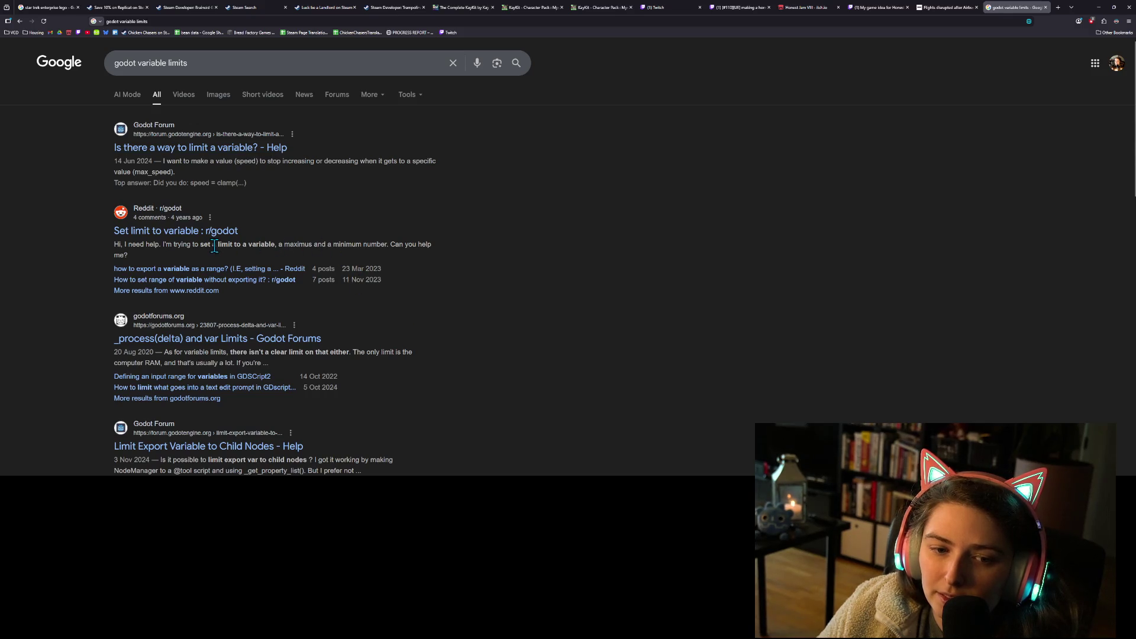
pyautogui.scroll(-1, 214, 247)
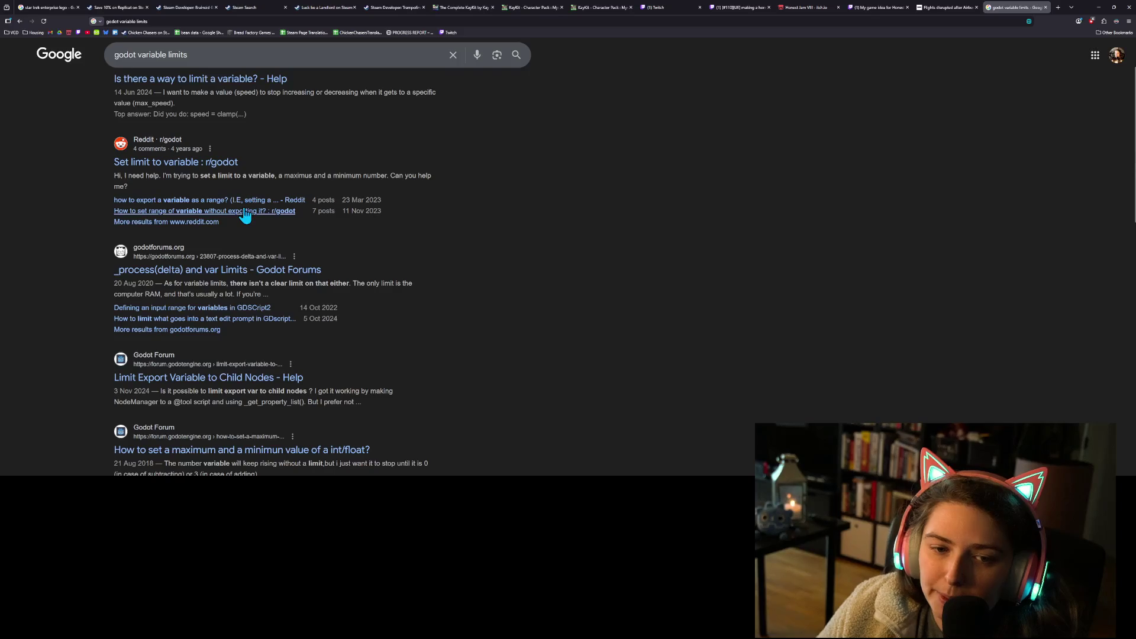
pyautogui.click(242, 213)
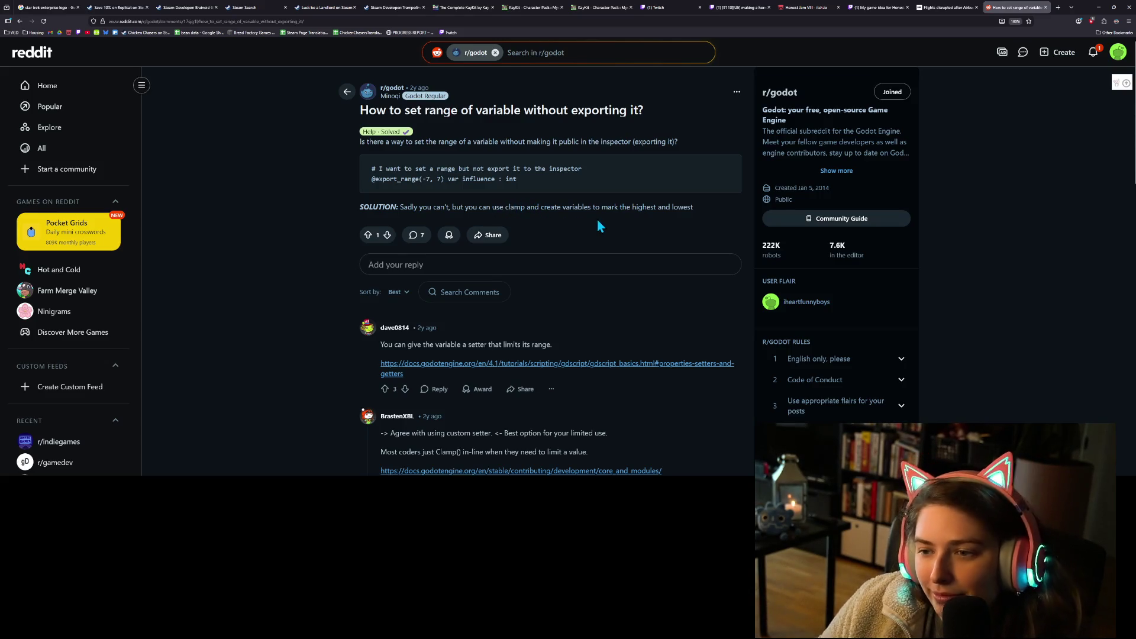
pyautogui.scroll(-2, 641, 336)
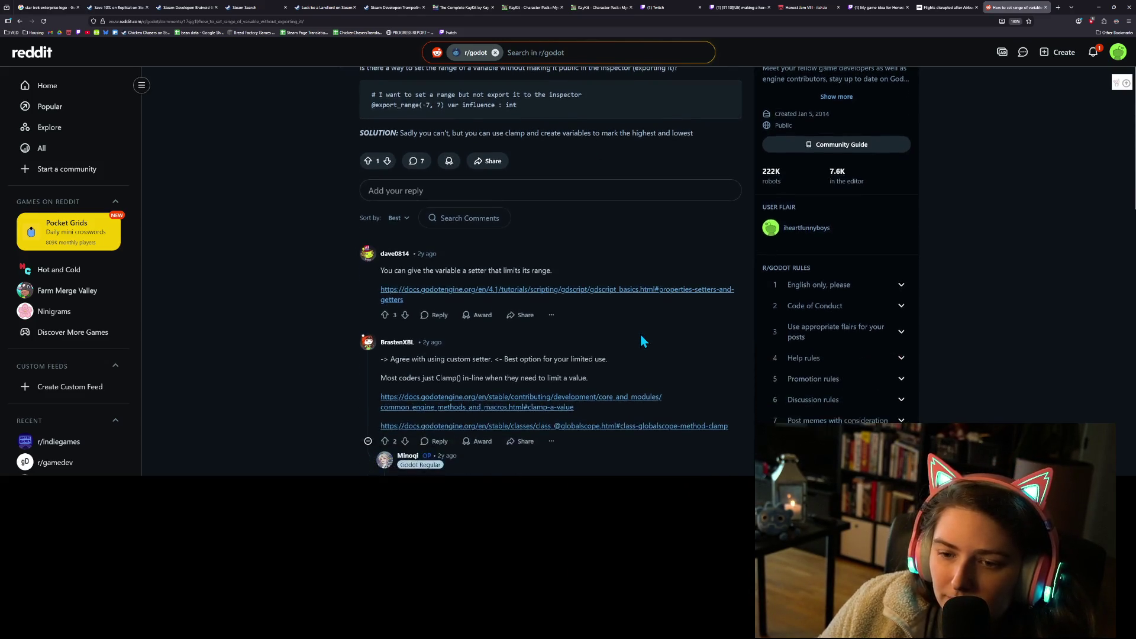
pyautogui.scroll(2, 646, 334)
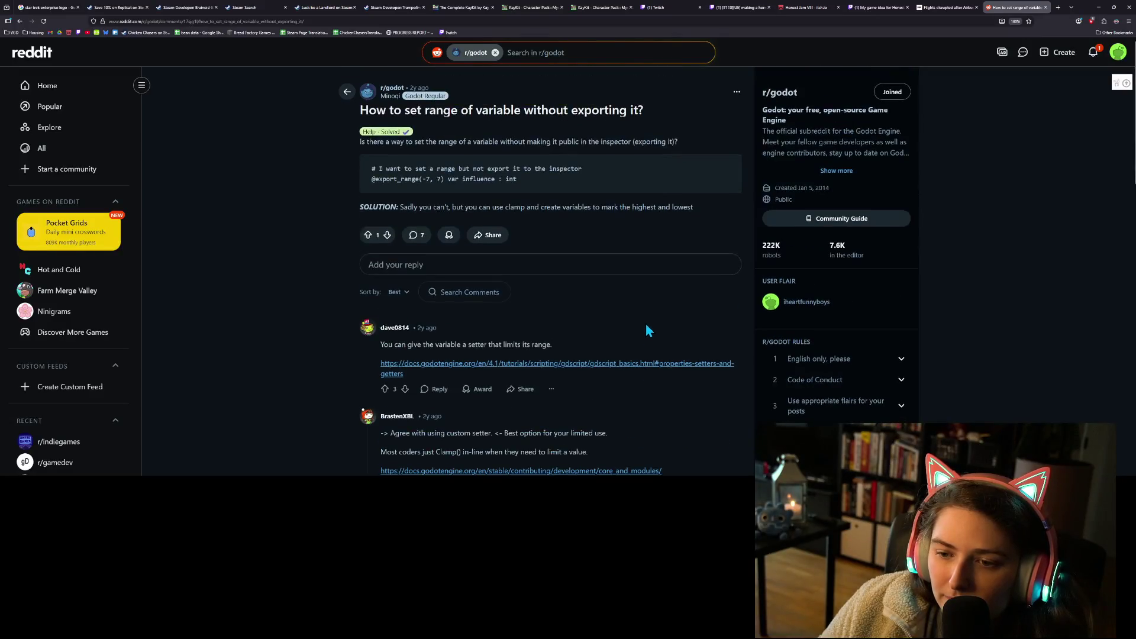
pyautogui.click(1045, 7)
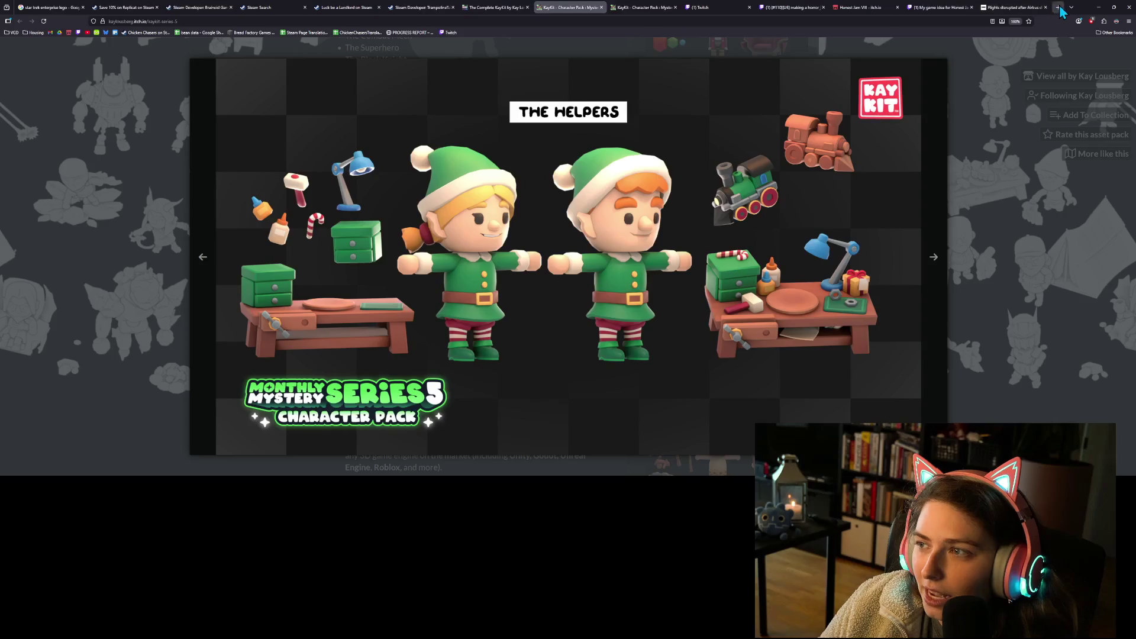
# - Return to Godot, restore the deleted range checks with undo, and save
pyautogui.click(1102, 9)
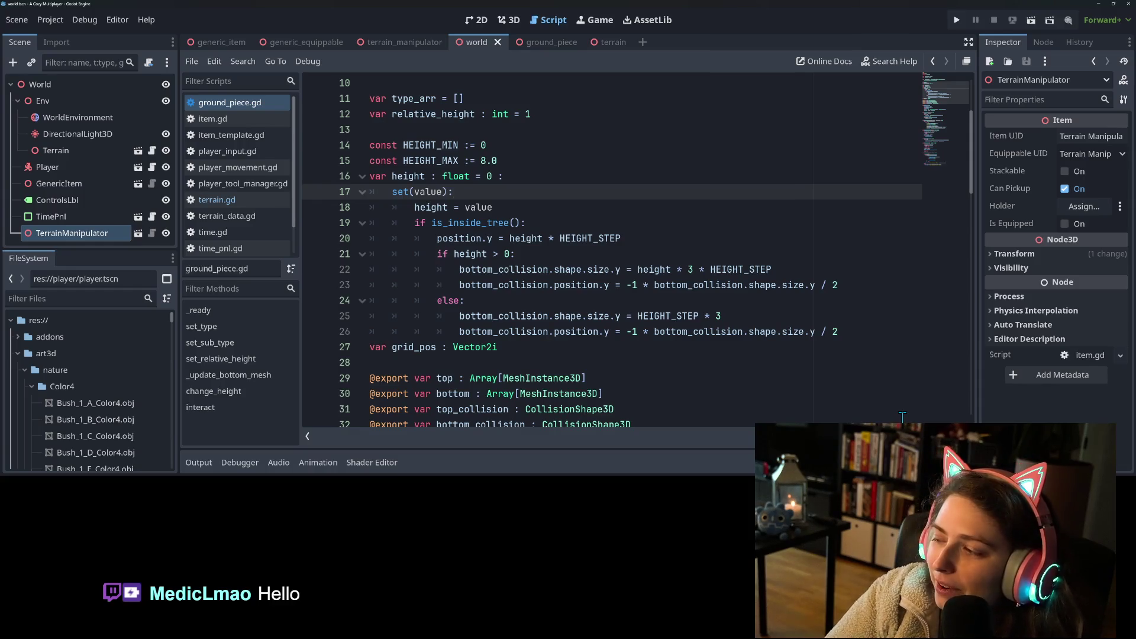
pyautogui.click(725, 306)
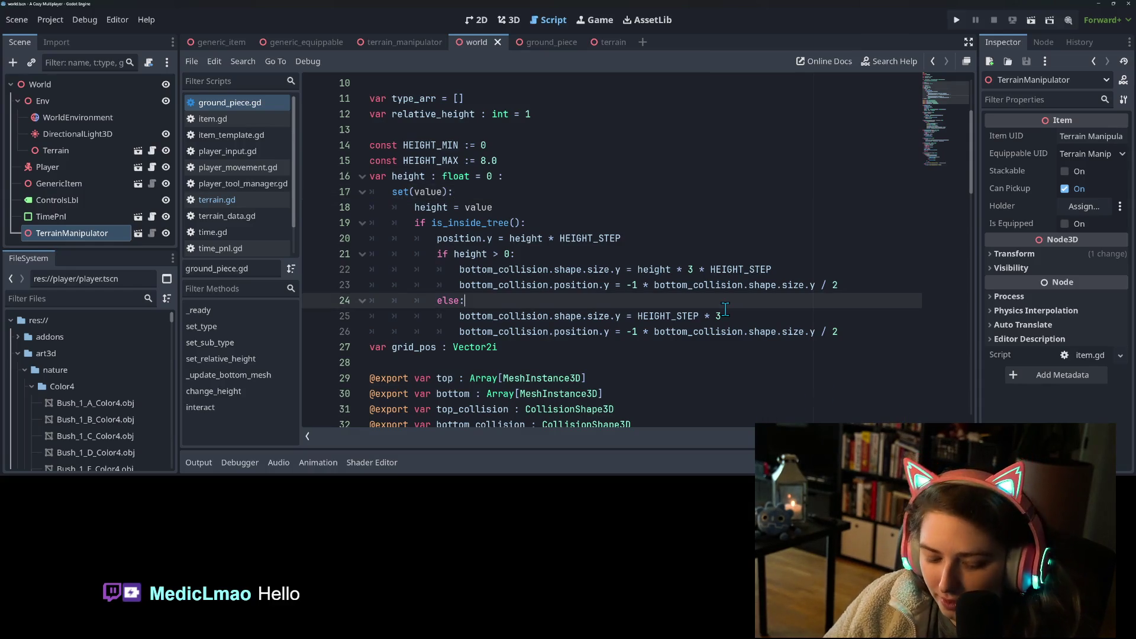
pyautogui.hotkey('ctrl', 'z')
pyautogui.click(574, 256)
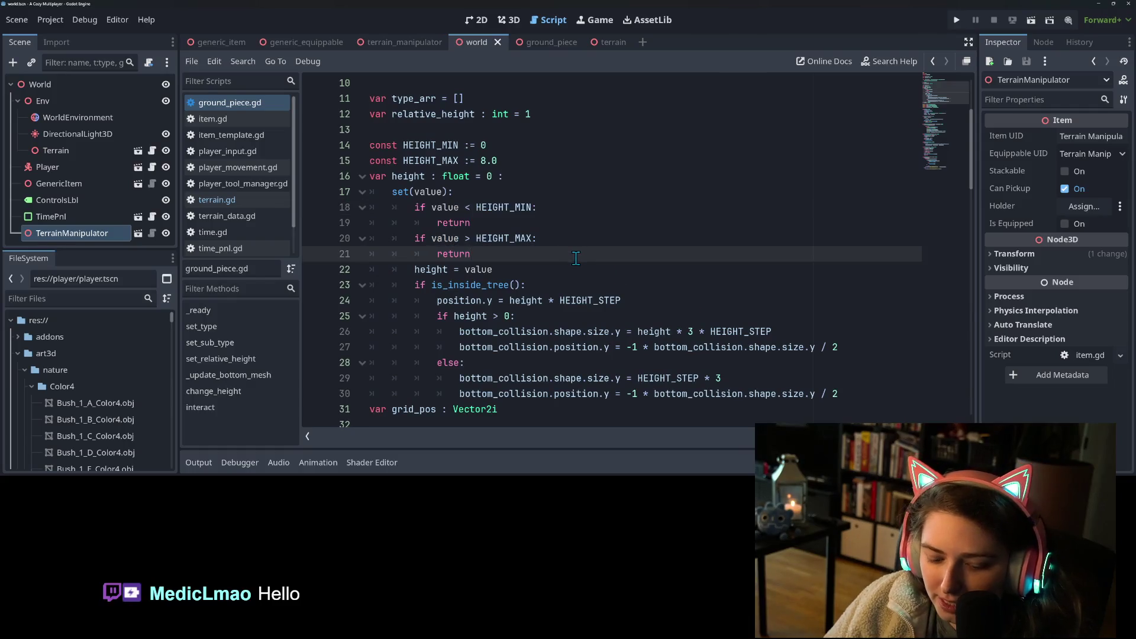
pyautogui.hotkey('ctrl', 's')
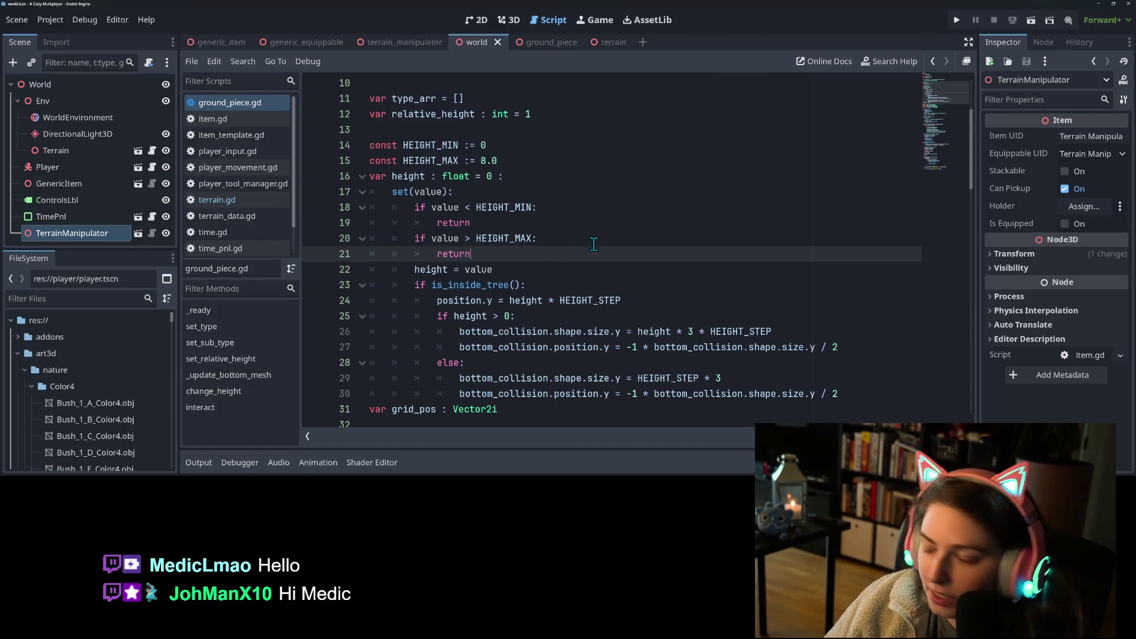
pyautogui.click(469, 225)
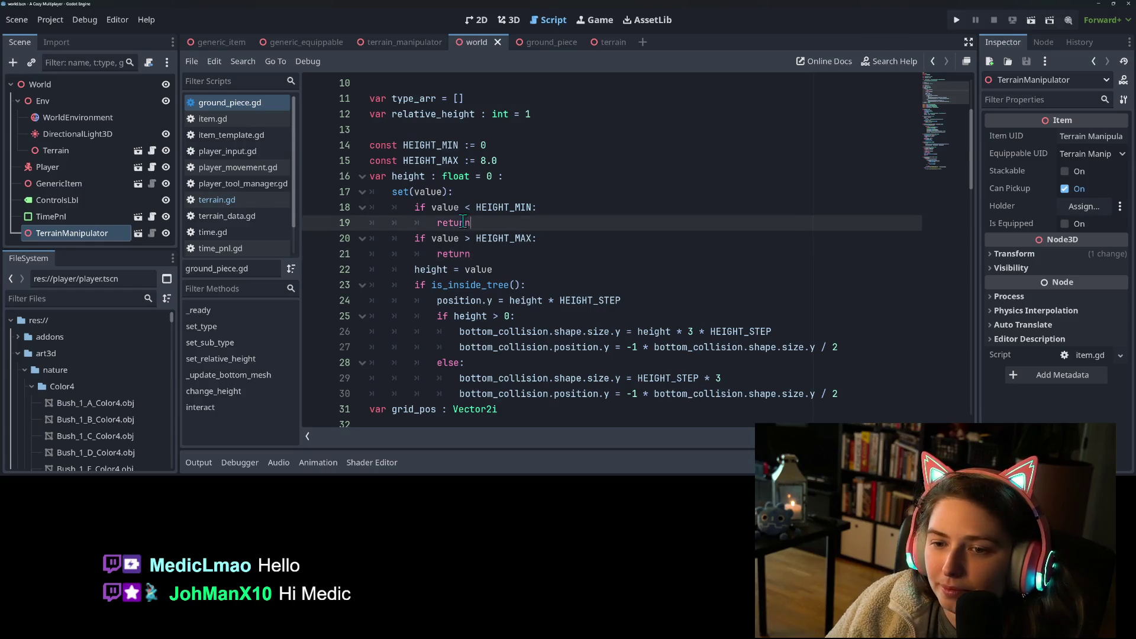
pyautogui.click(457, 209)
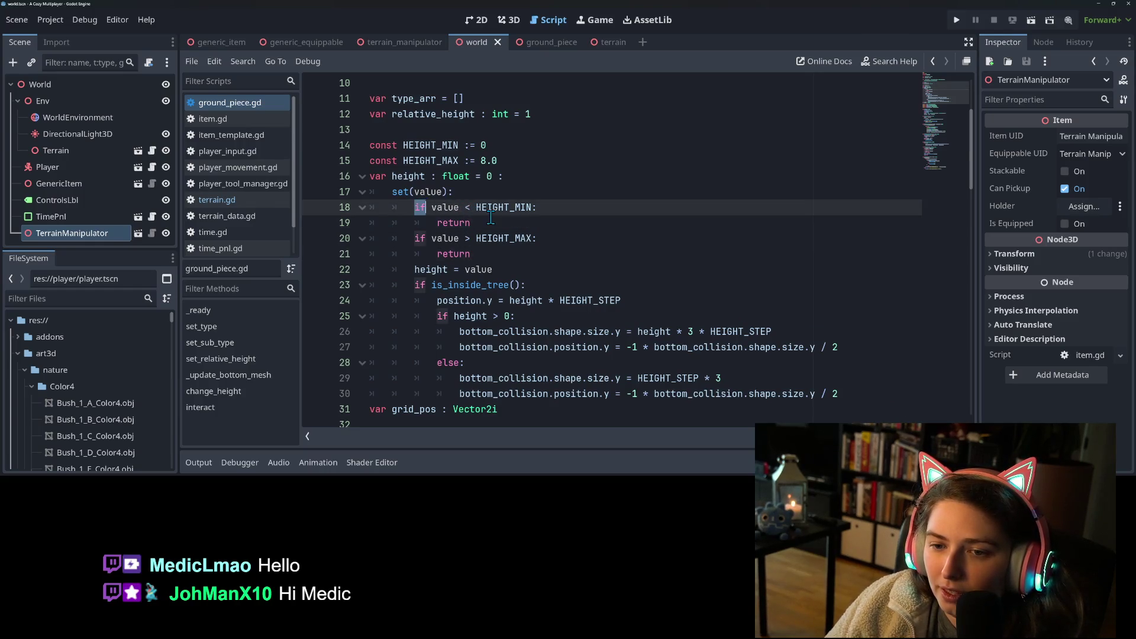
# - Start a new first setter line reading value = clamp(value
pyautogui.click(463, 192)
pyautogui.press('Return')
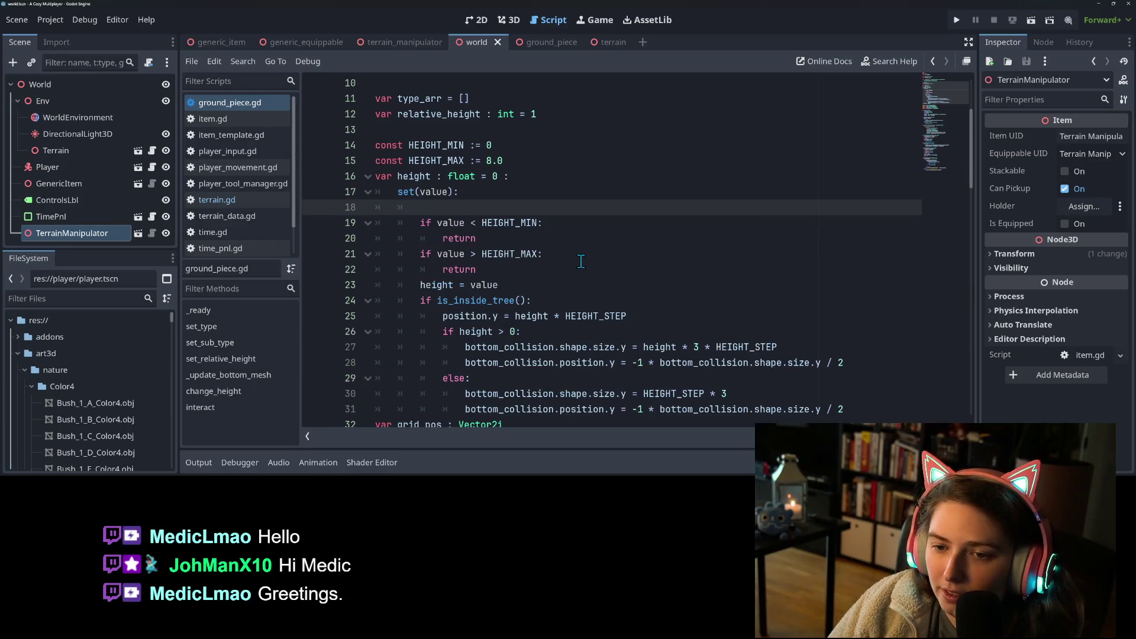
pyautogui.write('value')
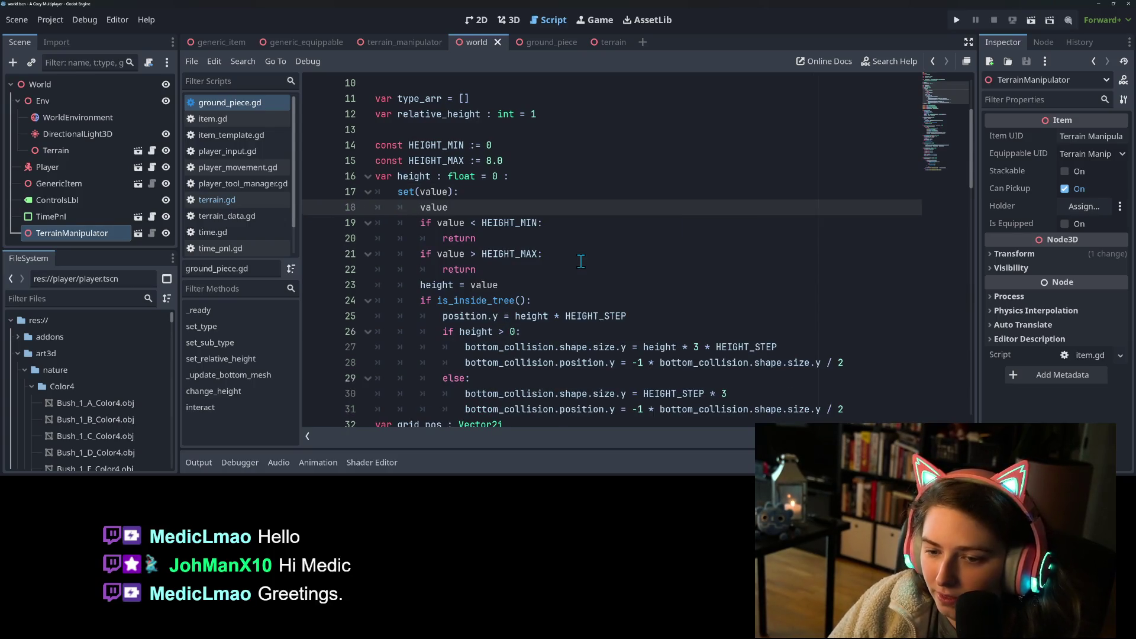
pyautogui.write('.cl')
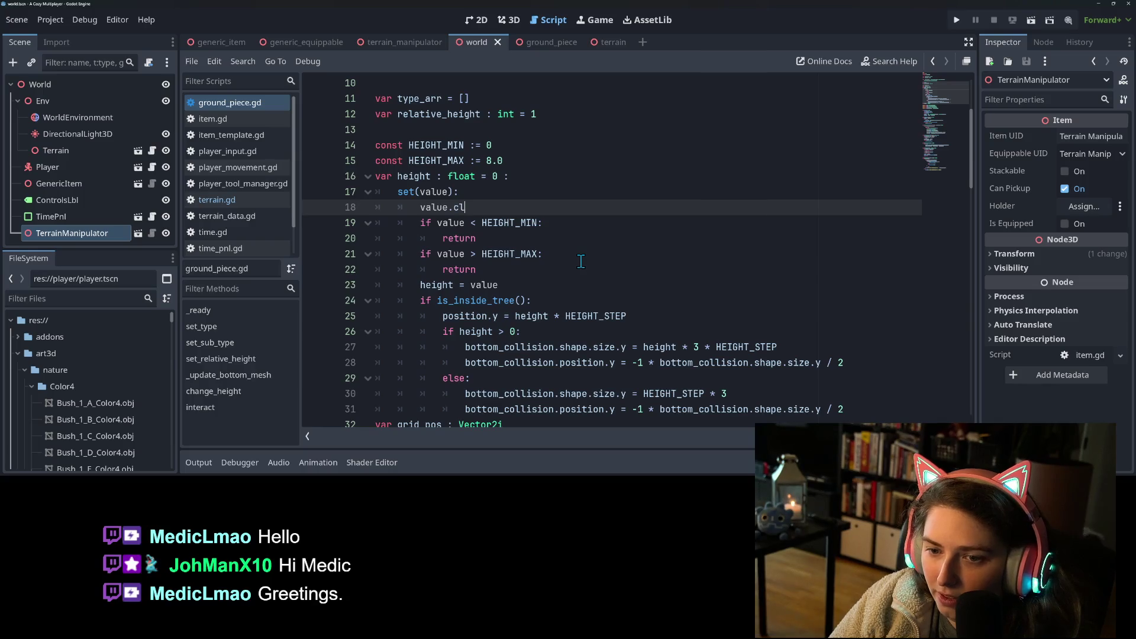
pyautogui.press('BackSpace')
pyautogui.press('BackSpace')
pyautogui.press('BackSpace')
pyautogui.write('= v')
pyautogui.press('BackSpace')
pyautogui.write('clamp(val')
pyautogui.press('Return')
# - Complete clamp(value, HEIGHT_MIN, HEIGHT_MAX) and delete the old if/return range checks
pyautogui.write(', H')
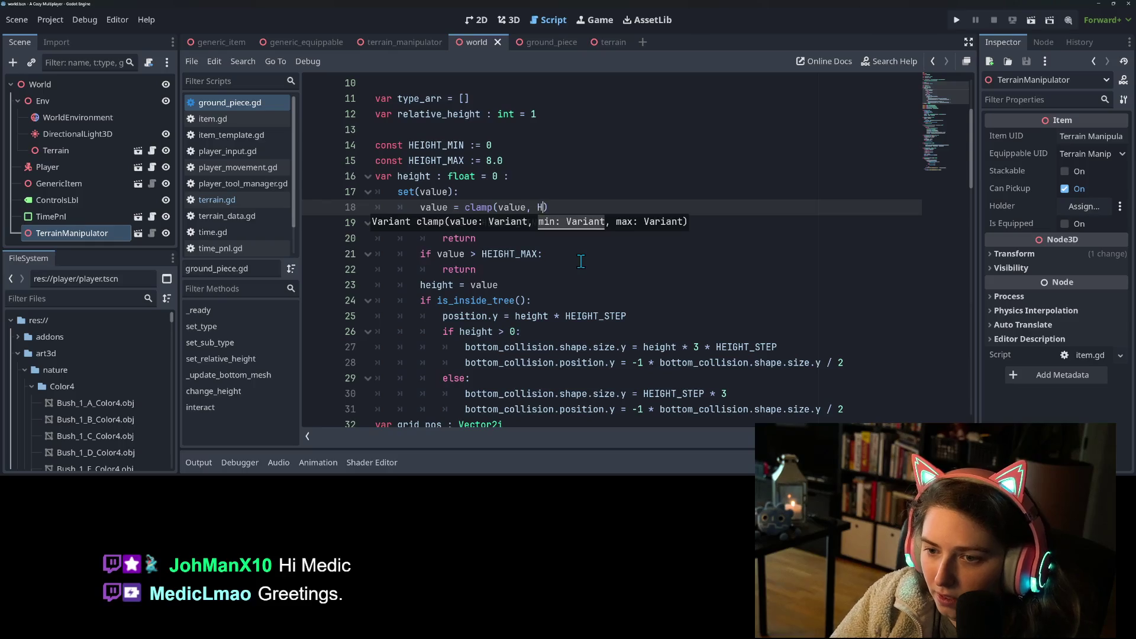
pyautogui.write('E')
pyautogui.press('Down')
pyautogui.press('Return')
pyautogui.write(', HE')
pyautogui.press('Down')
pyautogui.press('Return')
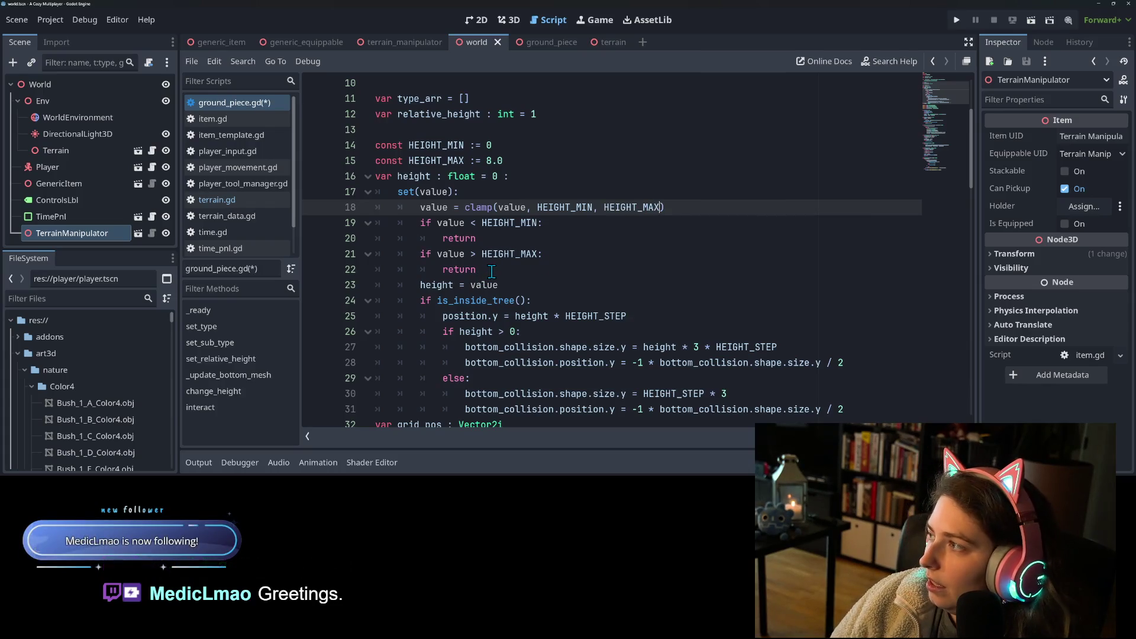
pyautogui.moveTo(476, 270)
pyautogui.mouseDown()
pyautogui.moveTo(367, 254)
pyautogui.moveTo(341, 228)
pyautogui.mouseUp()
pyautogui.press('BackSpace')
pyautogui.press('BackSpace')
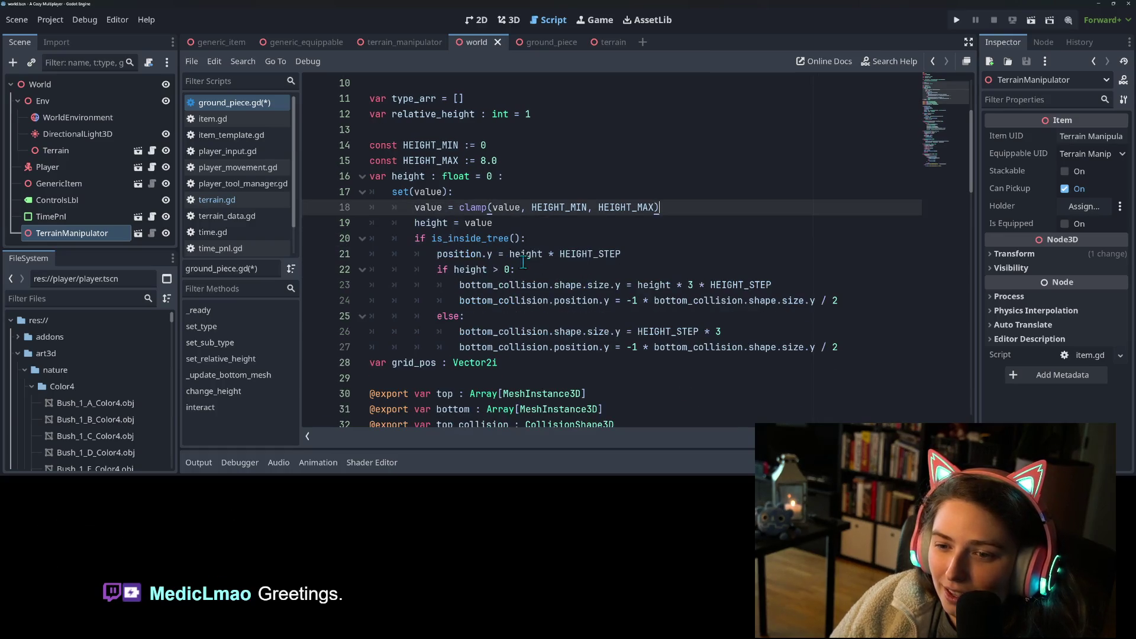
# - Type both HEIGHT_MIN and HEIGHT_MAX as float, fixing the 'flor' typo on HEIGHT_MAX
pyautogui.doubleClick(427, 207)
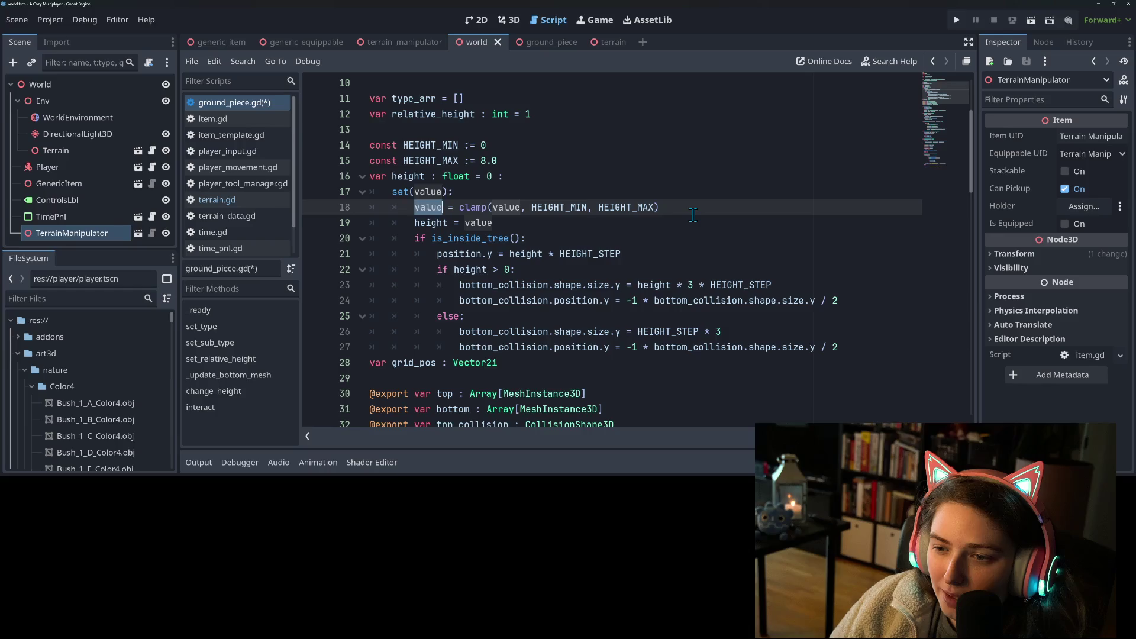
pyautogui.click(494, 148)
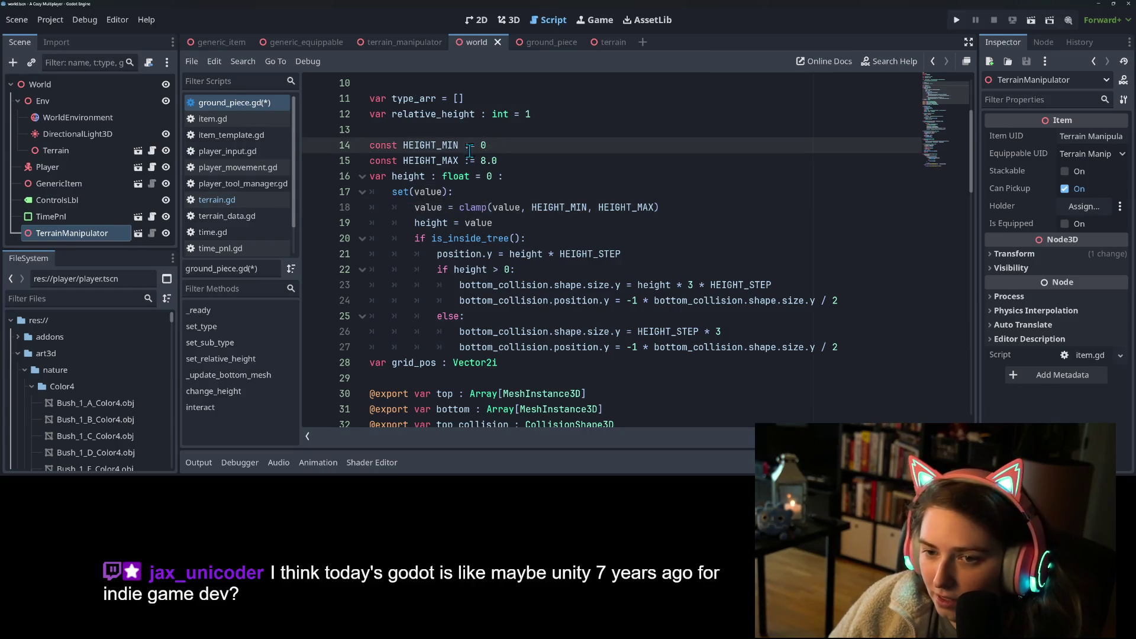
pyautogui.write('float')
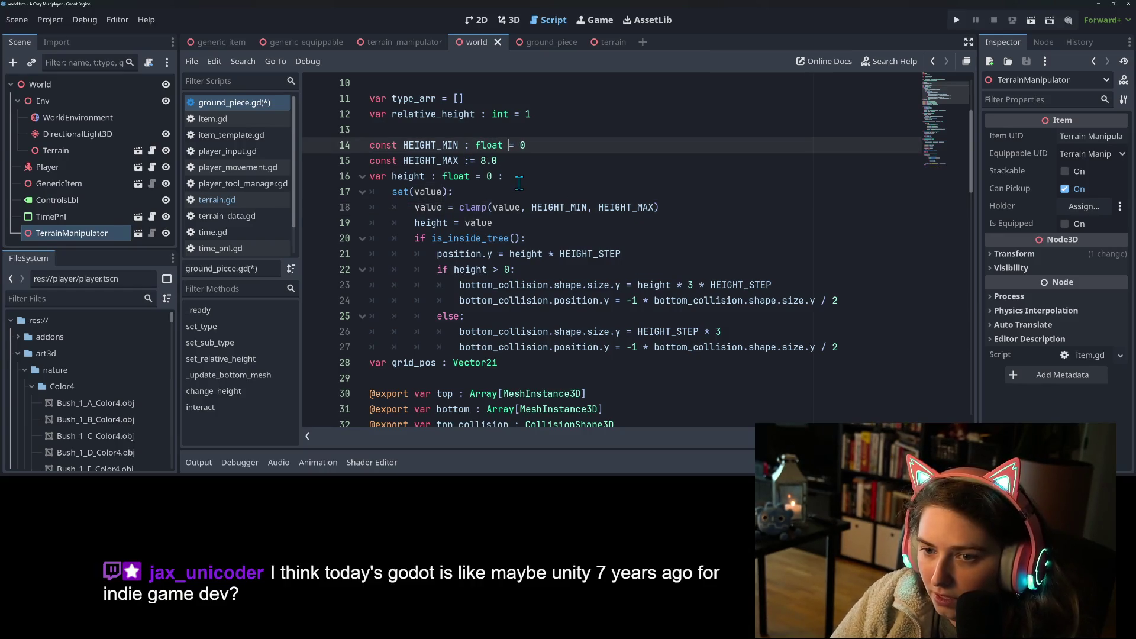
pyautogui.click(470, 161)
pyautogui.write('flor')
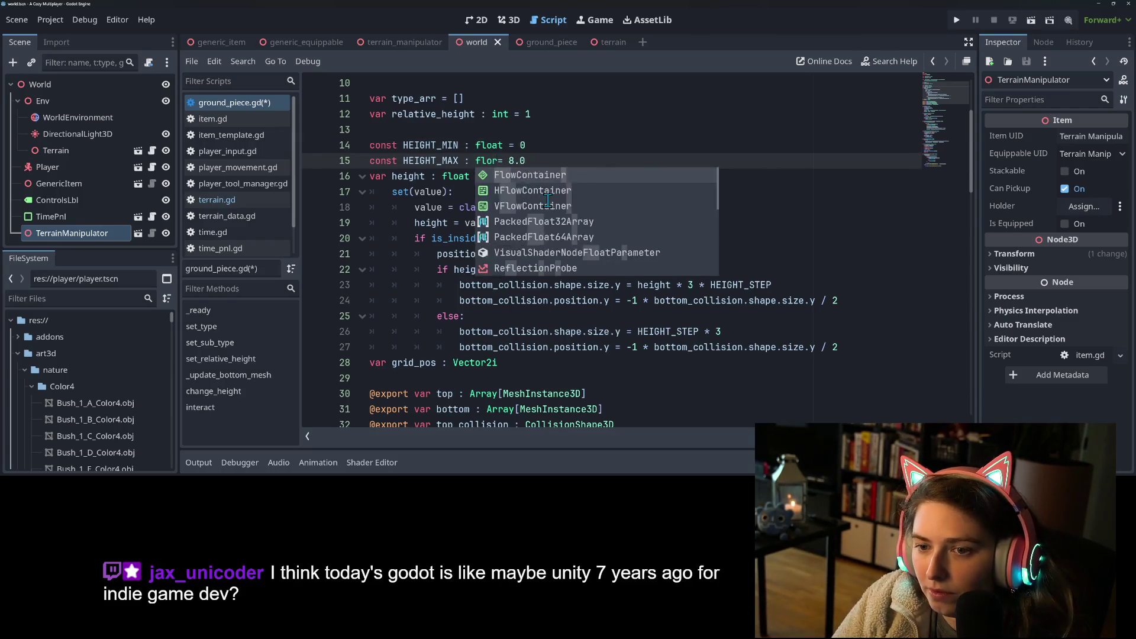
pyautogui.press('BackSpace')
pyautogui.write('at')
pyautogui.click(576, 157)
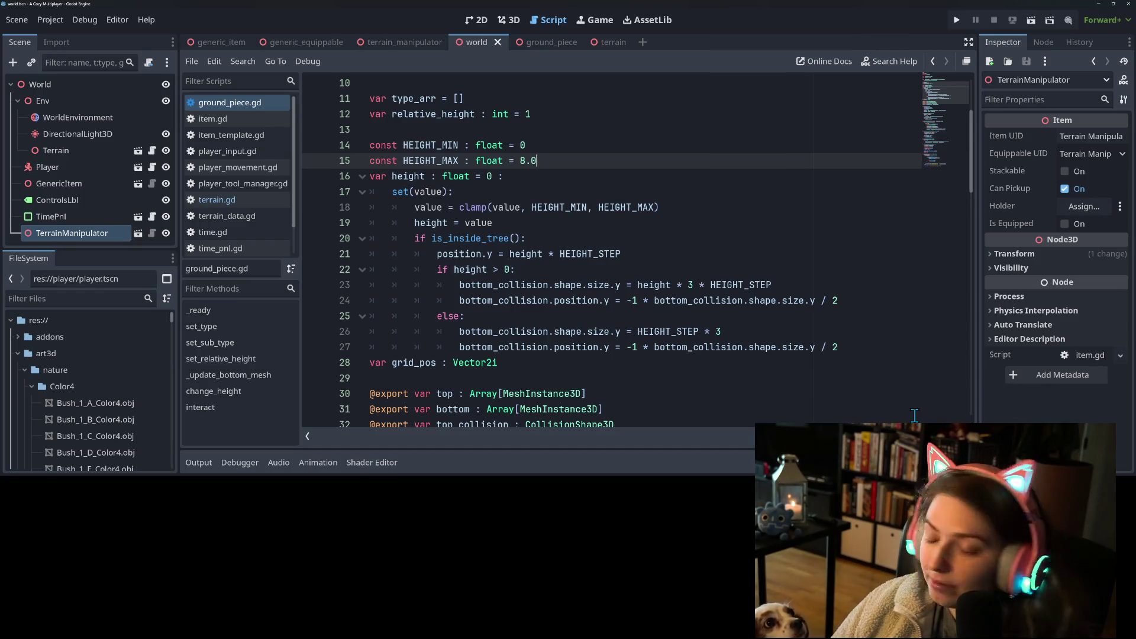
pyautogui.moveTo(681, 351)
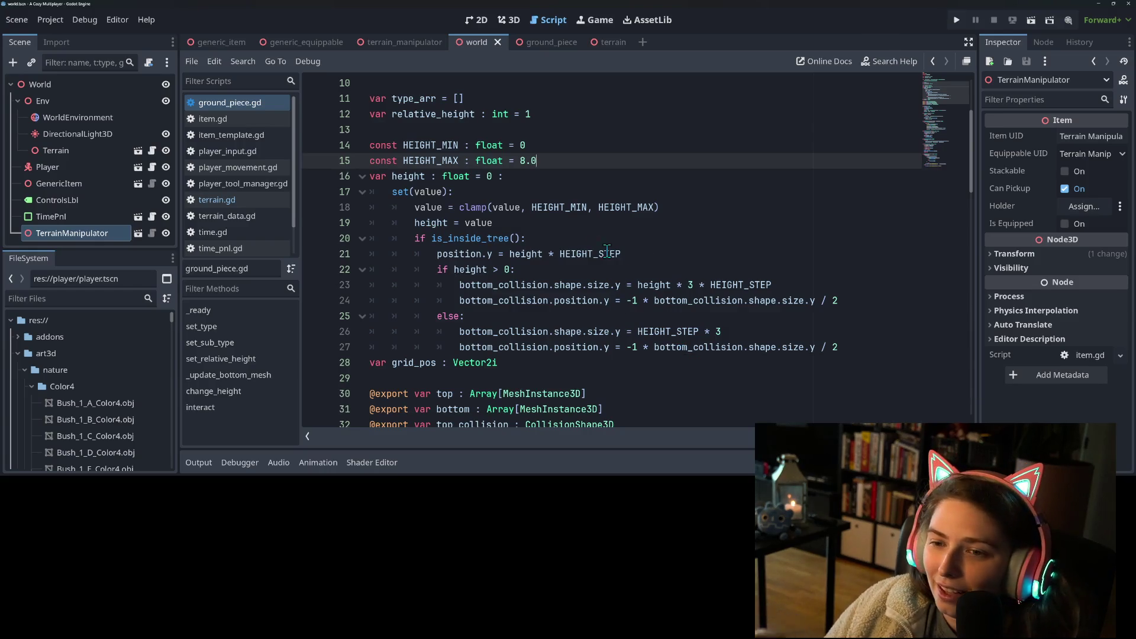
pyautogui.click(589, 239)
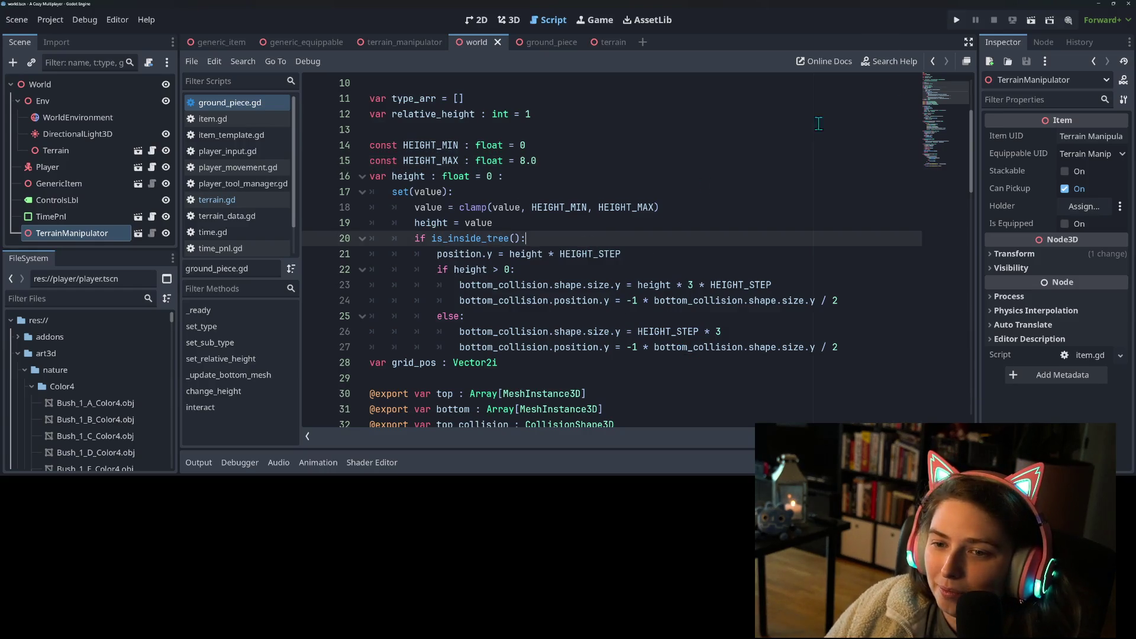
# - Run the game, stop it with F8, and collapse the Output panel
pyautogui.click(957, 21)
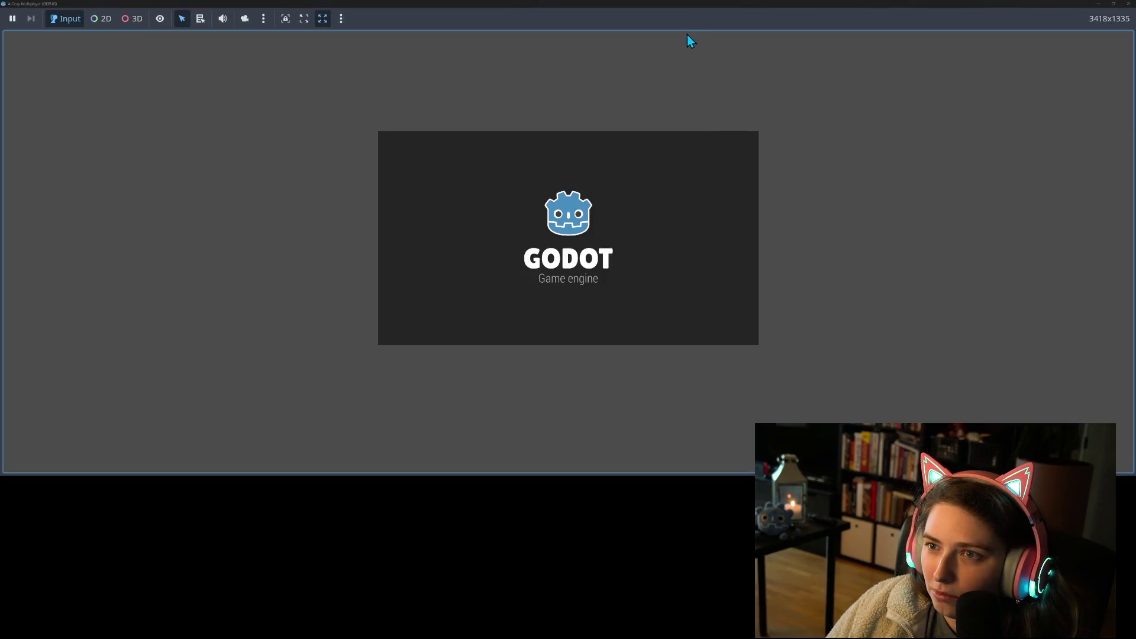
pyautogui.press('F8')
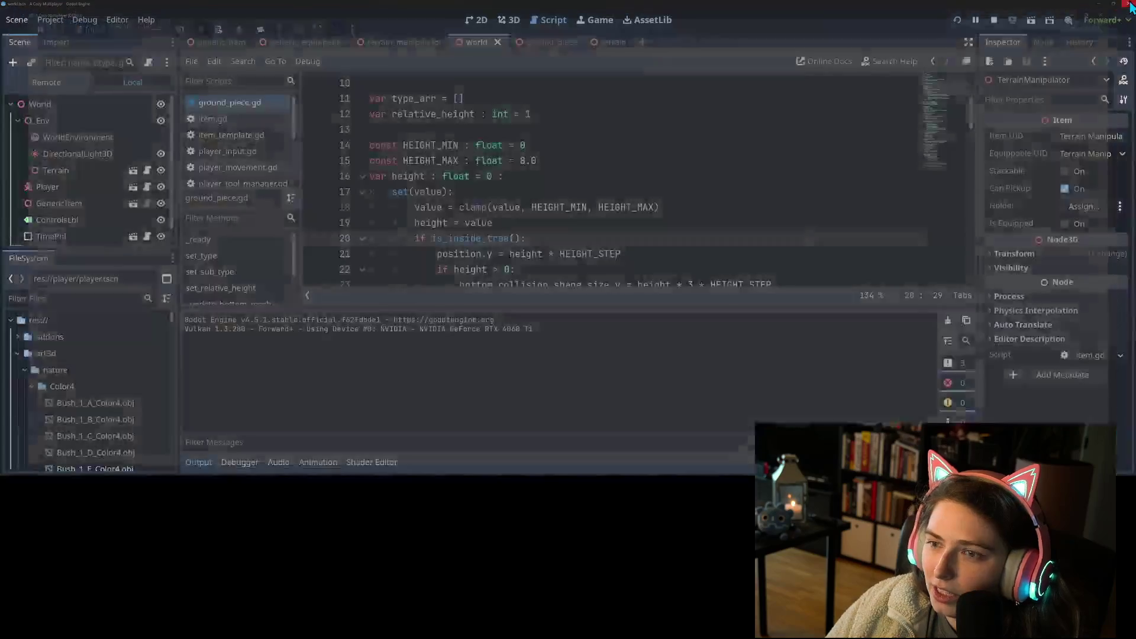
pyautogui.click(929, 178)
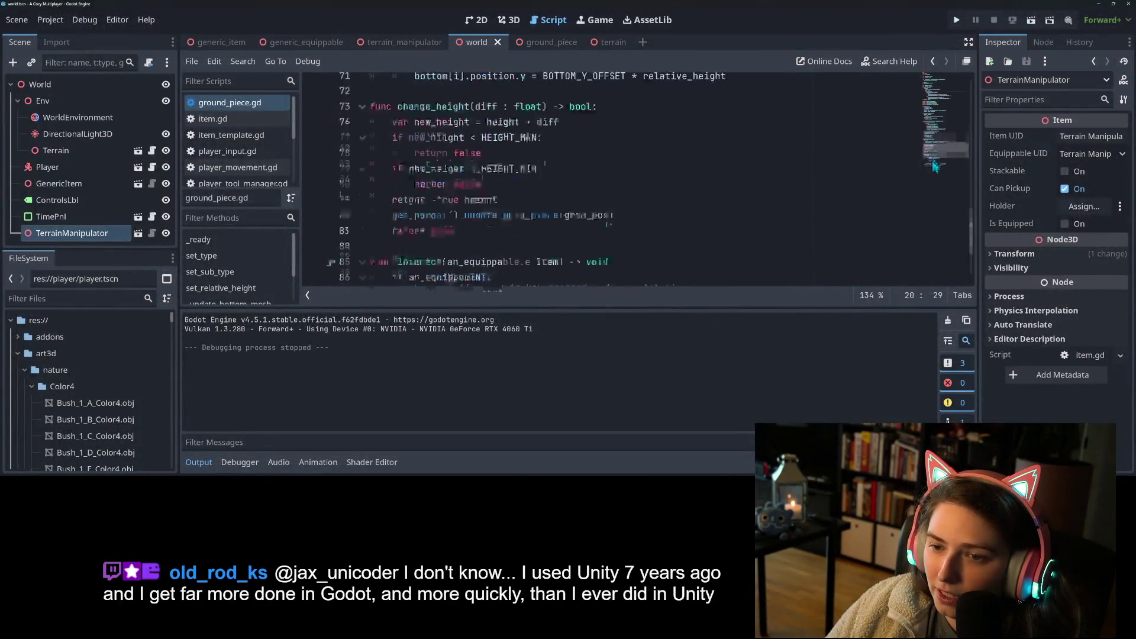
pyautogui.click(934, 147)
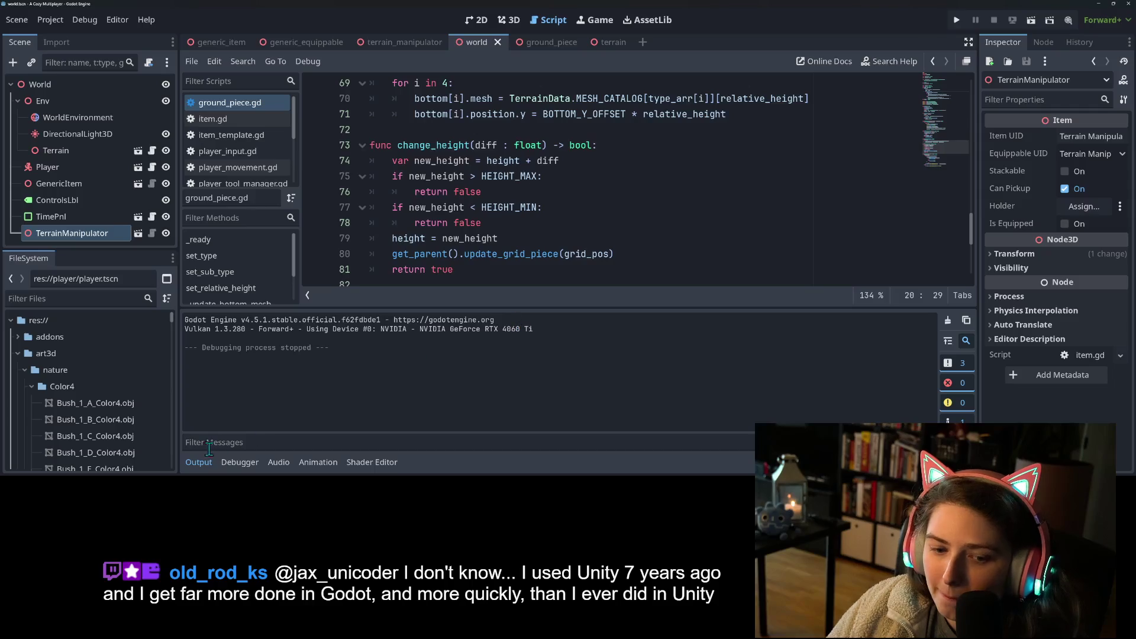
pyautogui.click(205, 468)
# - Scroll to change_height and put the caret before change_height(-1.0) in interact()
pyautogui.scroll(2, 500, 284)
pyautogui.scroll(-1, 500, 284)
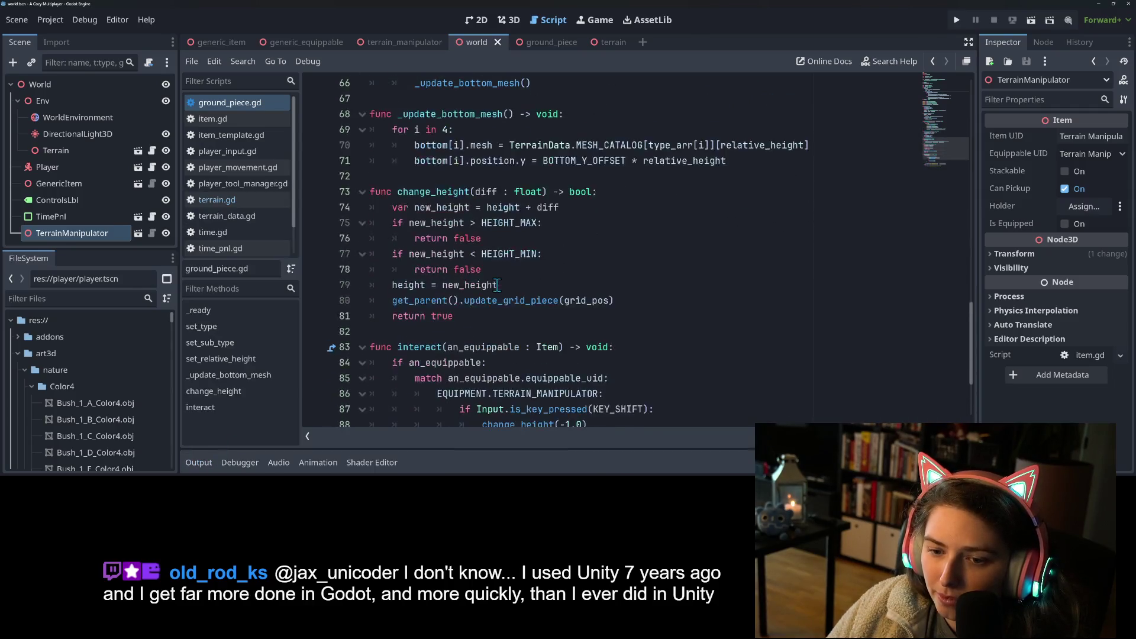
pyautogui.click(507, 254)
pyautogui.click(507, 238)
pyautogui.scroll(-3, 501, 308)
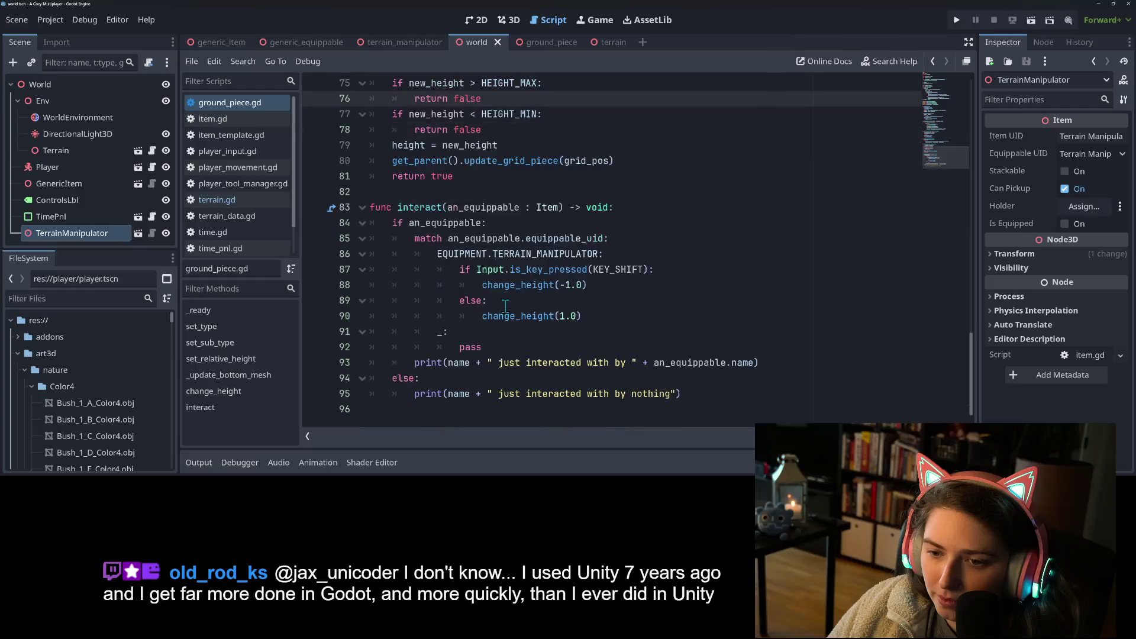
pyautogui.click(460, 269)
pyautogui.click(499, 285)
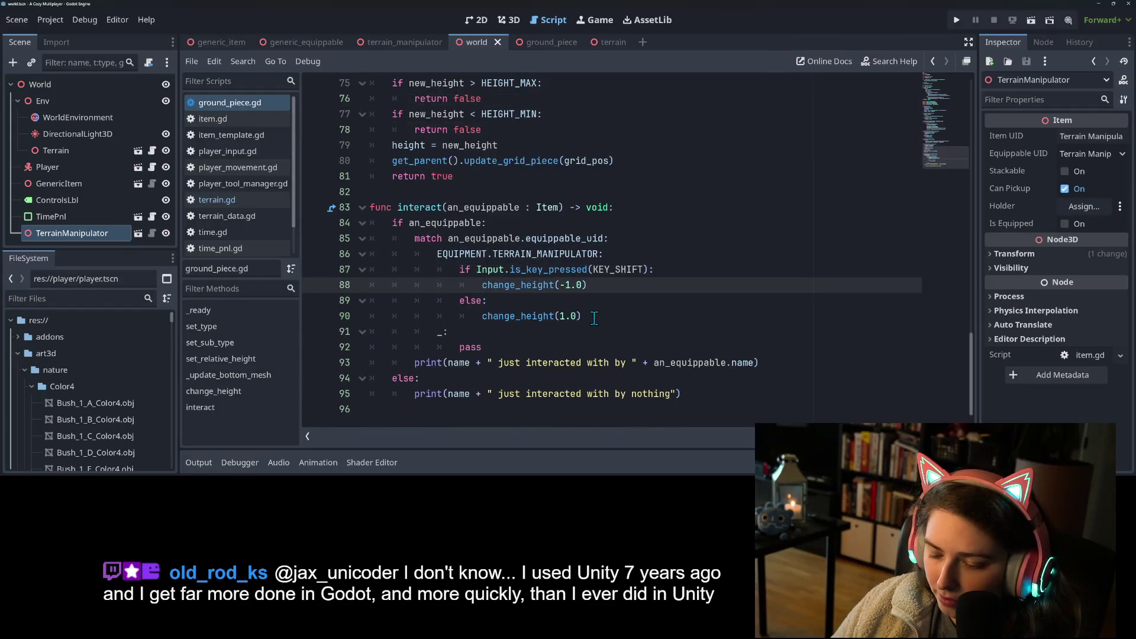
# - Wrap change_height(-1.0) in if not with print("couldn't lower the height anymore")
pyautogui.write('if not')
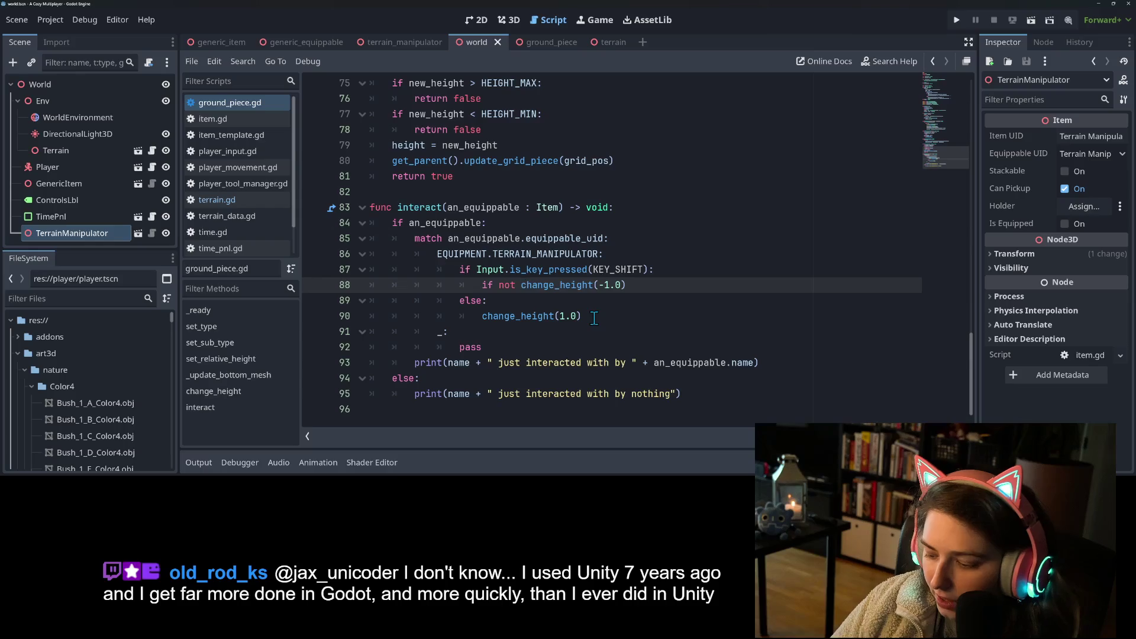
pyautogui.press('Return')
pyautogui.write('pri')
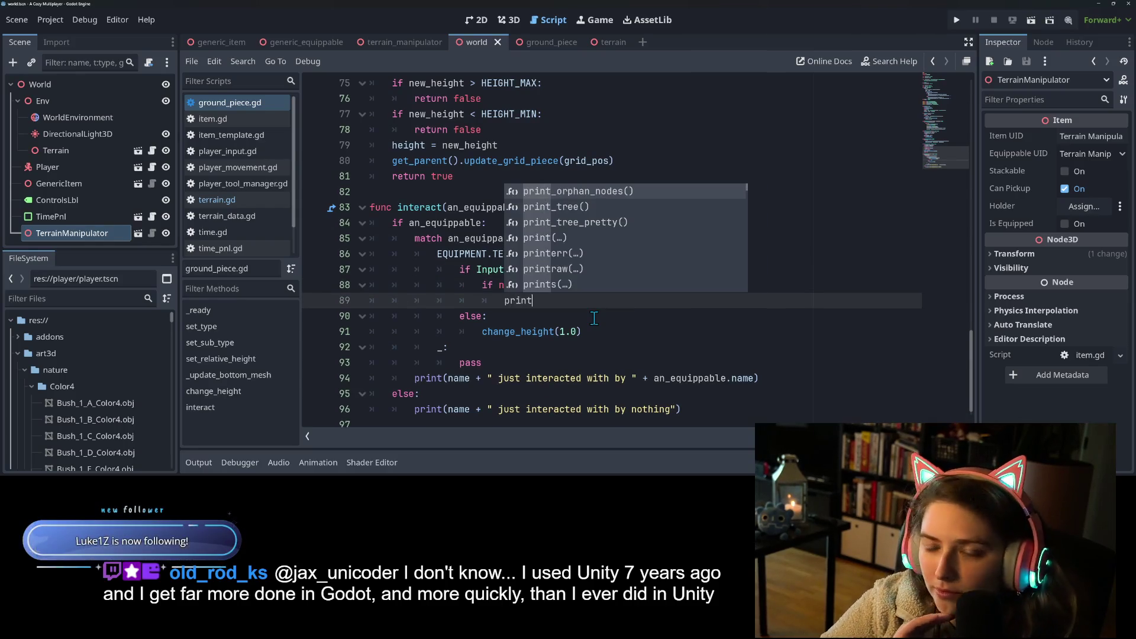
pyautogui.write('nt')
pyautogui.write('("')
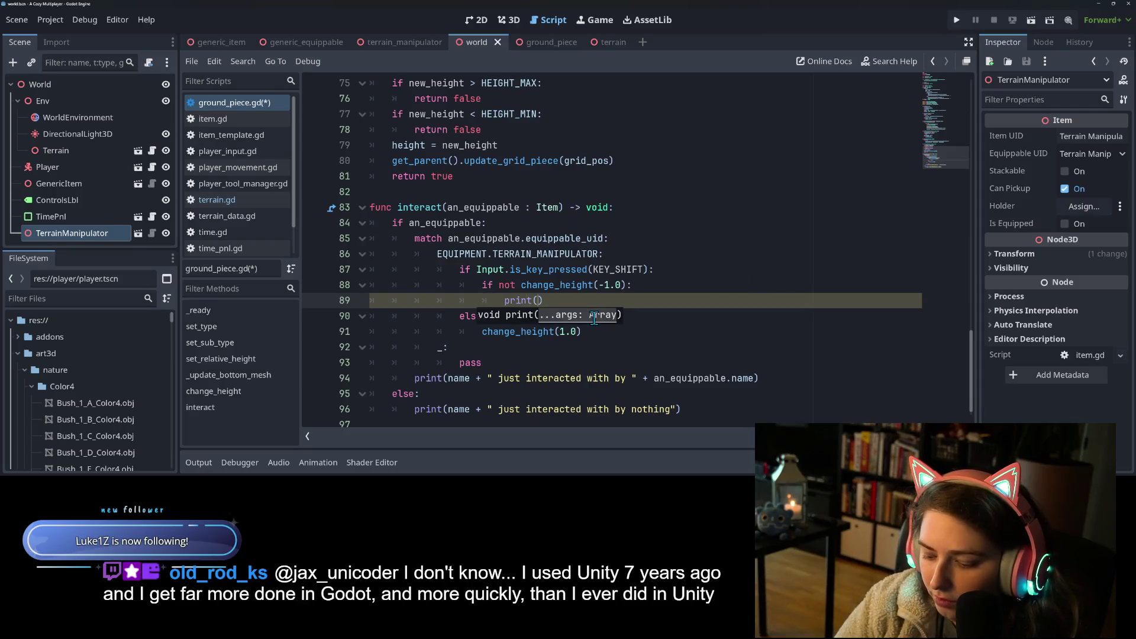
pyautogui.write('could')
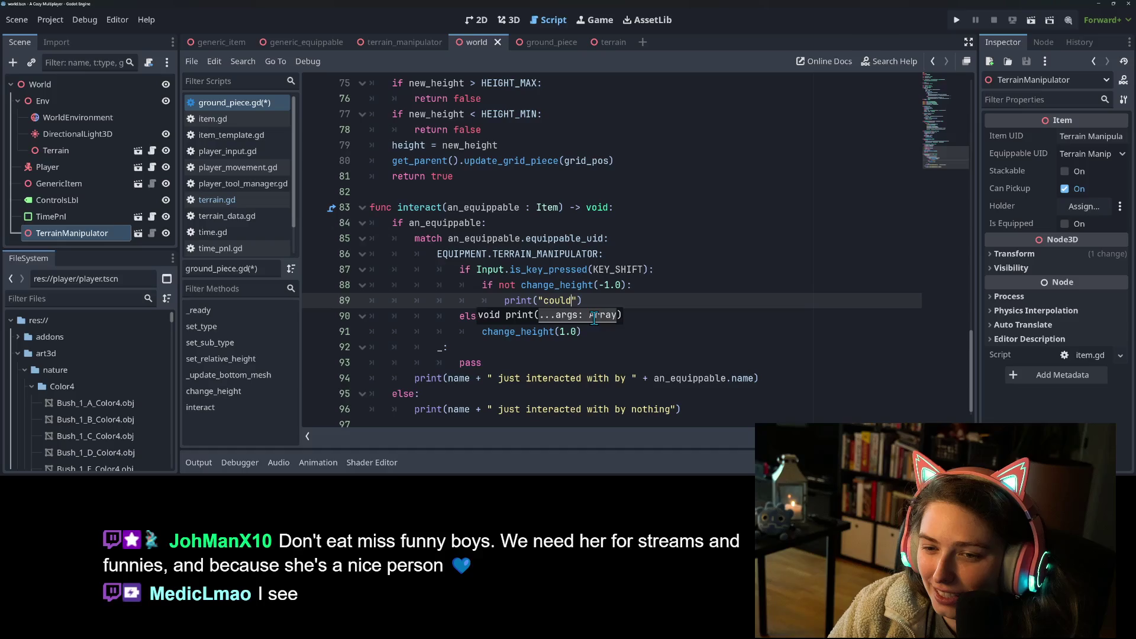
pyautogui.write("n't lower ")
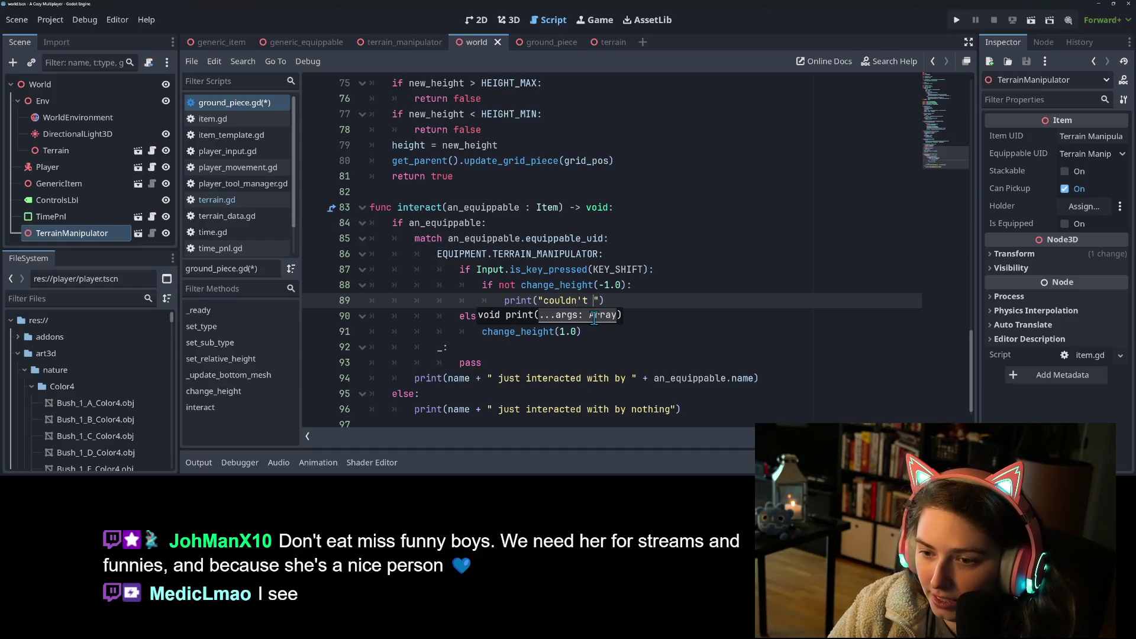
pyautogui.write('the high')
pyautogui.press('BackSpace')
pyautogui.press('BackSpace')
pyautogui.write('ght anymore')
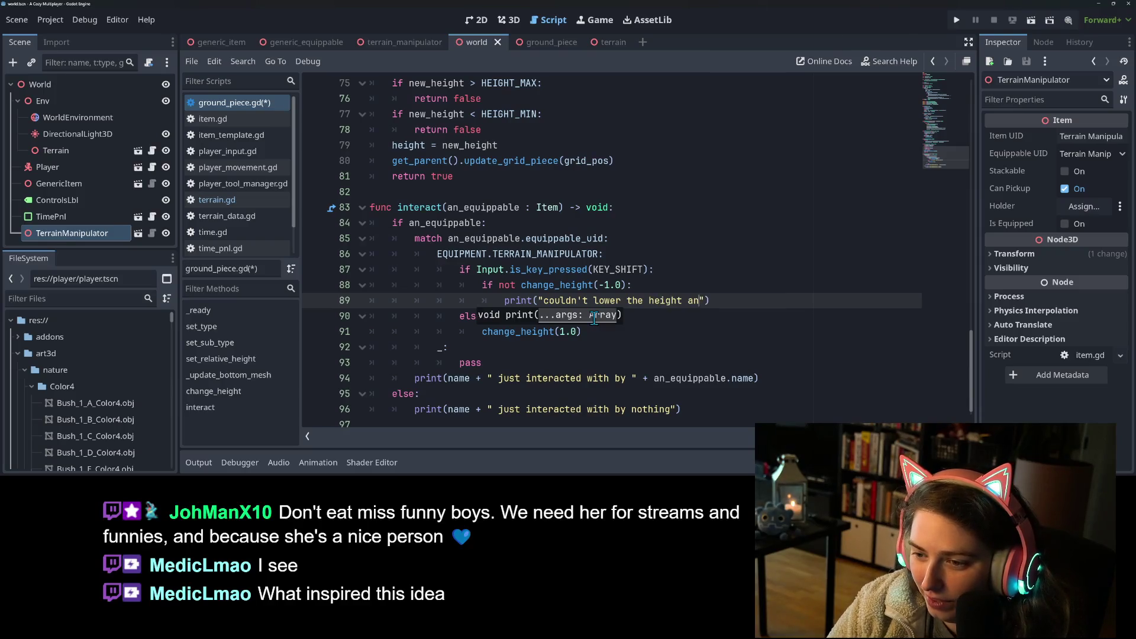
pyautogui.press('Home')
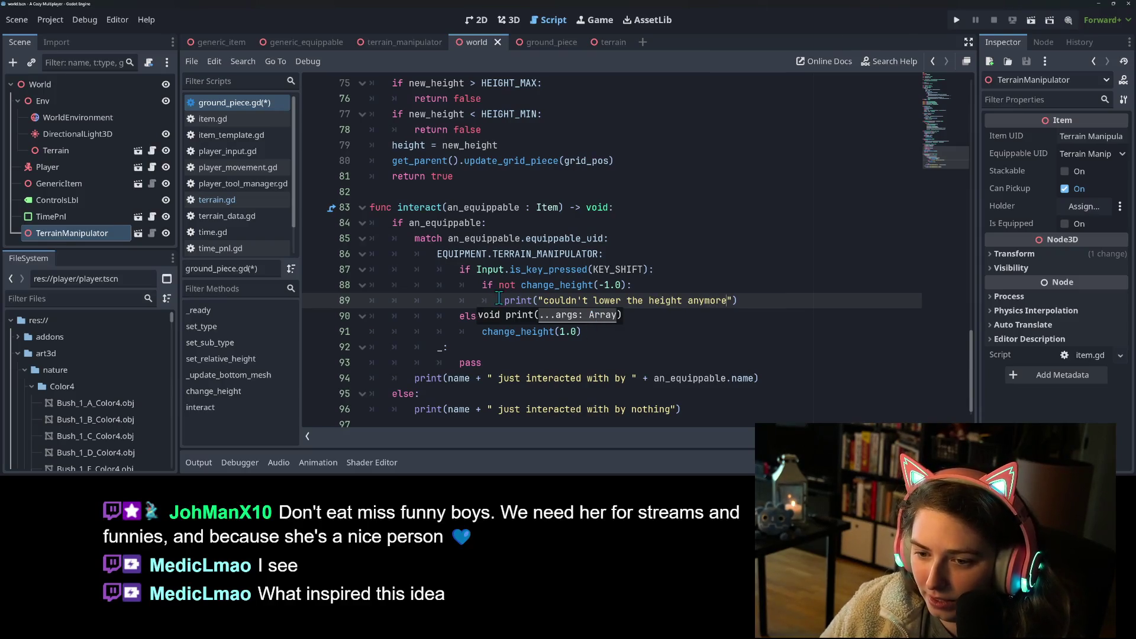
pyautogui.press('Down')
pyautogui.press('Down')
pyautogui.press('Home')
# - Print "couldn't raise the height anymore" when change_height(1.0) fails, save, and run the game
pyautogui.write('if not ')
pyautogui.write(':')
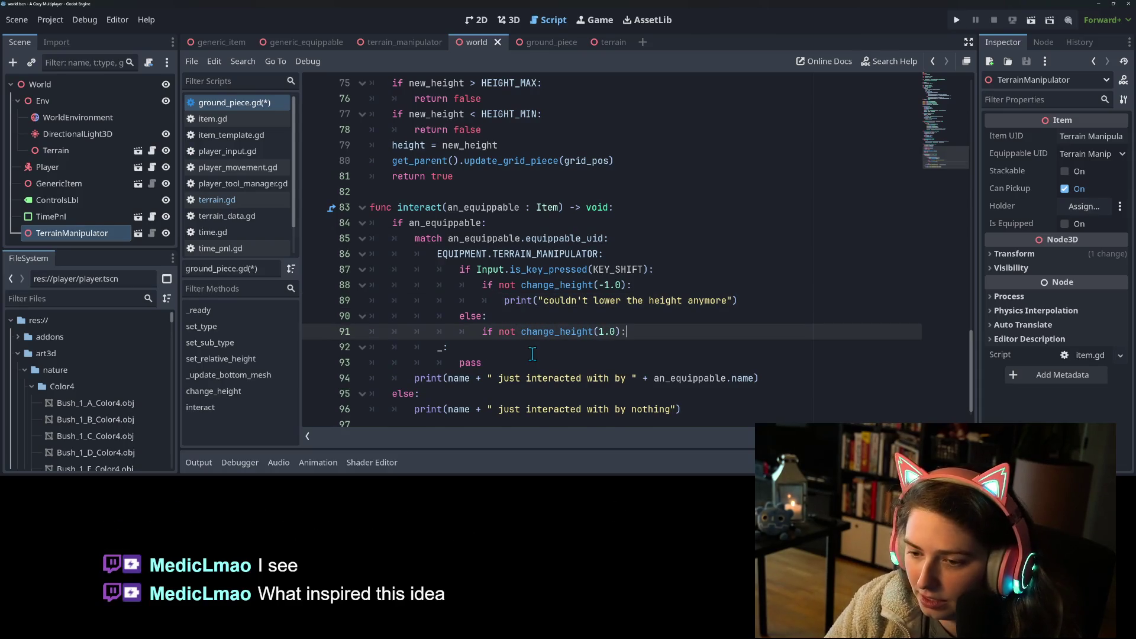
pyautogui.press('Return')
pyautogui.write('print(')
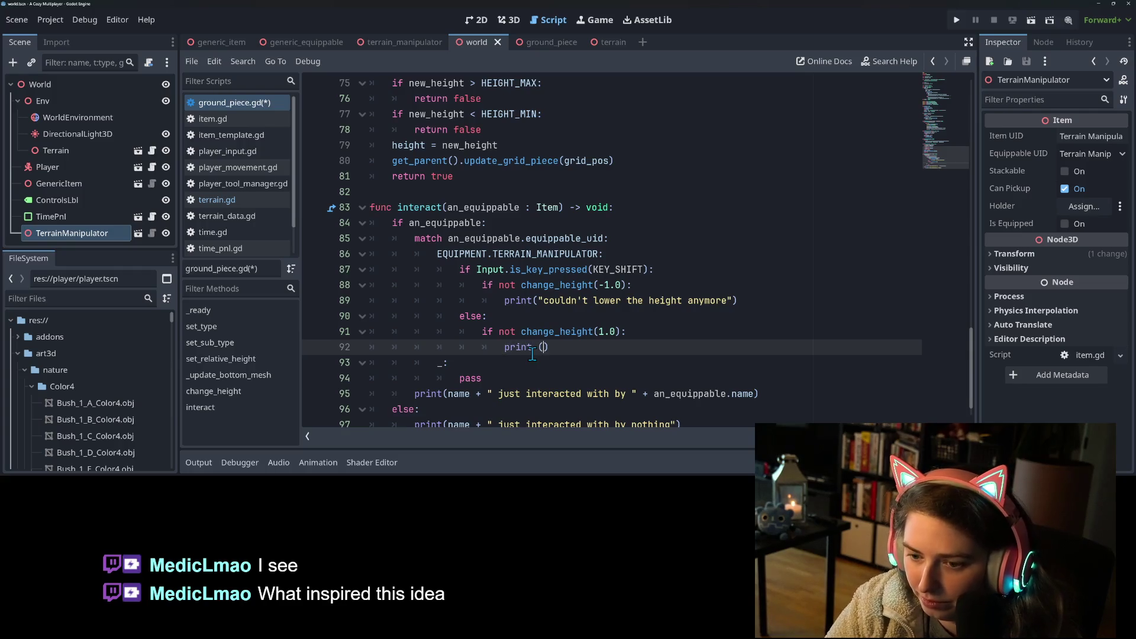
pyautogui.write('"couldn\'t rai')
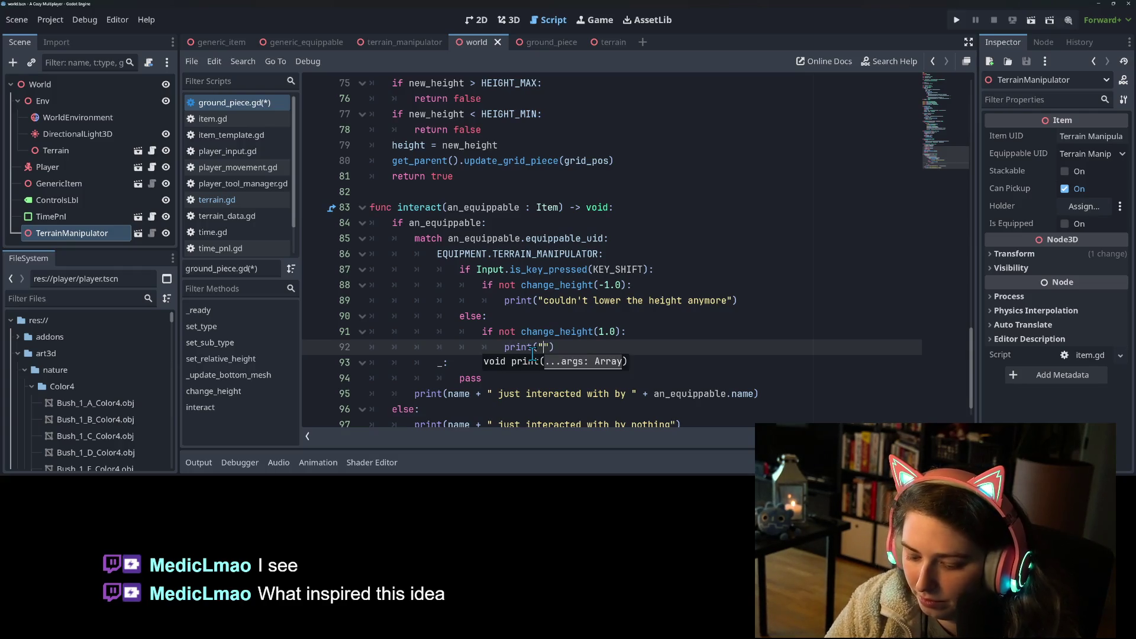
pyautogui.write('se the hight')
pyautogui.press('BackSpace')
pyautogui.press('BackSpace')
pyautogui.press('BackSpace')
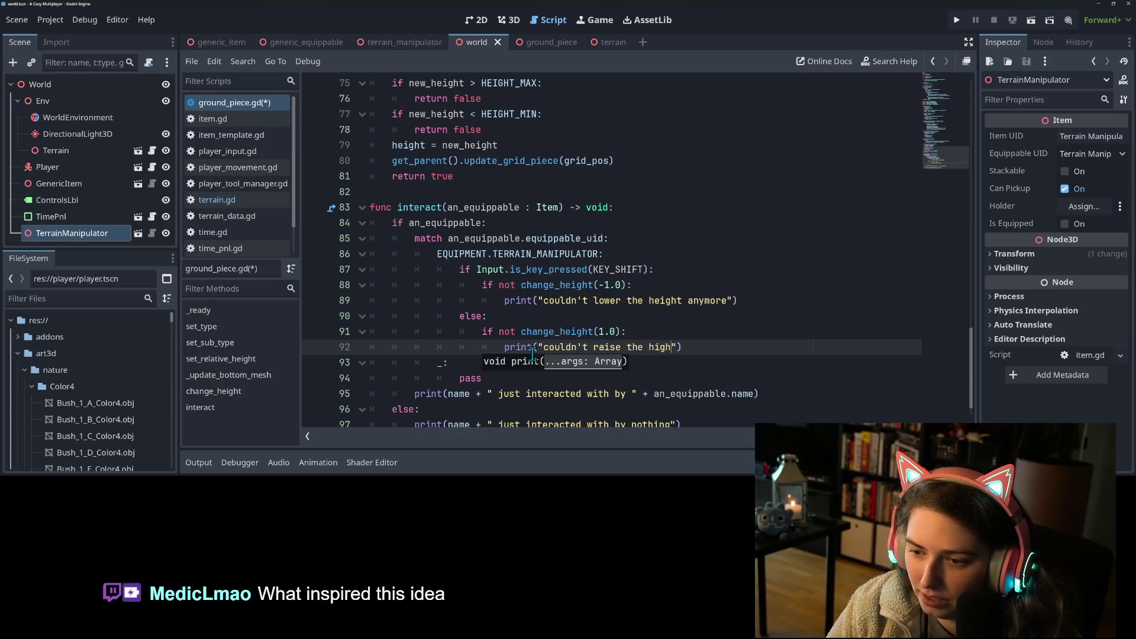
pyautogui.write('eight an')
pyautogui.write('ymore')
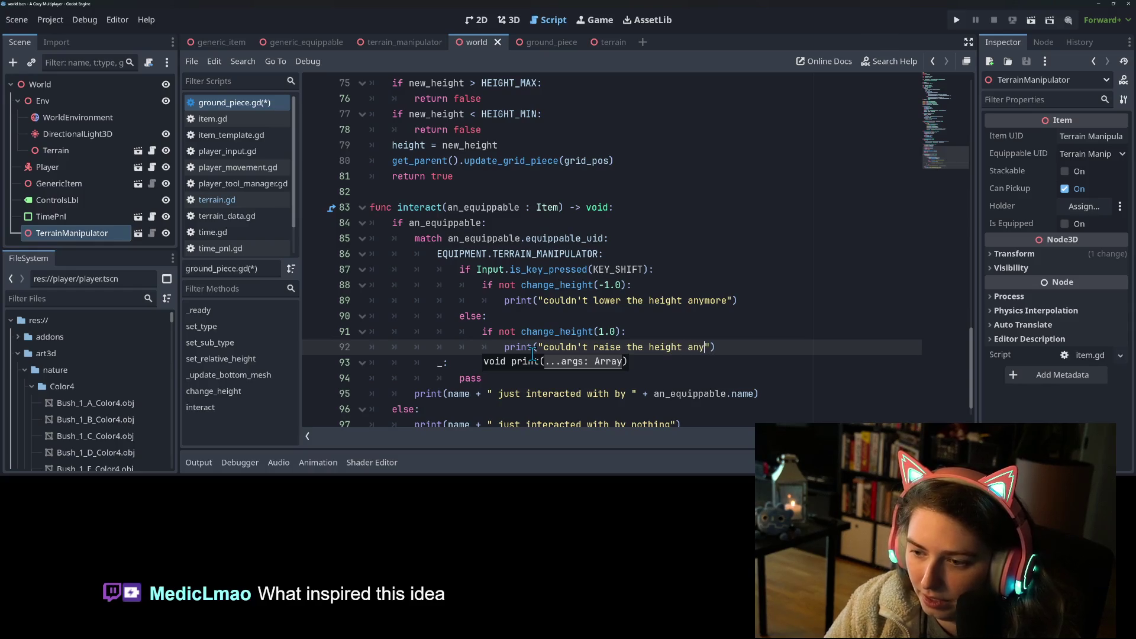
pyautogui.hotkey('ctrl', 's')
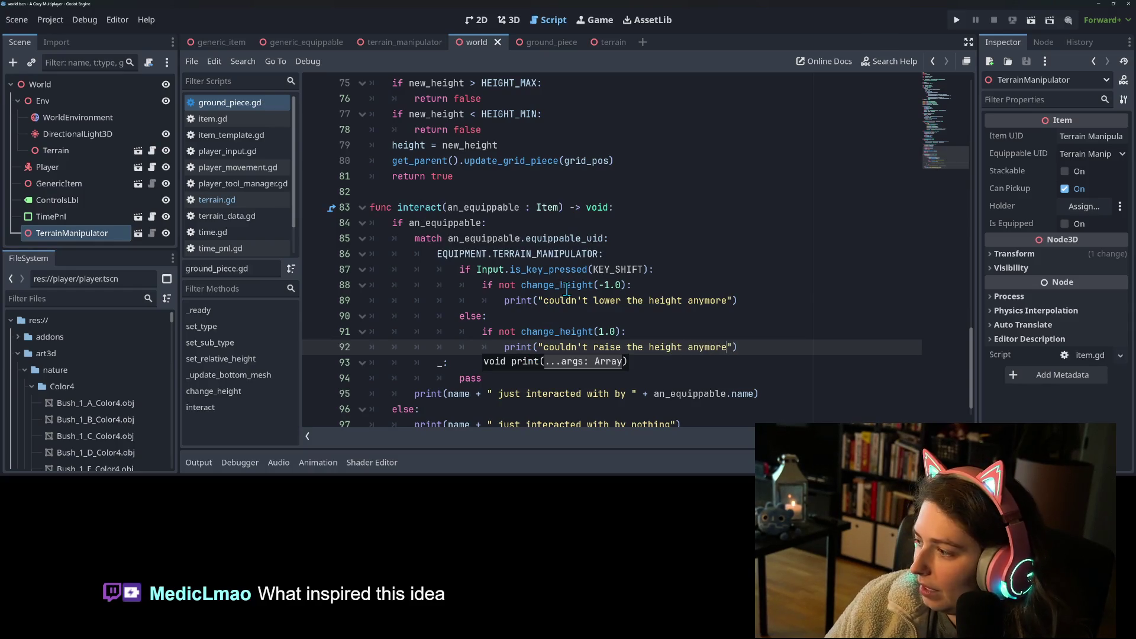
pyautogui.click(569, 285)
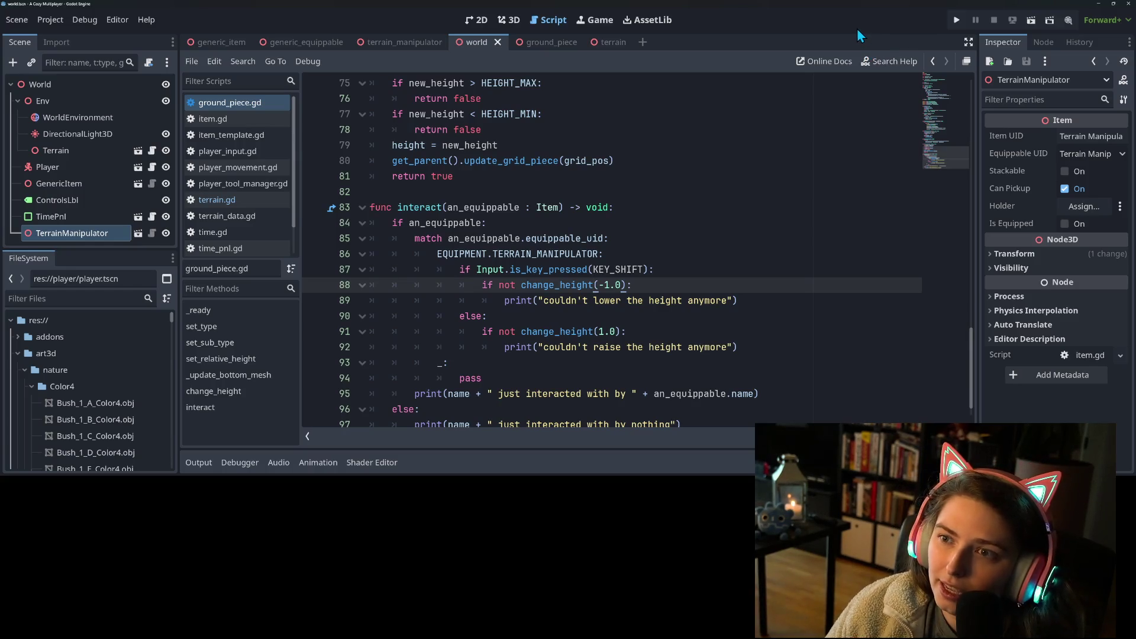
pyautogui.click(959, 20)
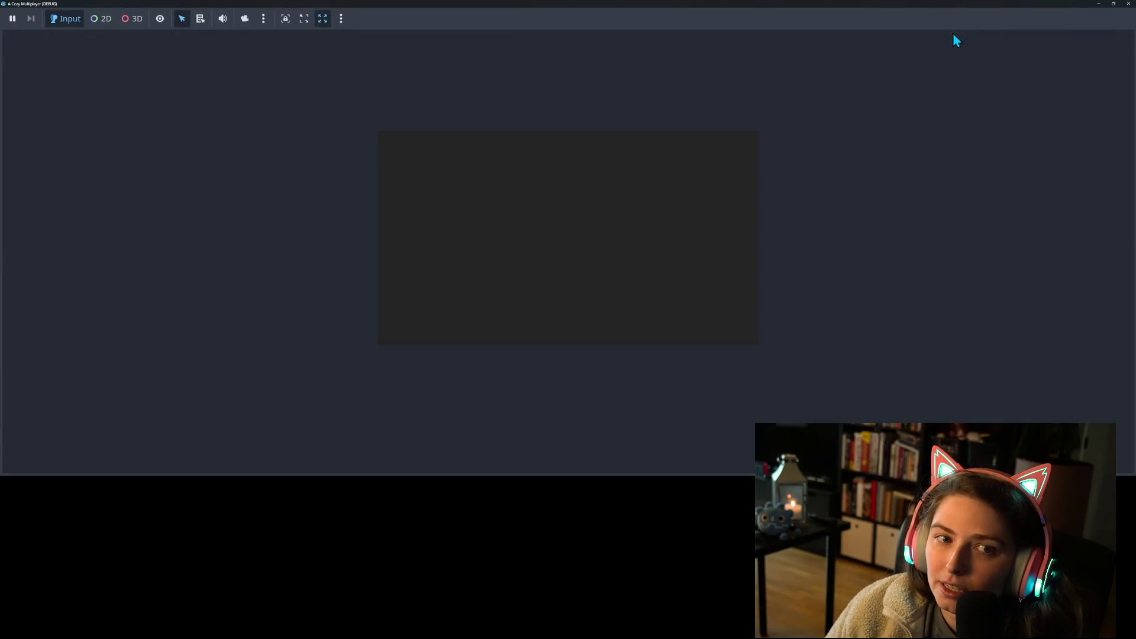
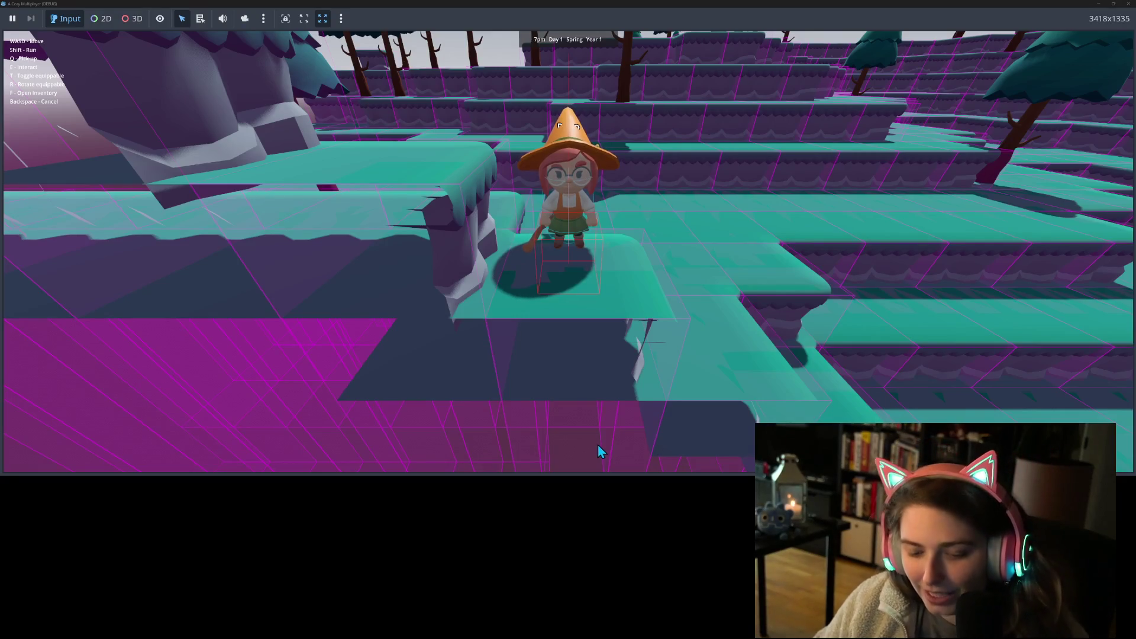
# - Walk the witch right and left, jump to the upper terrace, and fly across the terraces
pyautogui.press('d')
pyautogui.press('w')
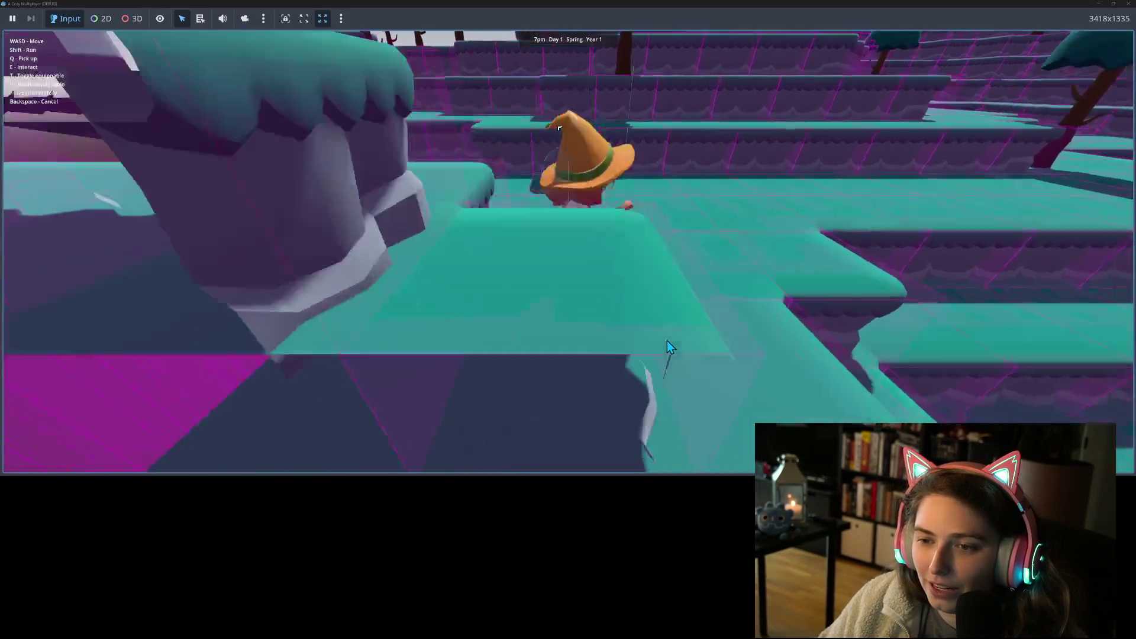
pyautogui.press('a')
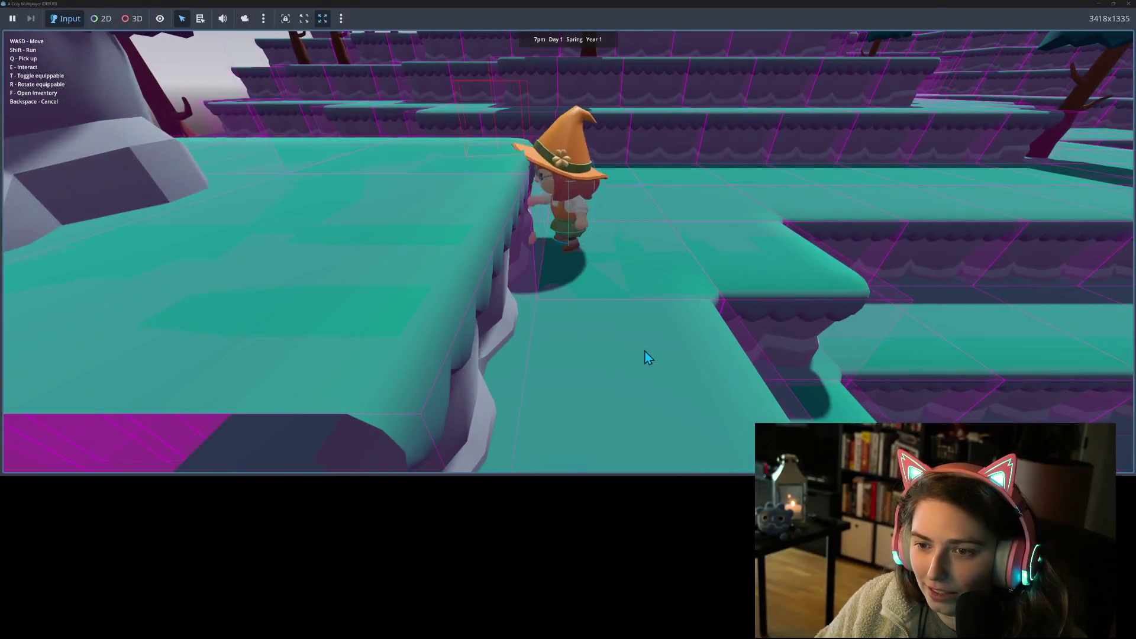
pyautogui.press('w')
pyautogui.press('w')
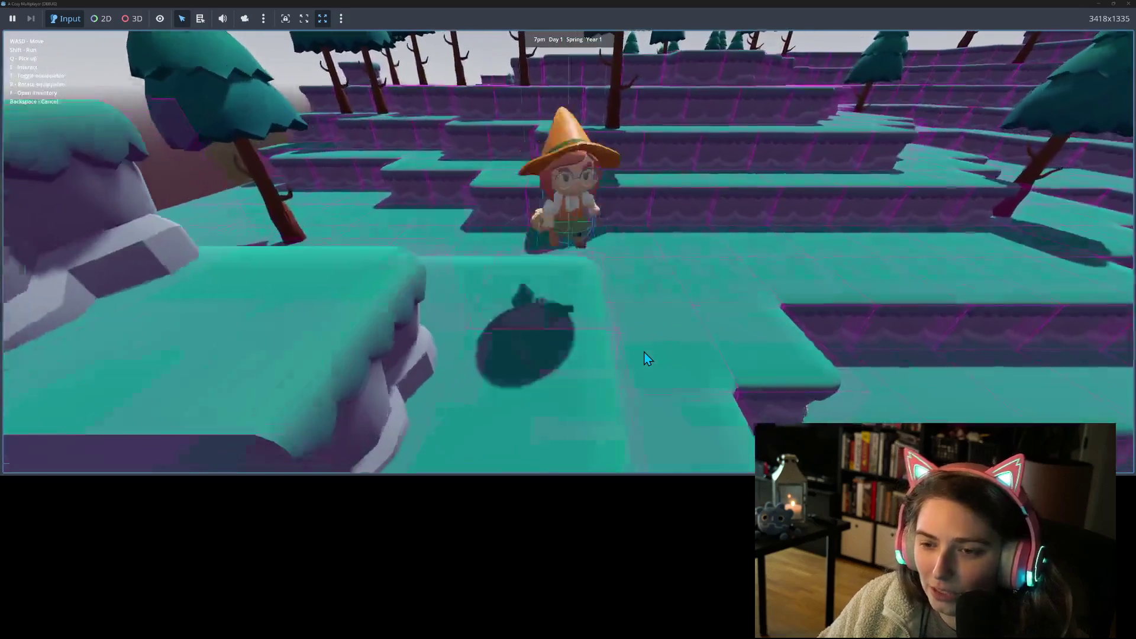
pyautogui.press('s')
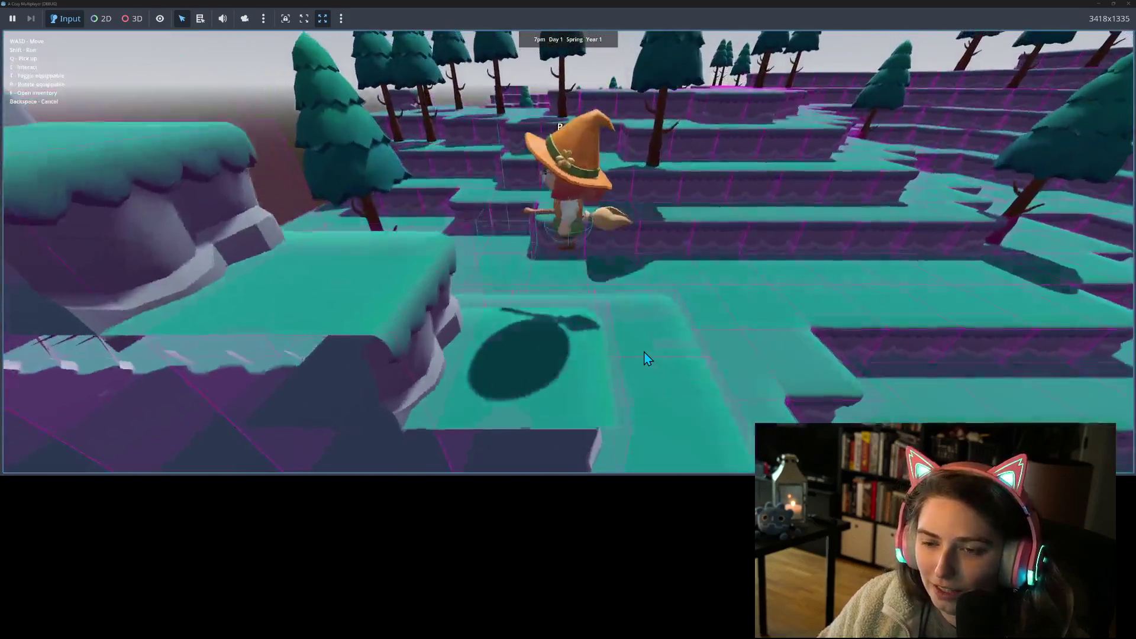
pyautogui.press('d')
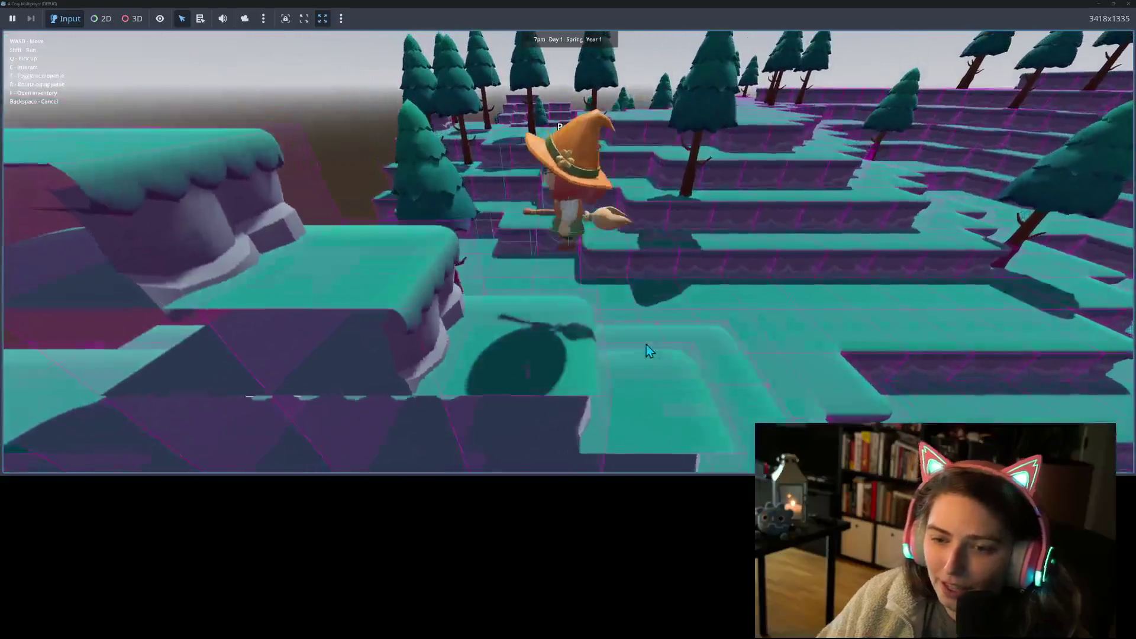
pyautogui.press('w')
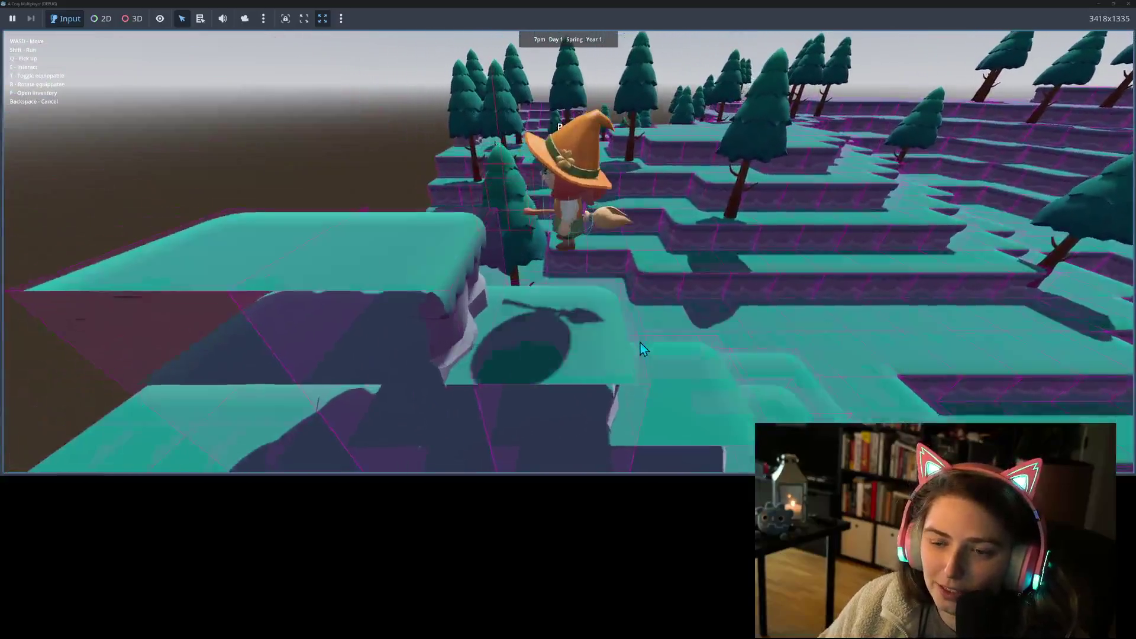
pyautogui.press('w')
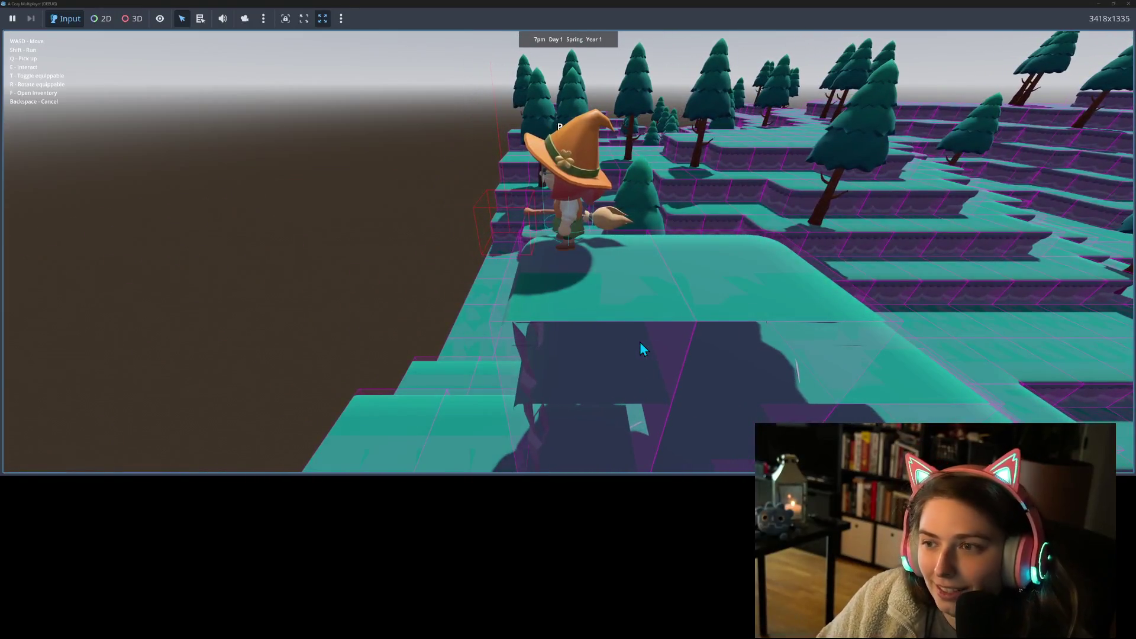
pyautogui.press('t')
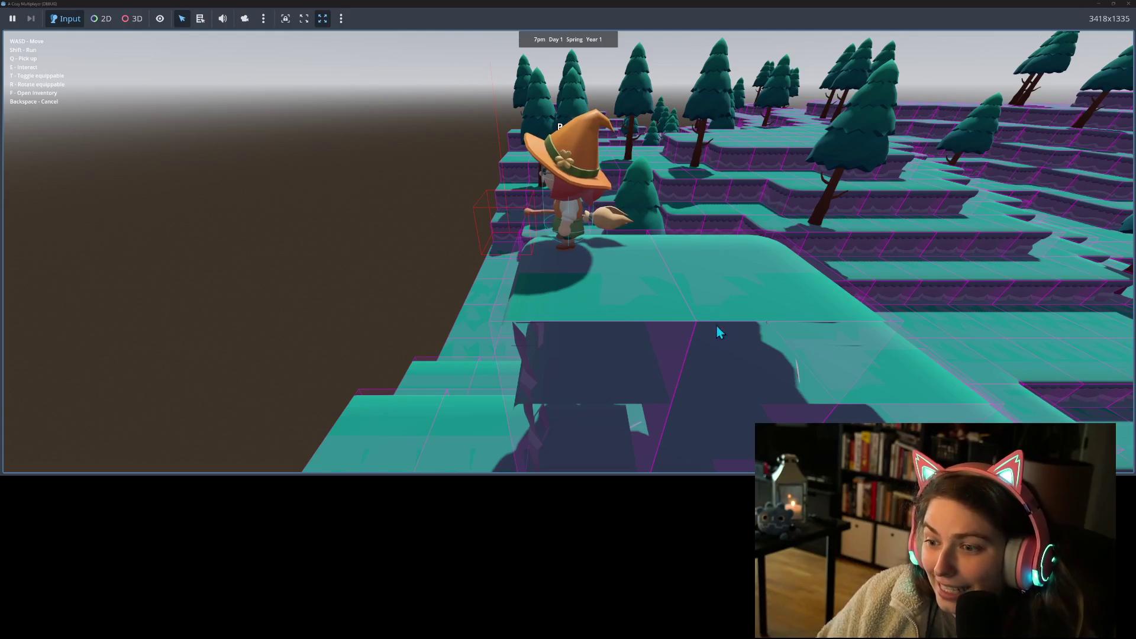
pyautogui.press('d')
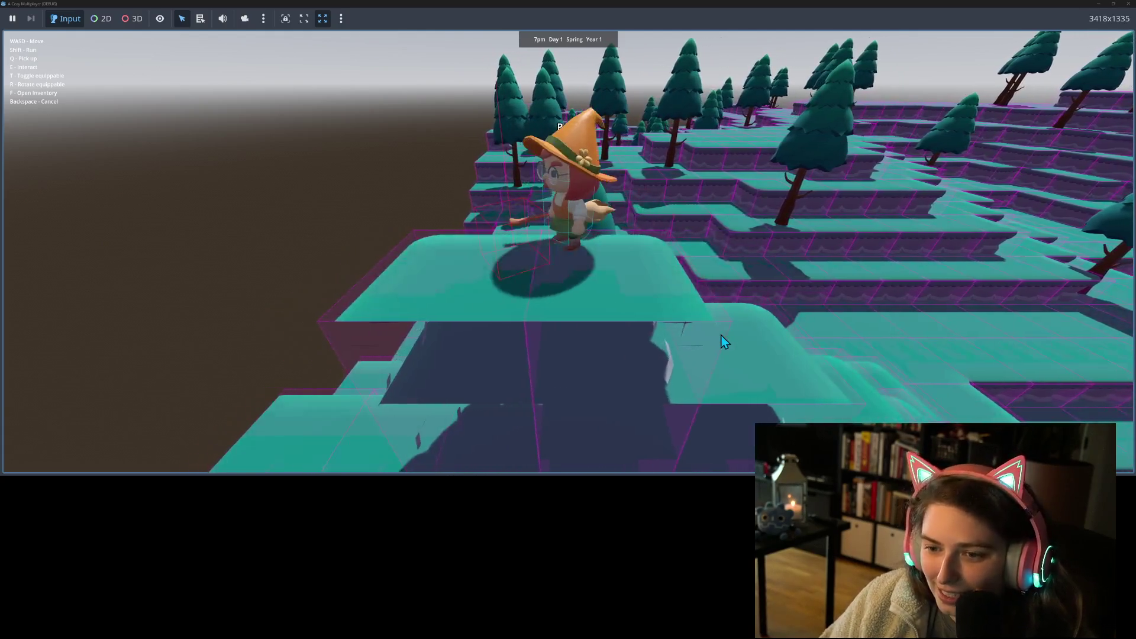
pyautogui.press('t')
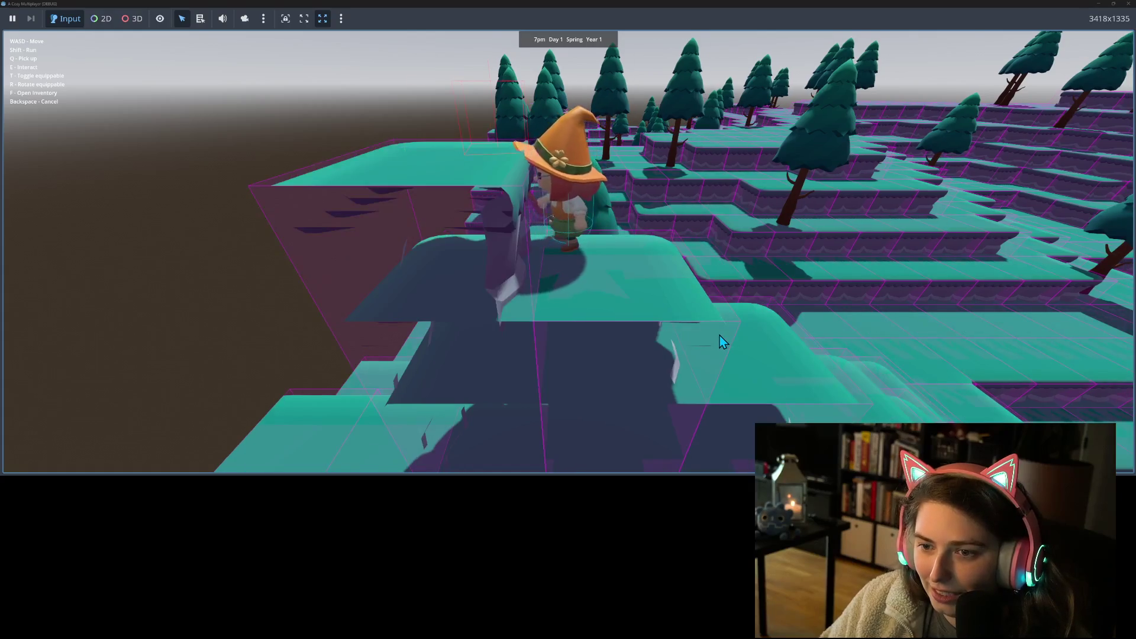
# - Climb onto the ledge, turn toward the camera and left, and stop to confirm she faces left
pyautogui.press('w')
pyautogui.press('w')
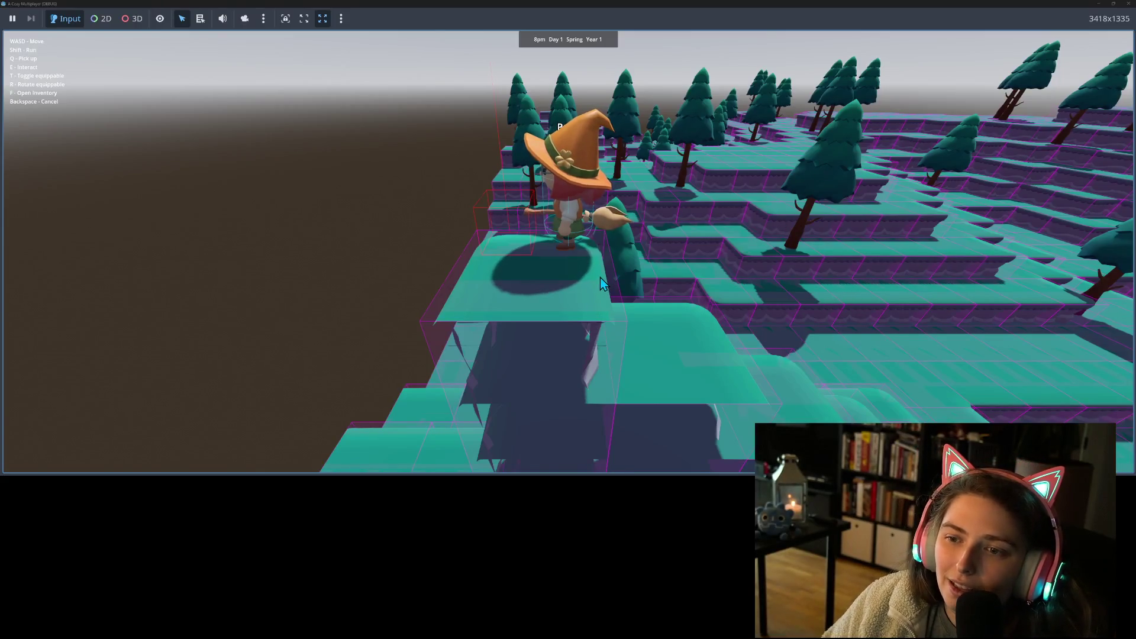
pyautogui.press('s')
pyautogui.press('a')
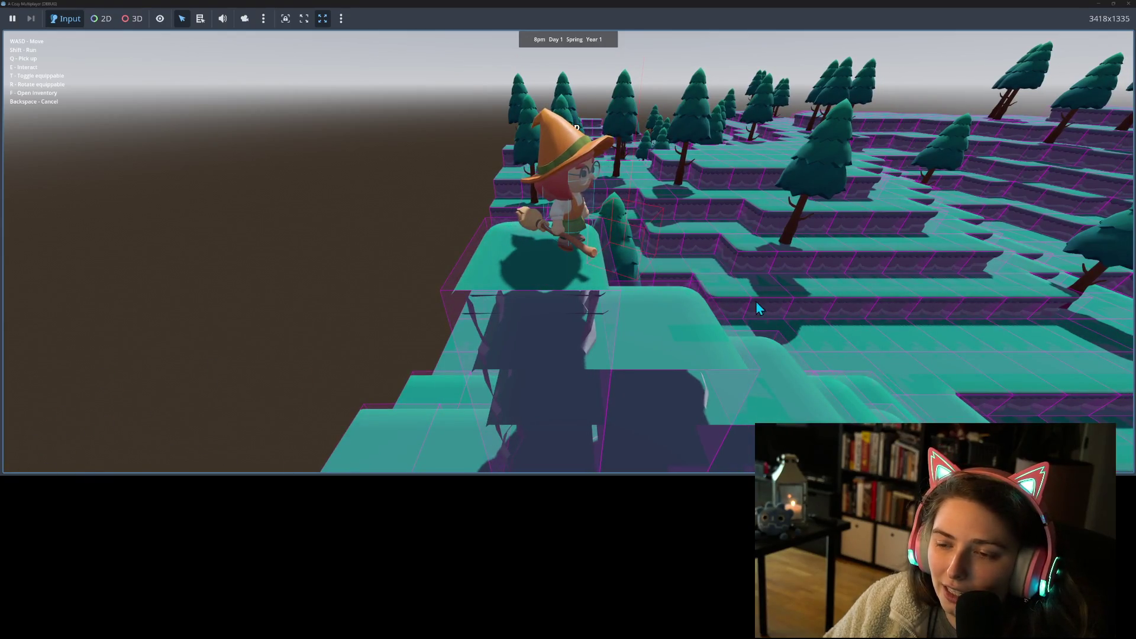
pyautogui.press('a')
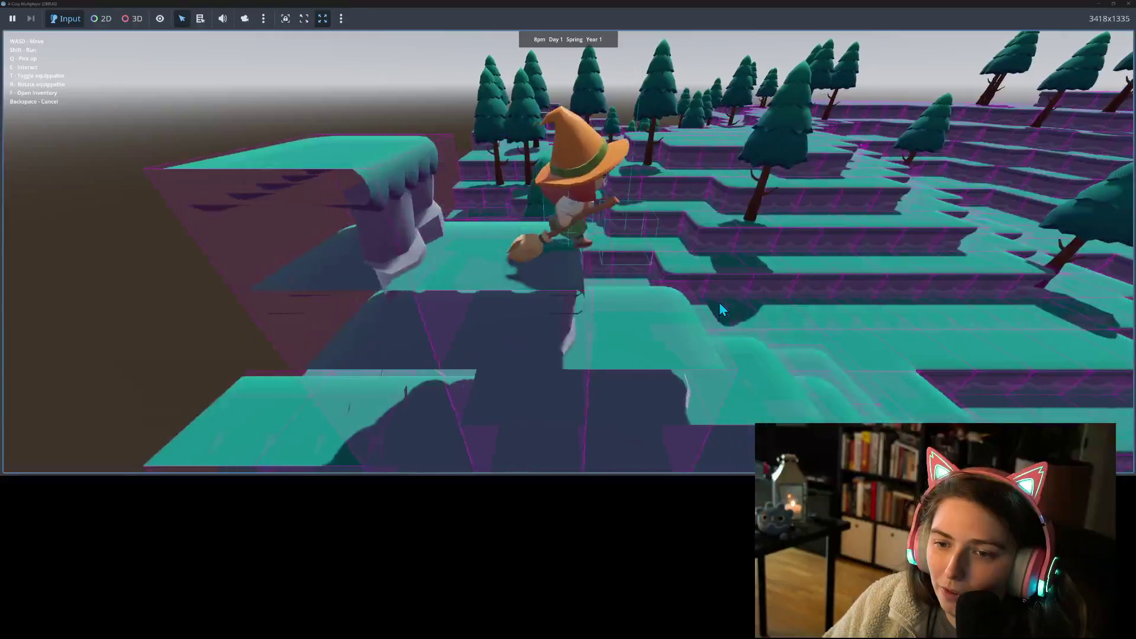
pyautogui.press('a')
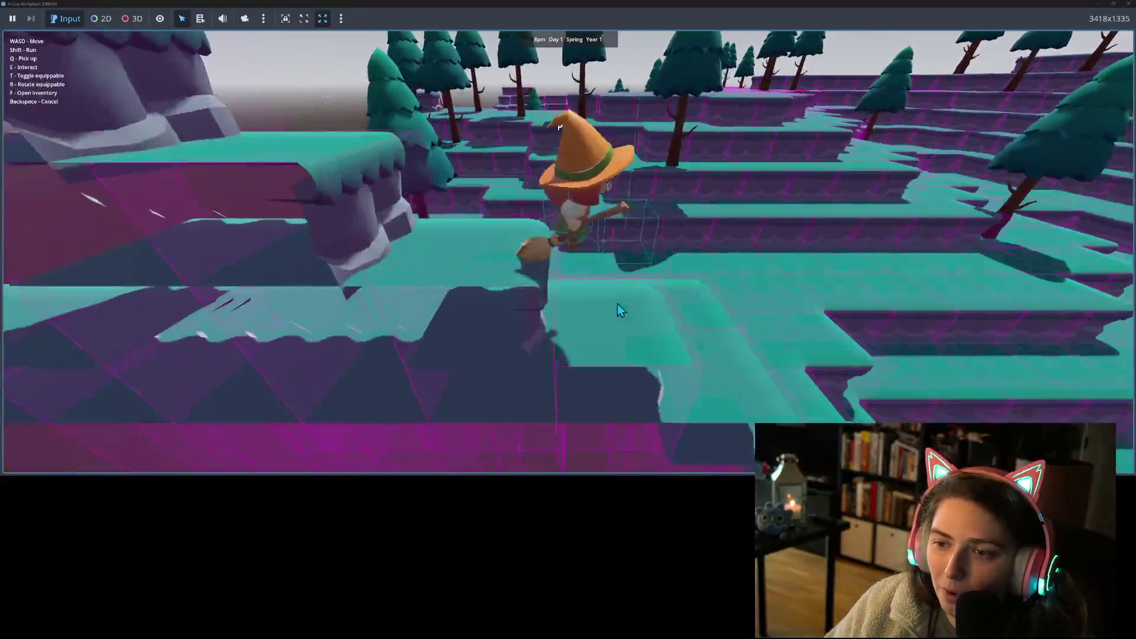
pyautogui.press('w')
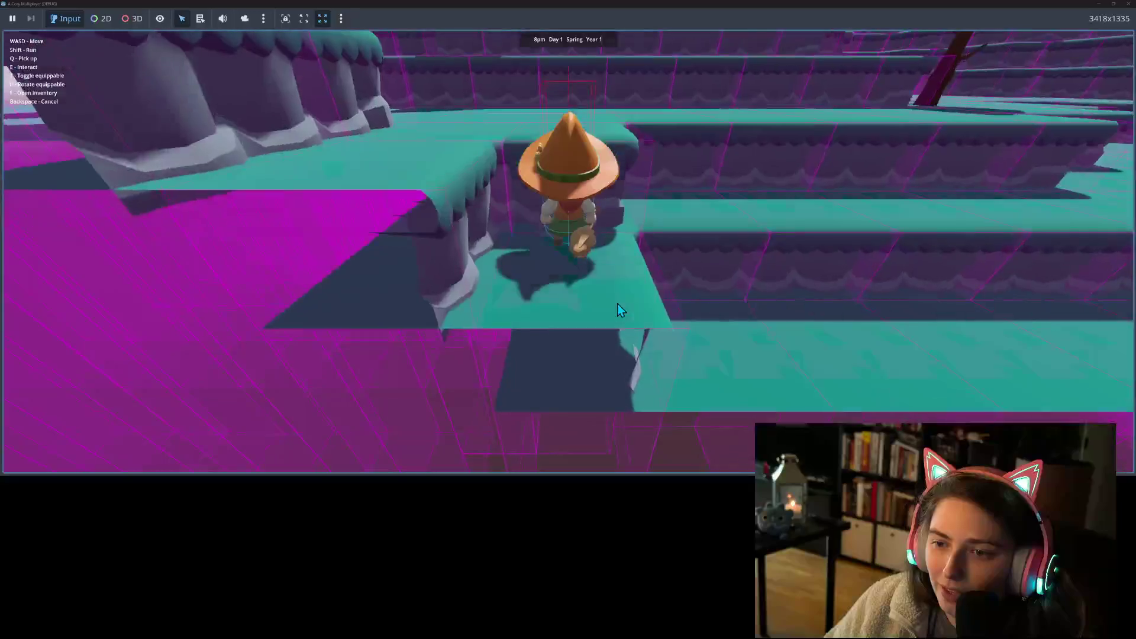
pyautogui.press('s')
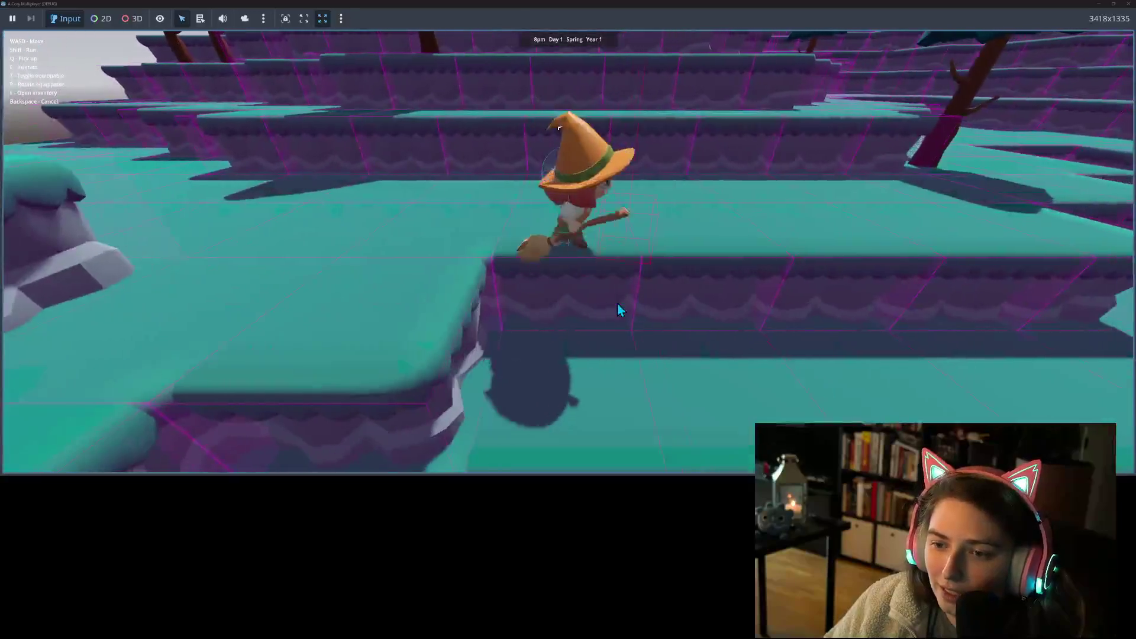
pyautogui.press('a')
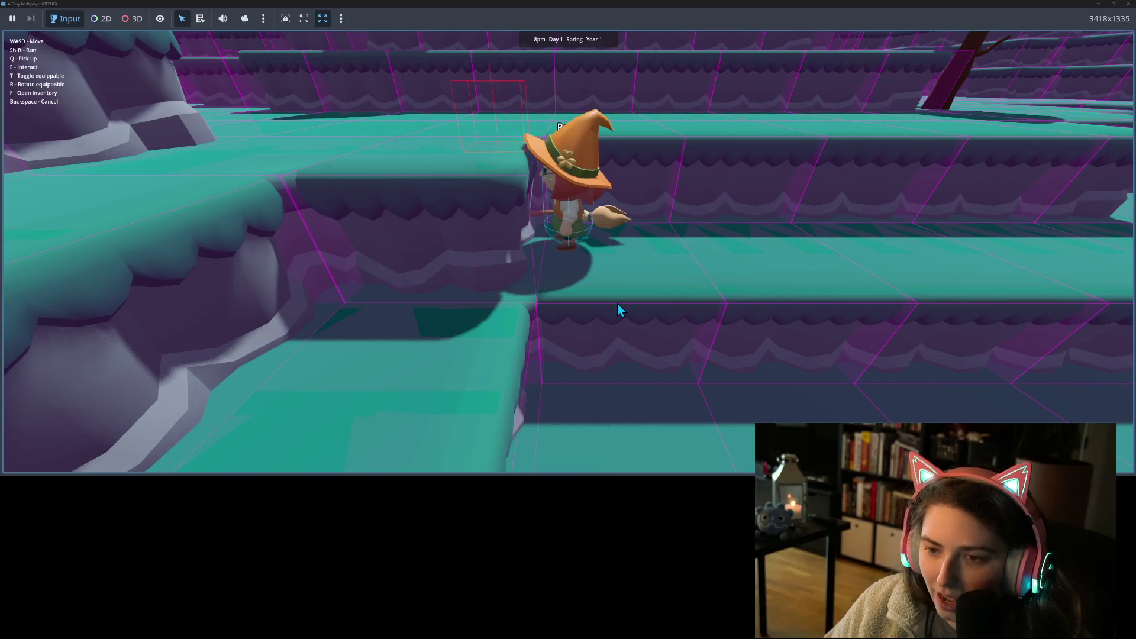
# - Walk up the terraces past the trees, then drop to the lower plateau to test idle facing
pyautogui.press('w')
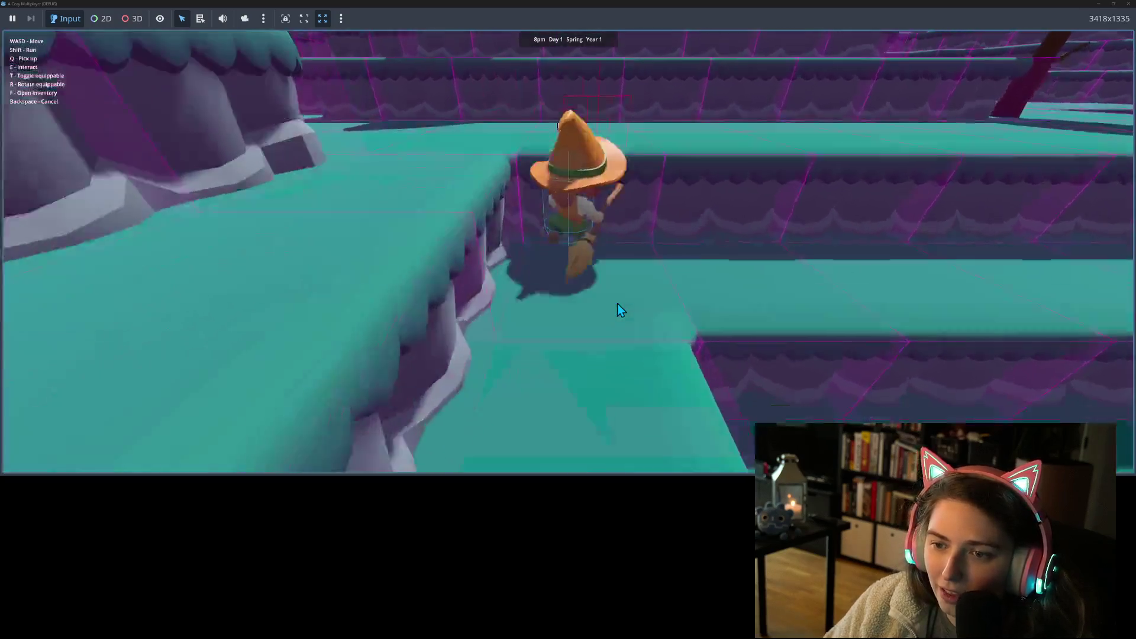
pyautogui.press('w')
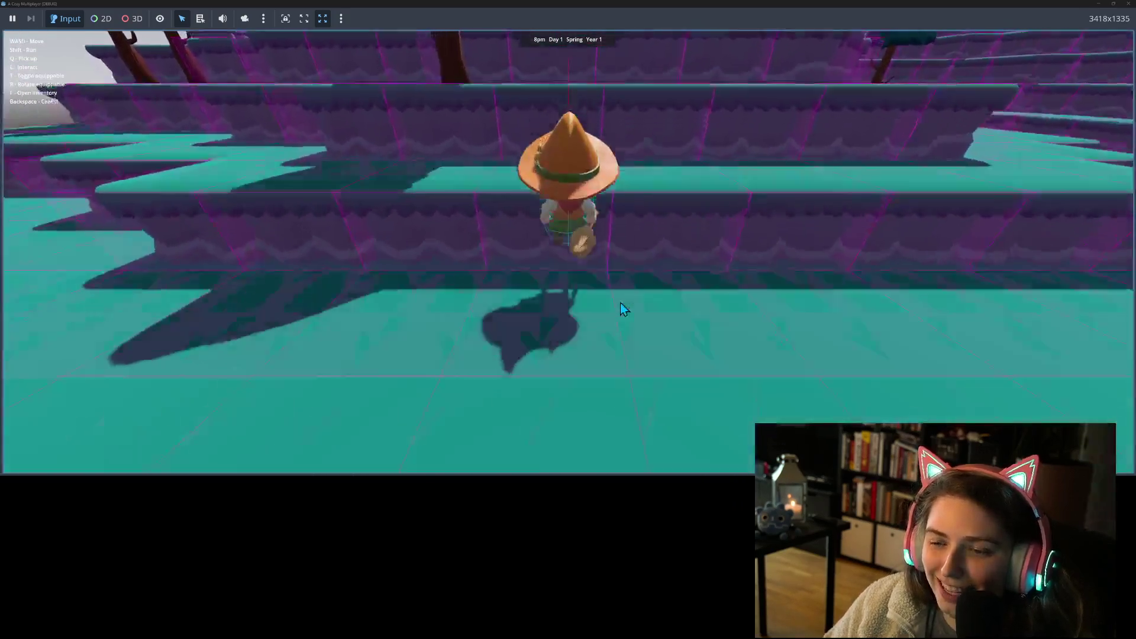
pyautogui.press('w')
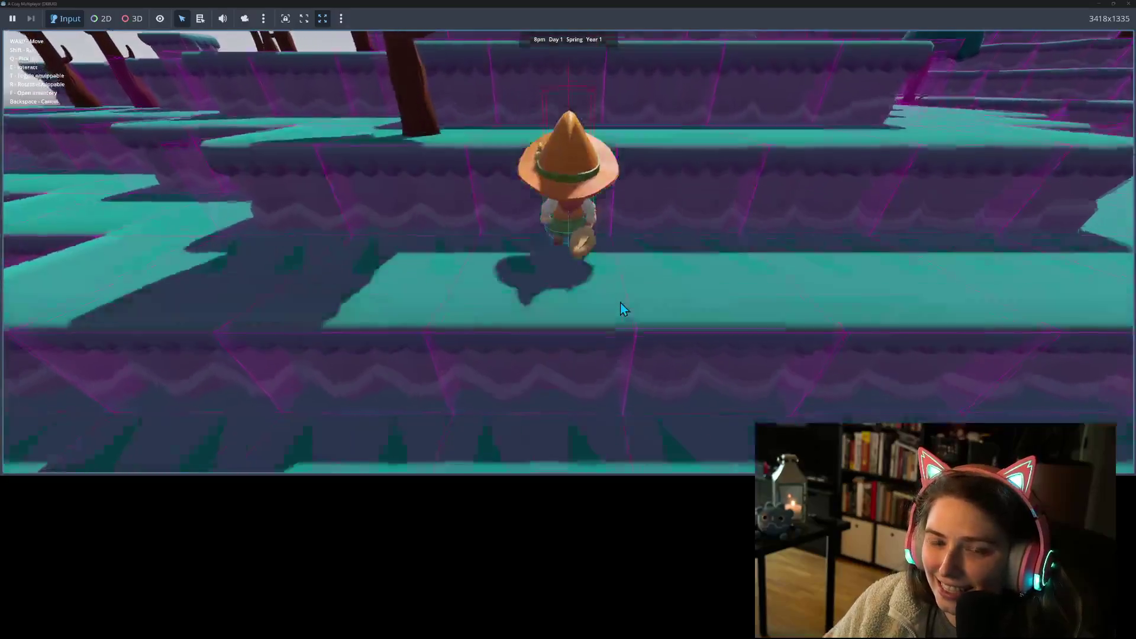
pyautogui.press('w')
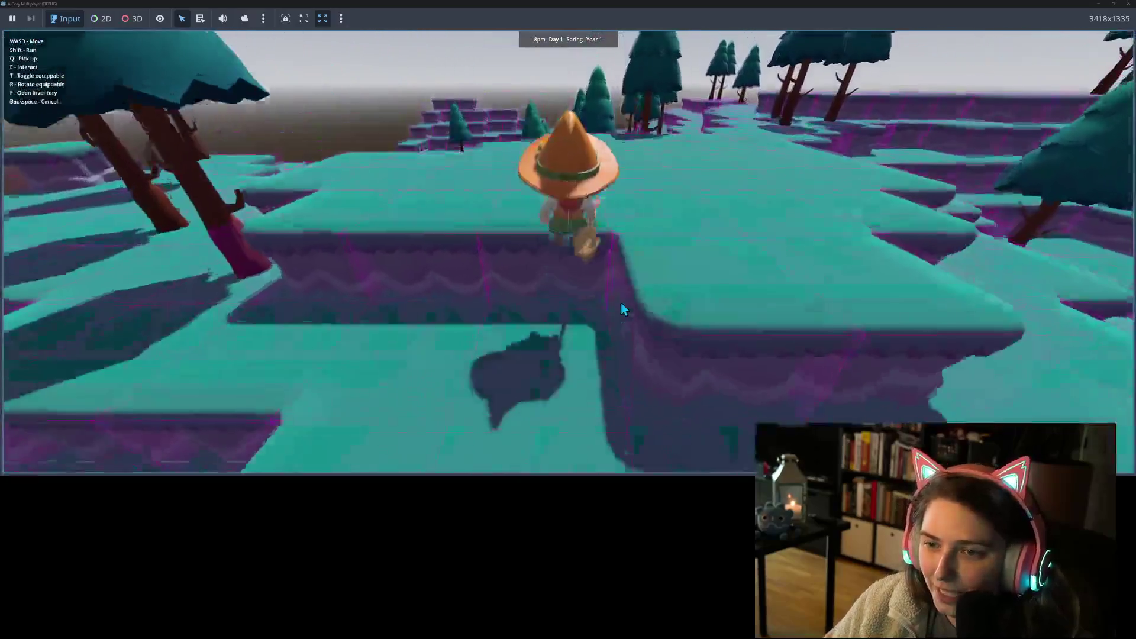
pyautogui.press('a')
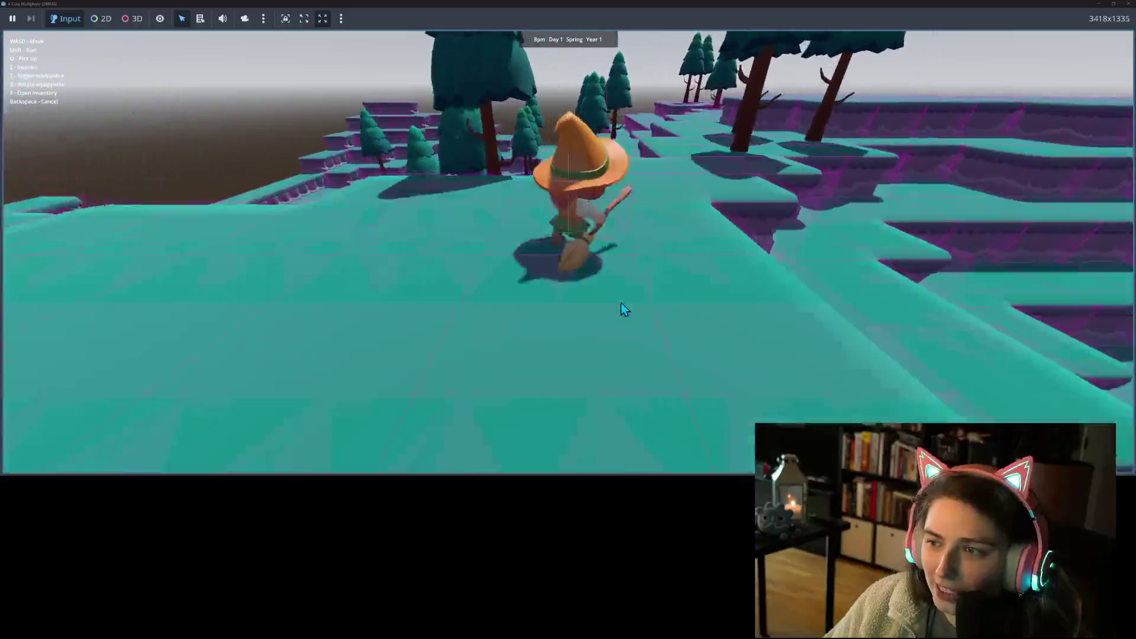
pyautogui.press('w')
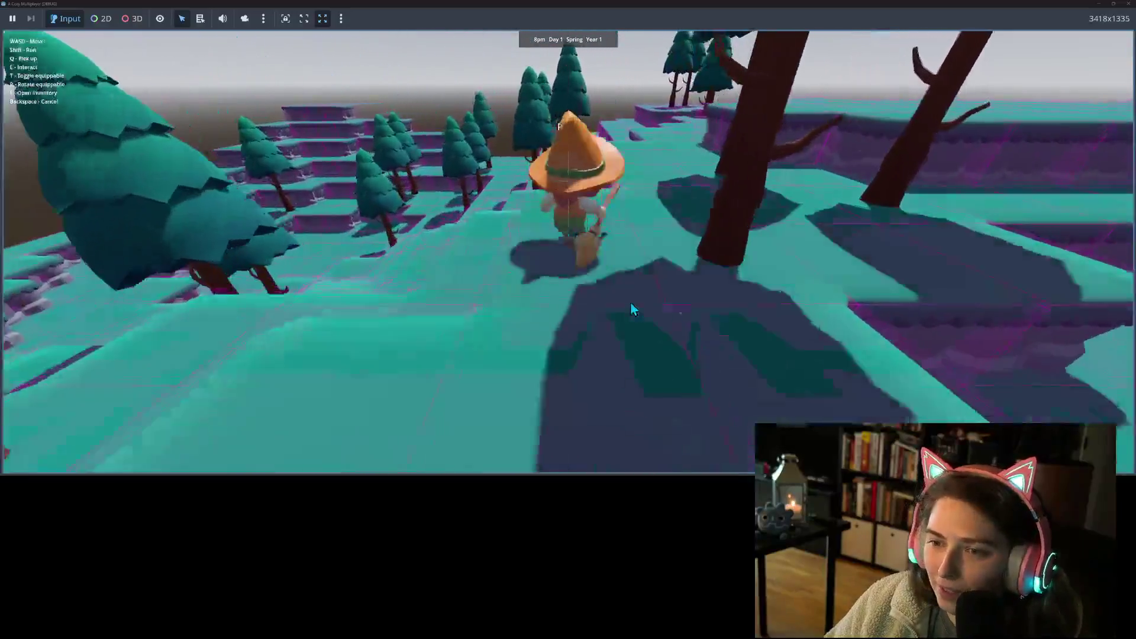
pyautogui.press('w')
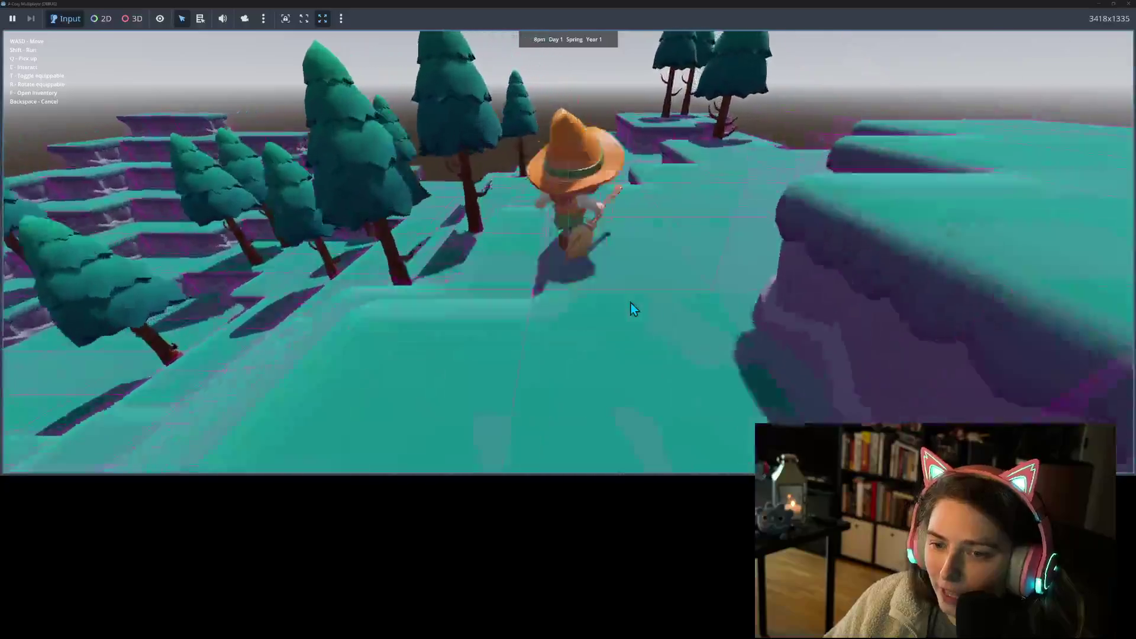
pyautogui.press('s')
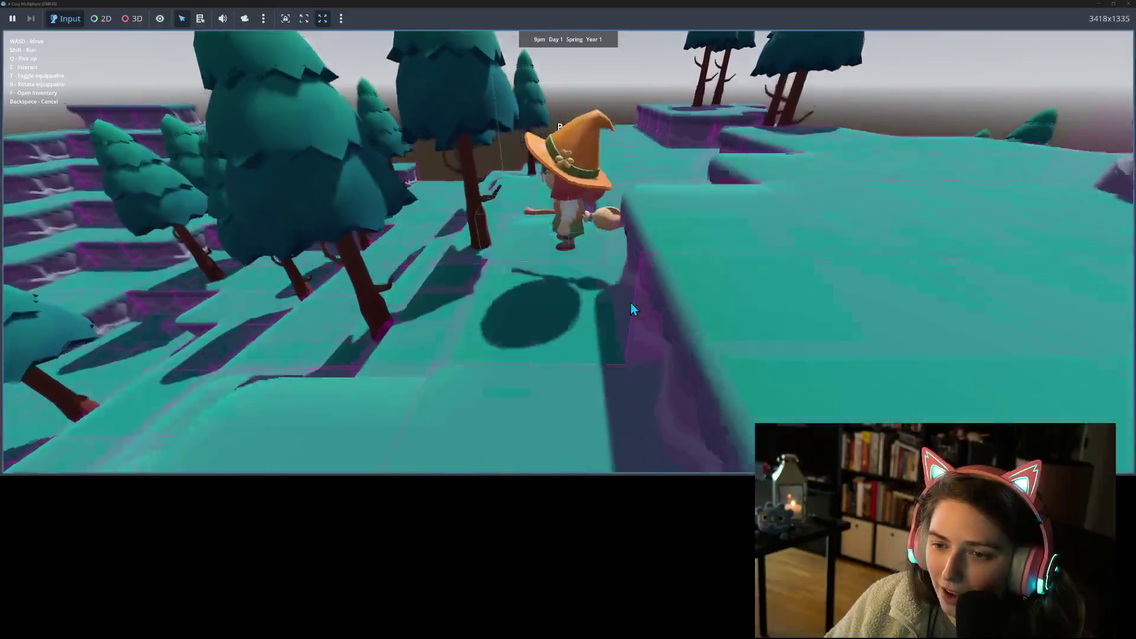
pyautogui.press('s')
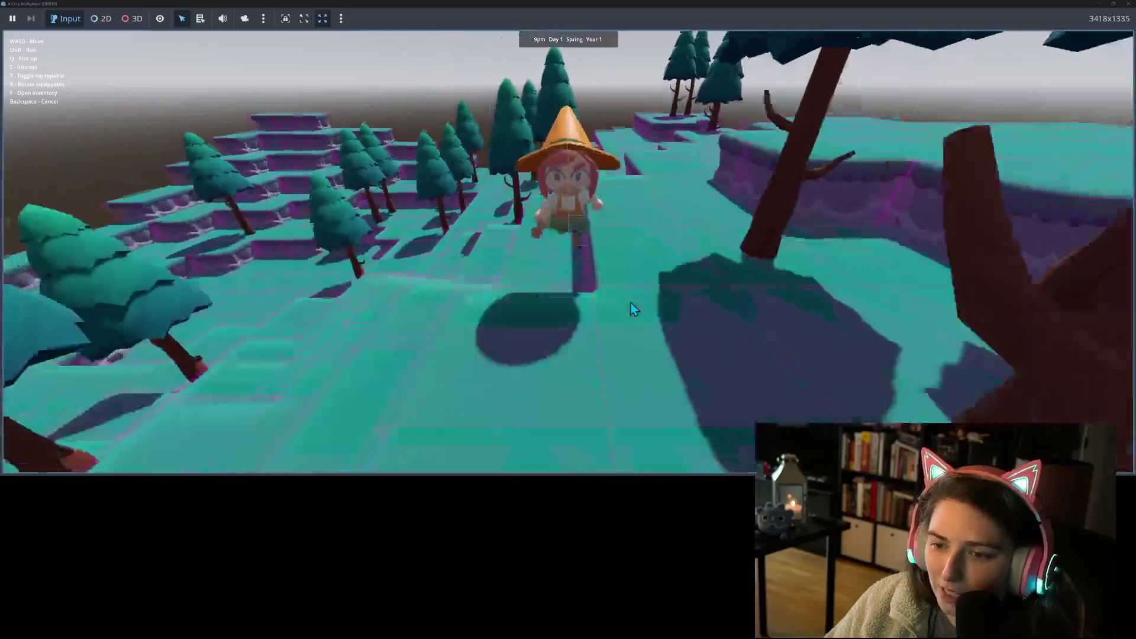
pyautogui.press('s')
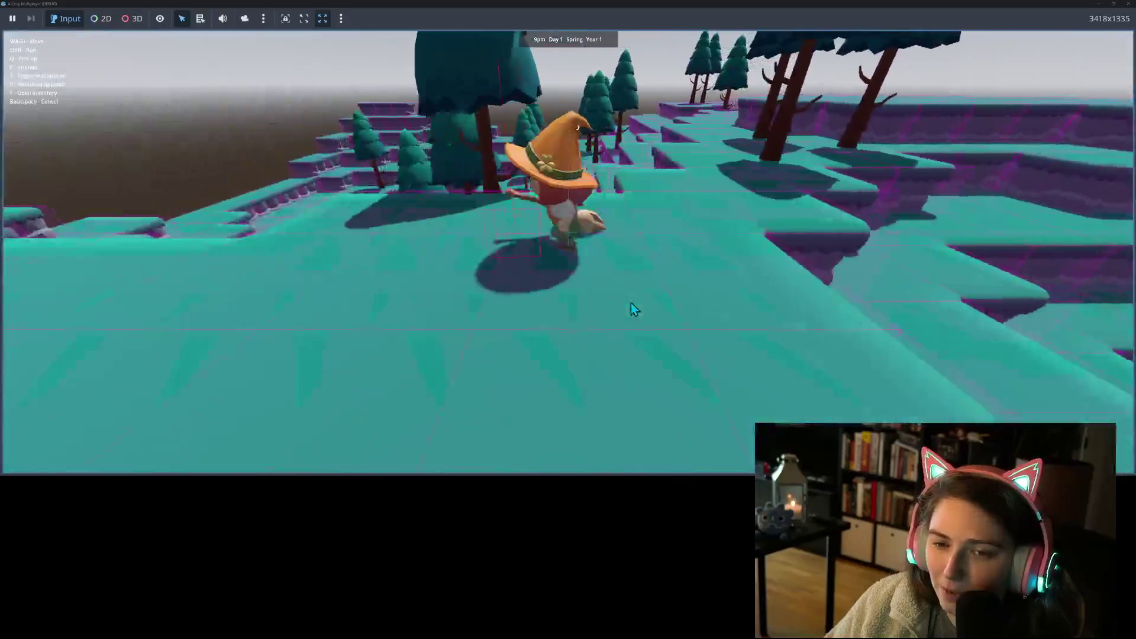
pyautogui.press('a')
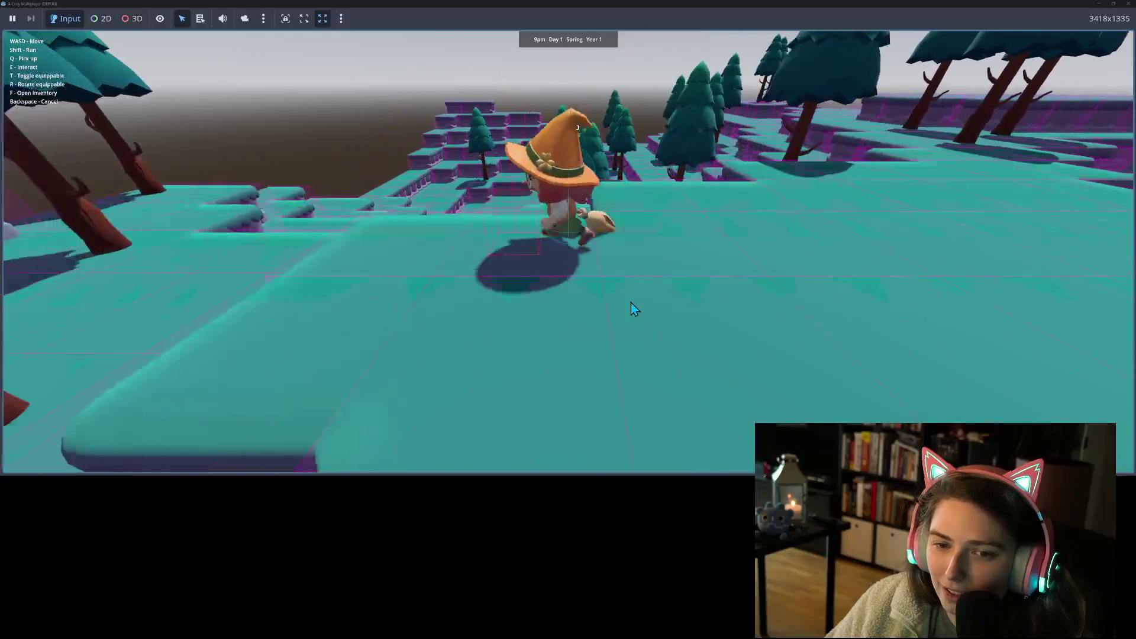
pyautogui.press('w')
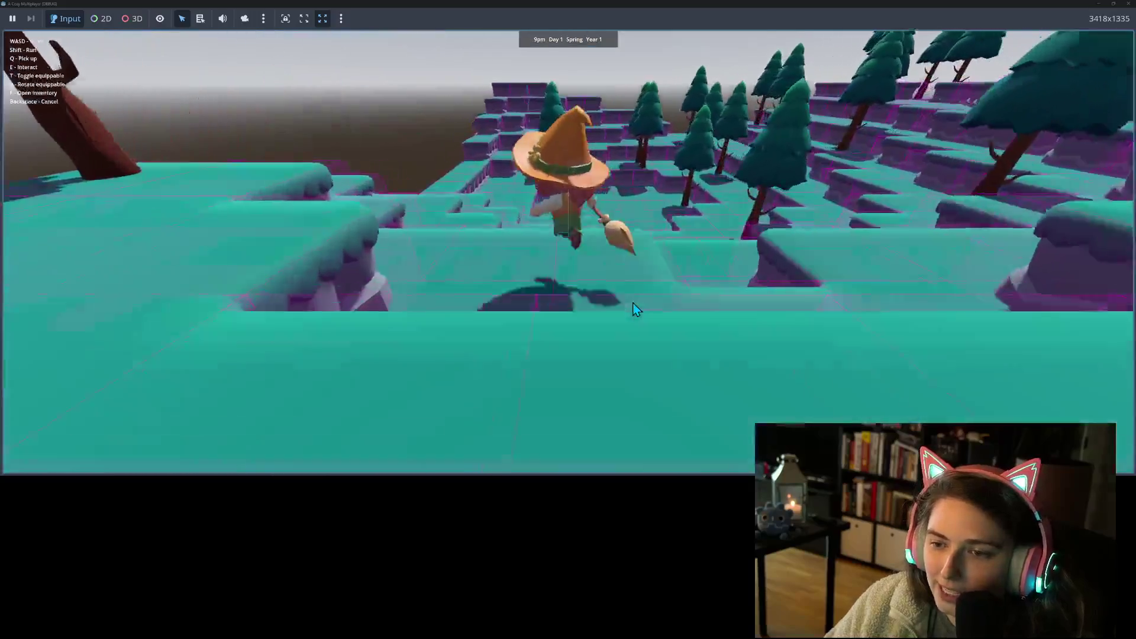
pyautogui.press('w')
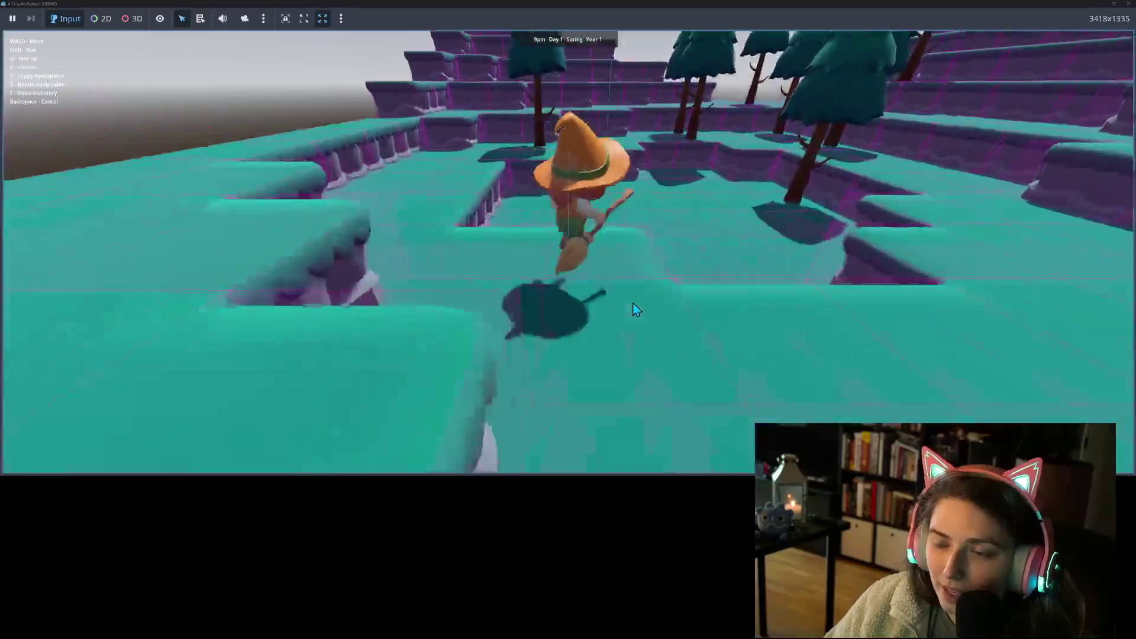
pyautogui.press('w')
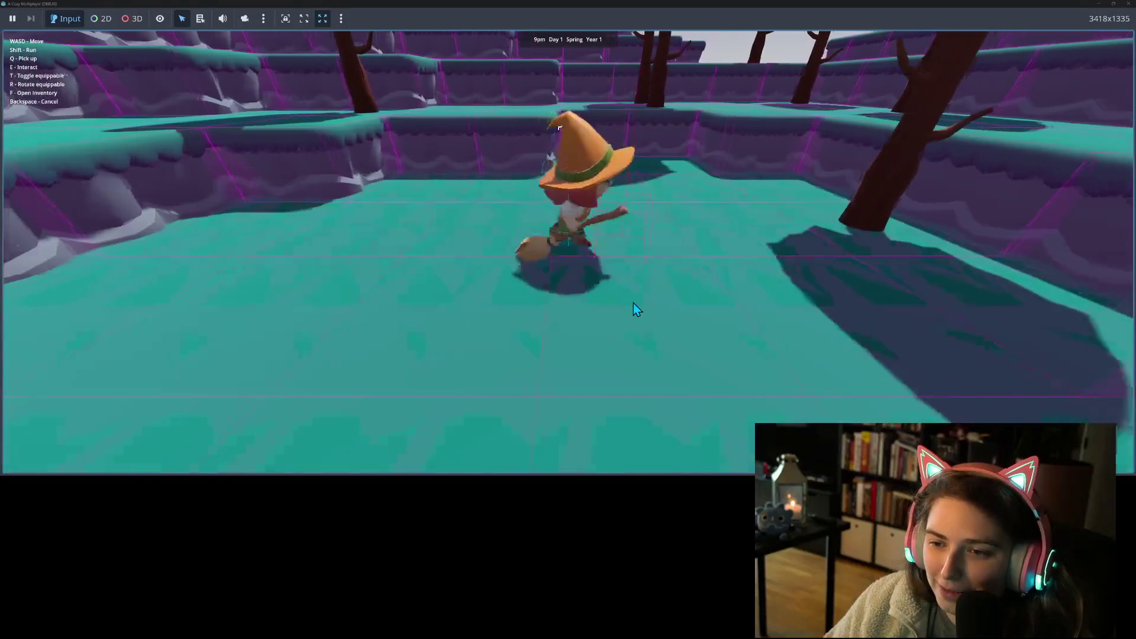
pyautogui.press('s')
pyautogui.press('w')
# - Equip an item, place a pillar beside the witch, and switch her held item
pyautogui.press('t')
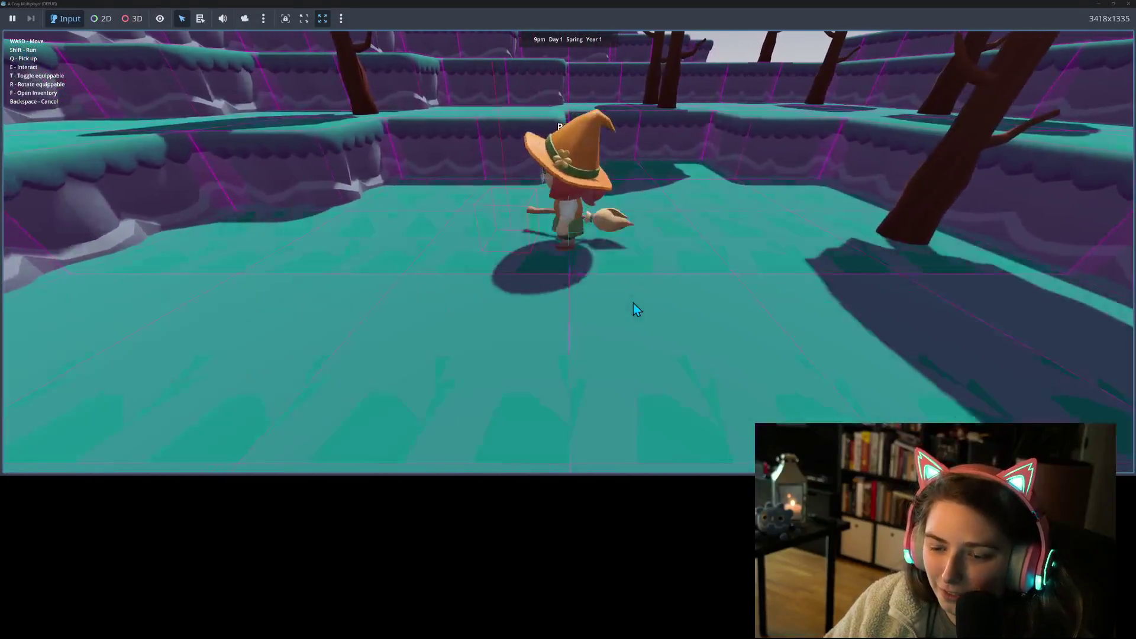
pyautogui.click(633, 303)
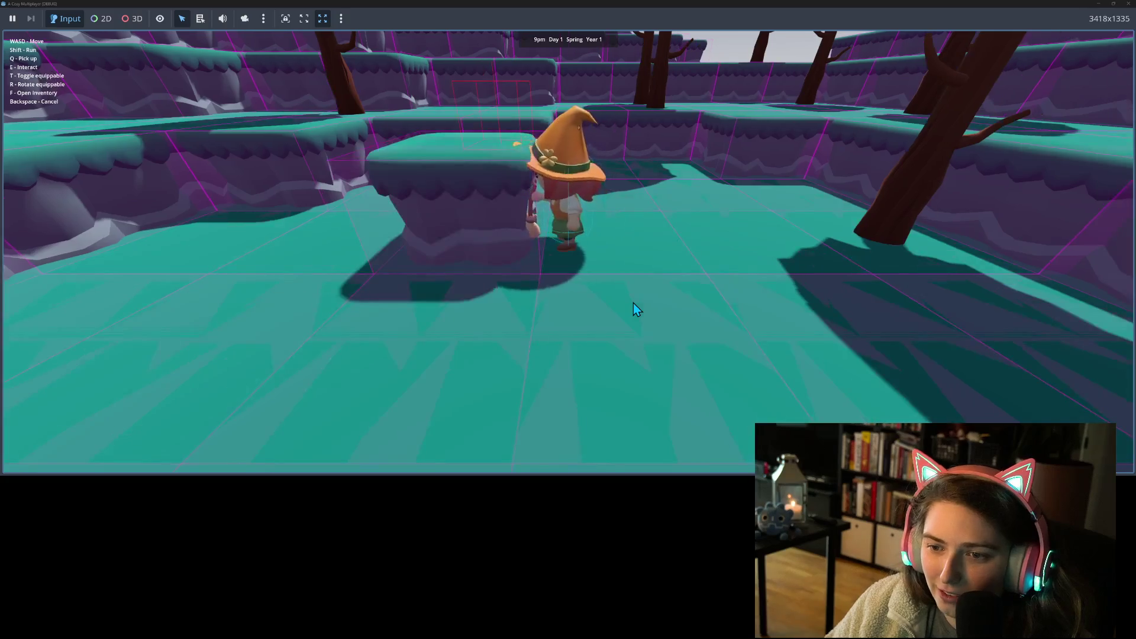
pyautogui.press('t')
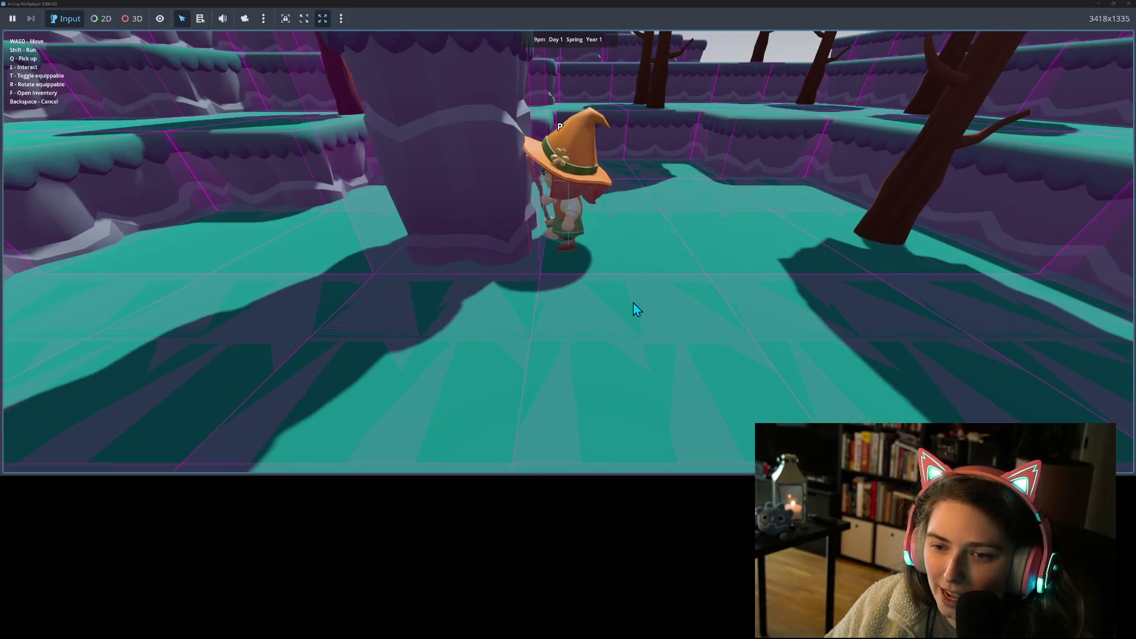
# - Walk the witch down the ledges and into the woods, stopping to check her idle facing
pyautogui.press('s')
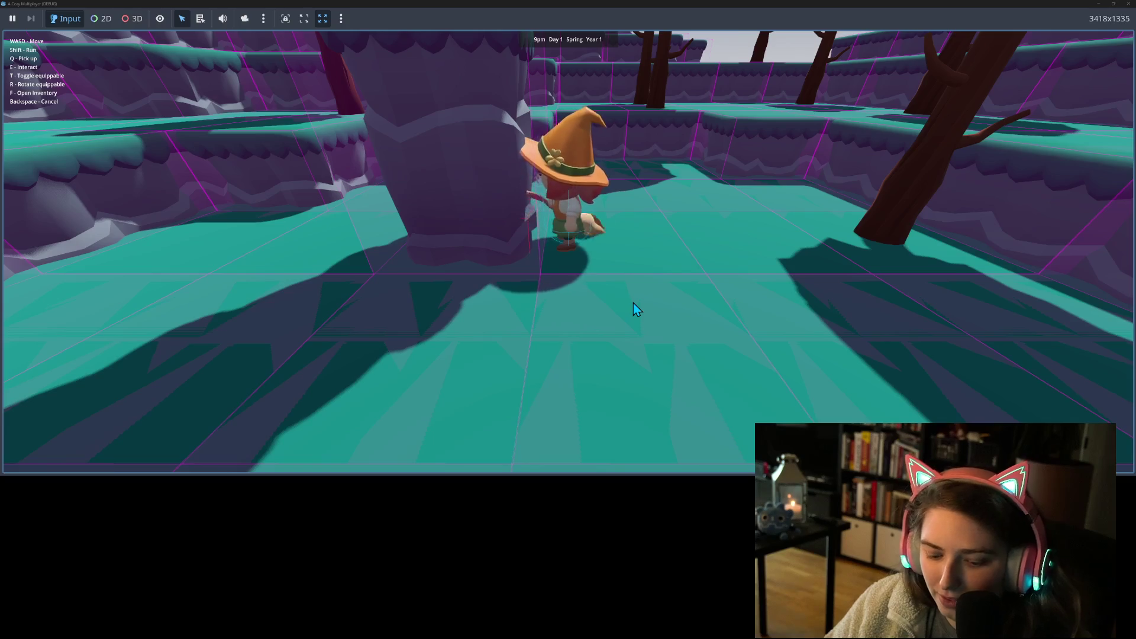
pyautogui.press('s')
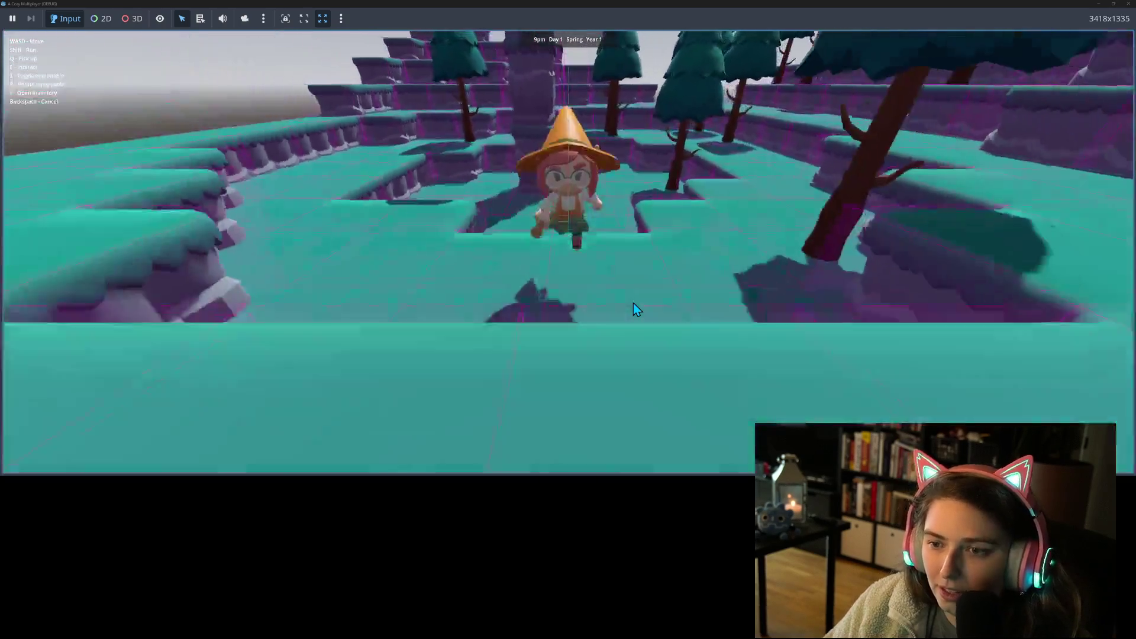
pyautogui.press('s')
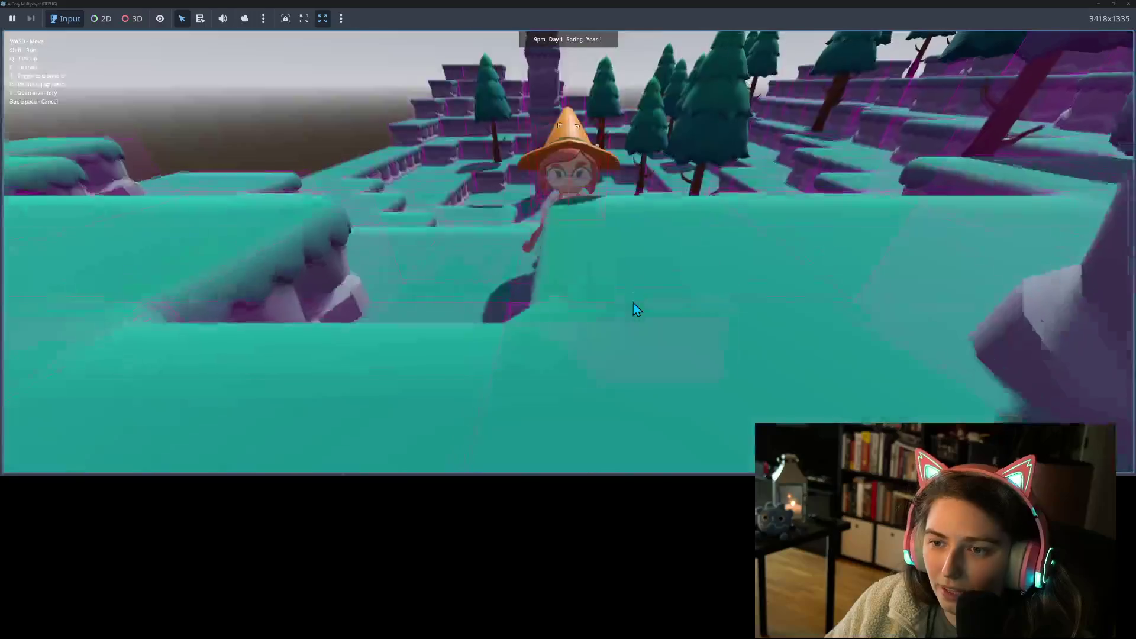
pyautogui.press('s')
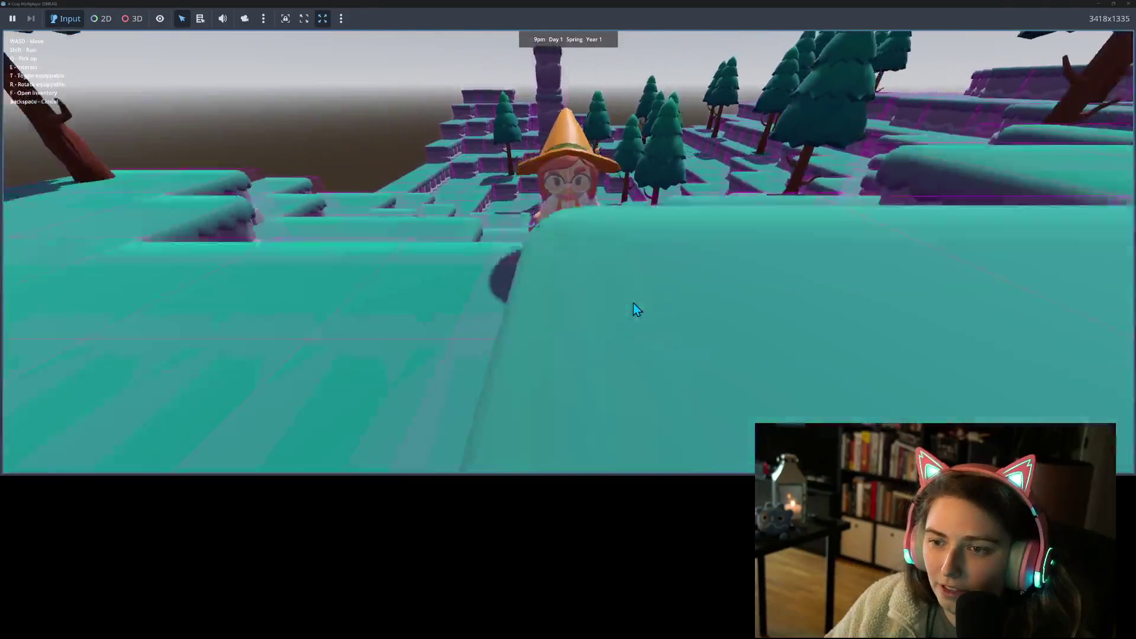
pyautogui.press('w')
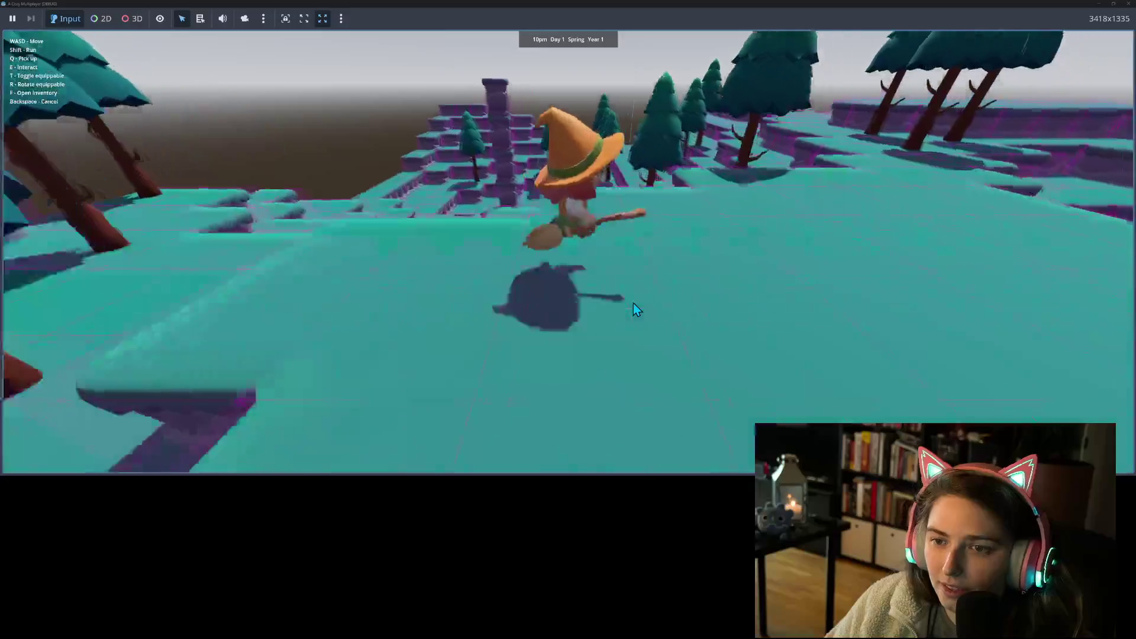
pyautogui.press('w')
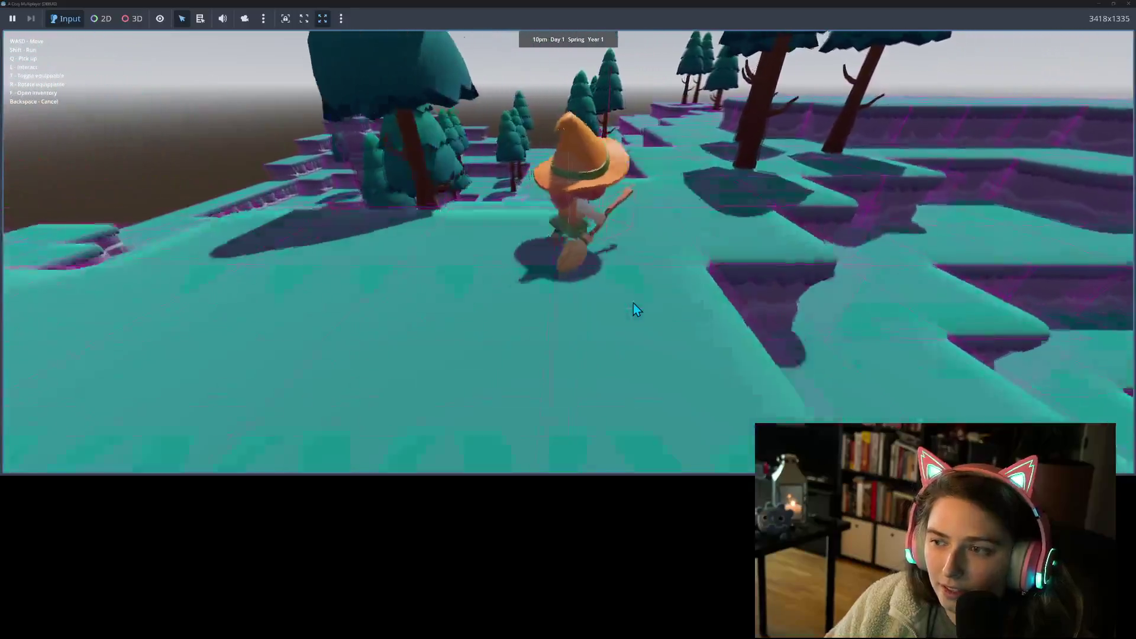
pyautogui.press('s')
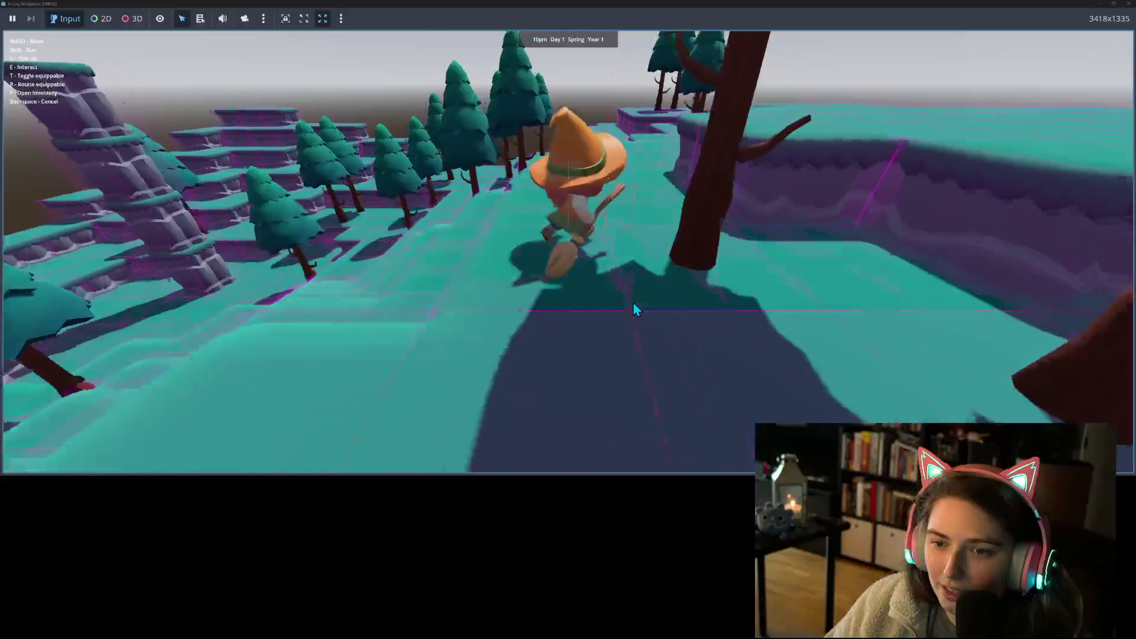
pyautogui.press('s')
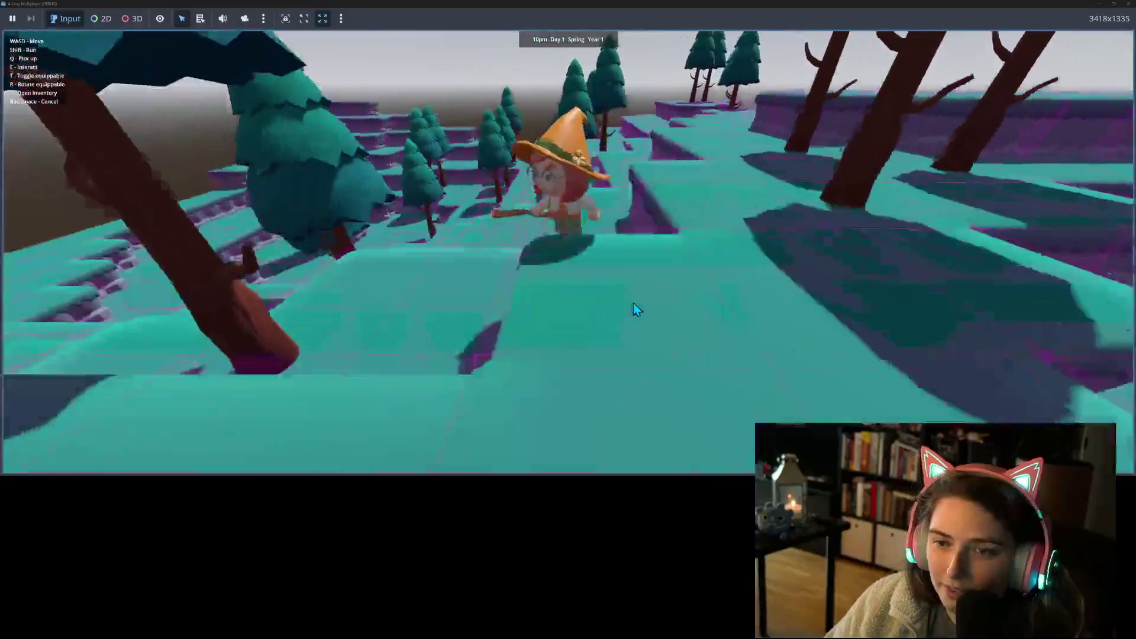
pyautogui.press('w')
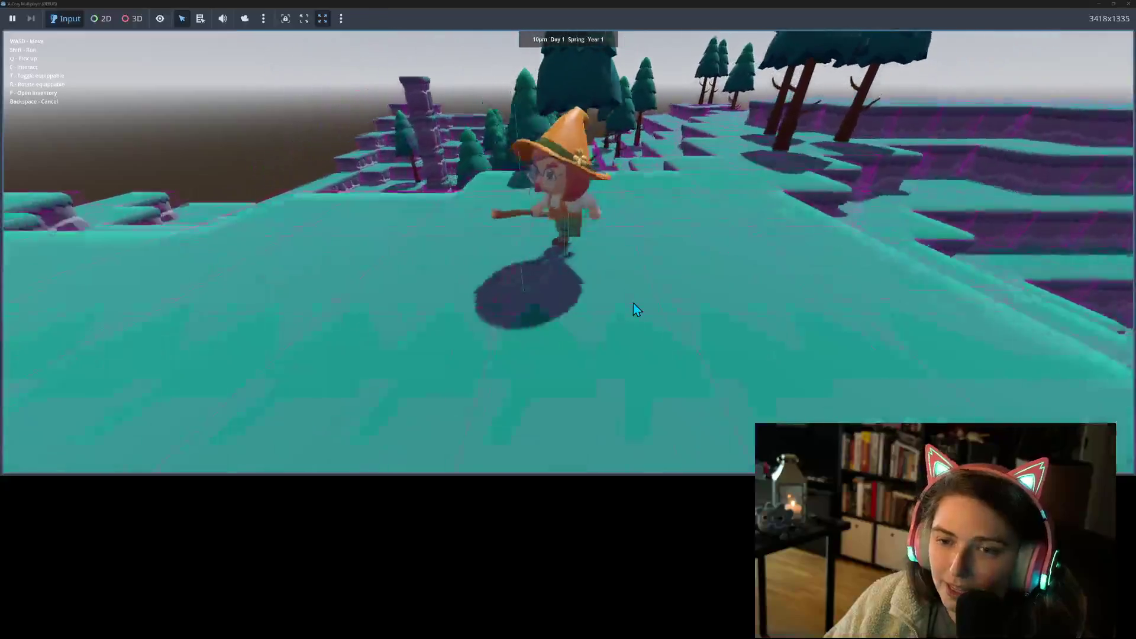
pyautogui.press('w')
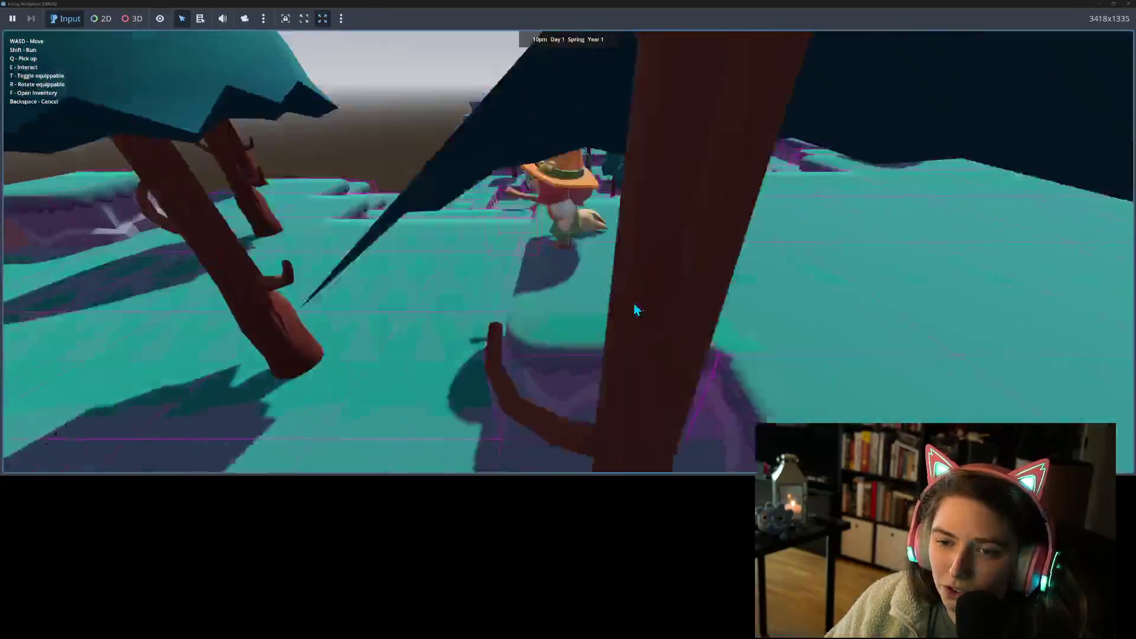
pyautogui.press('w')
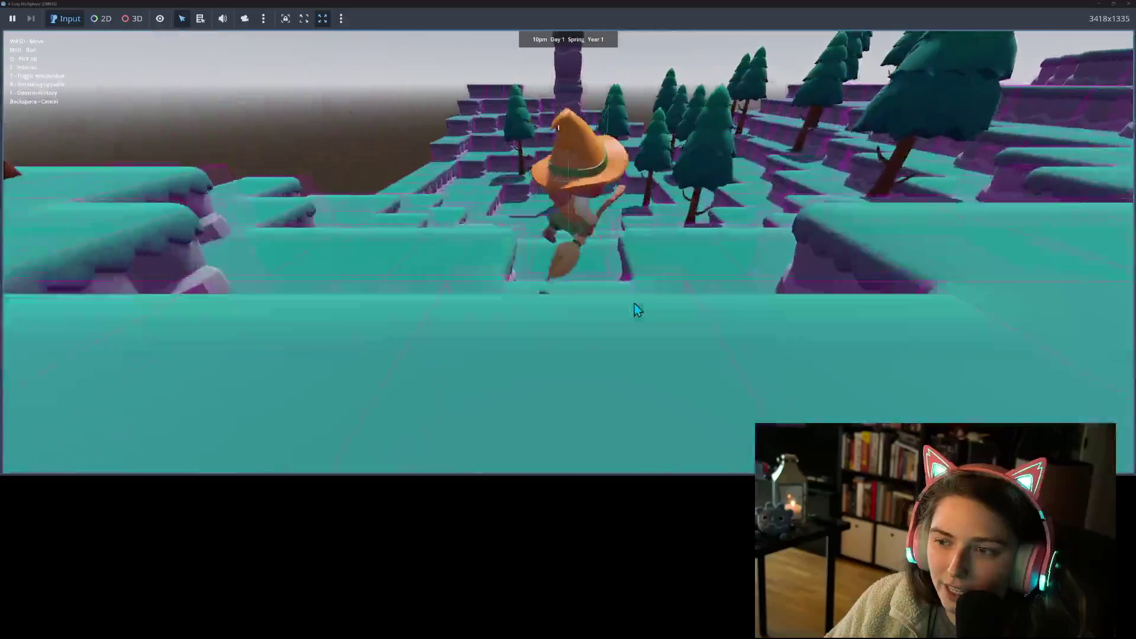
pyautogui.press('s')
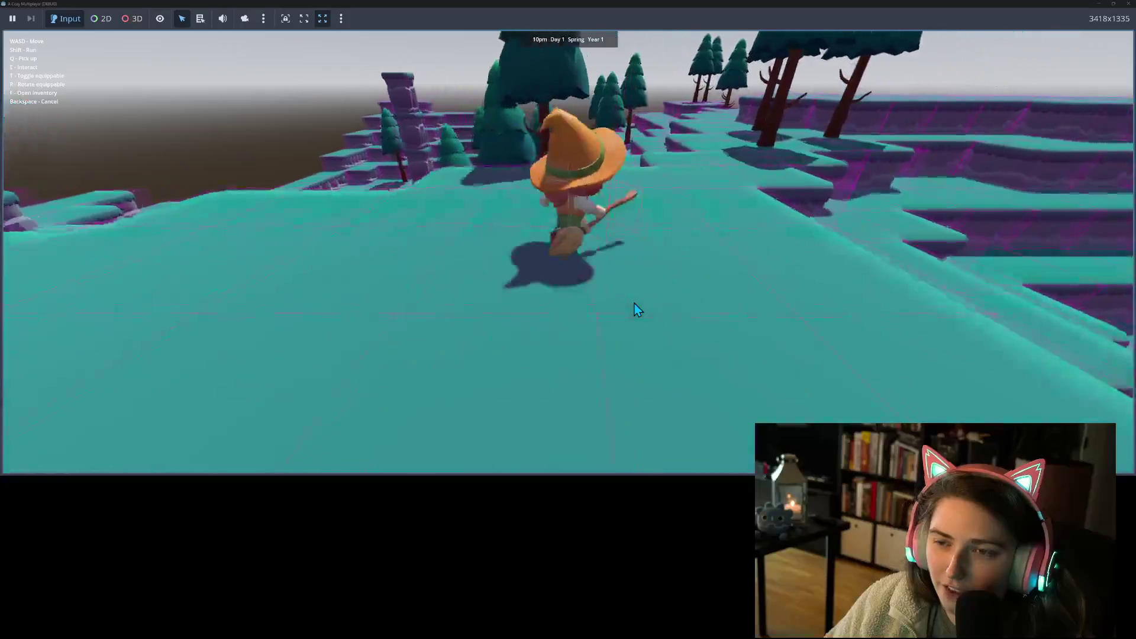
pyautogui.press('s')
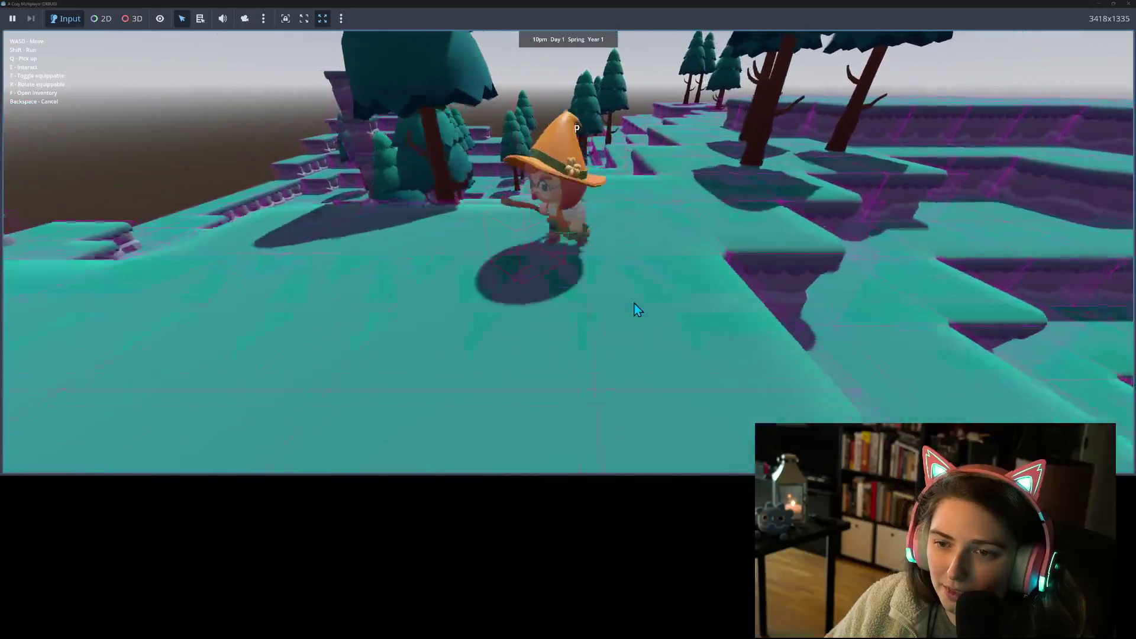
pyautogui.press('w')
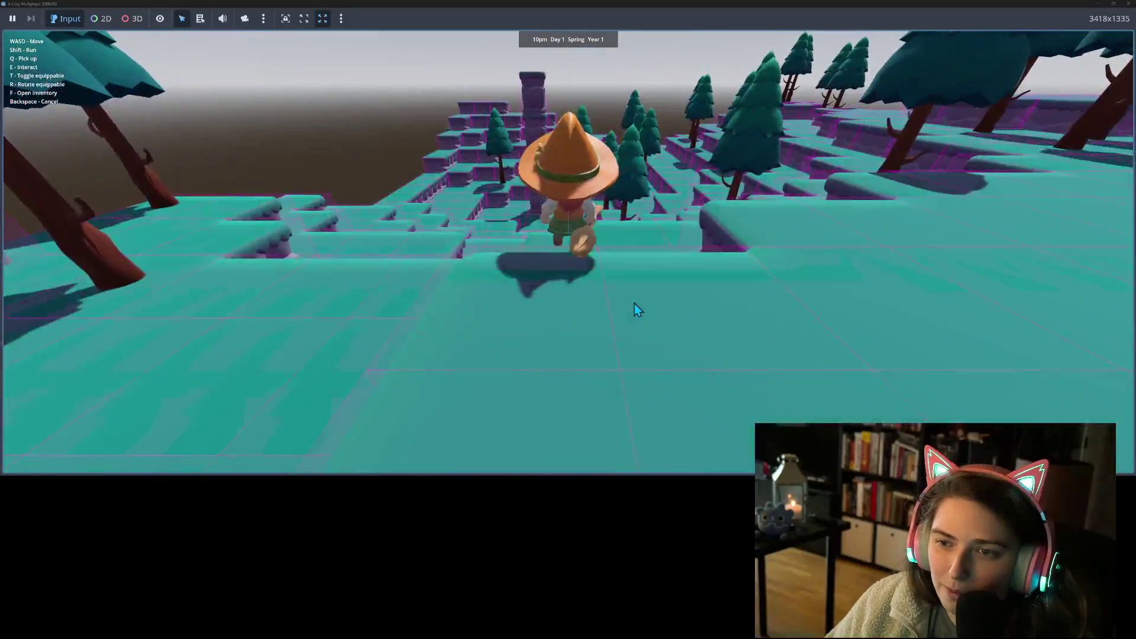
# - Turn the witch to face the camera, left, right and away, then run along the path
pyautogui.press('w')
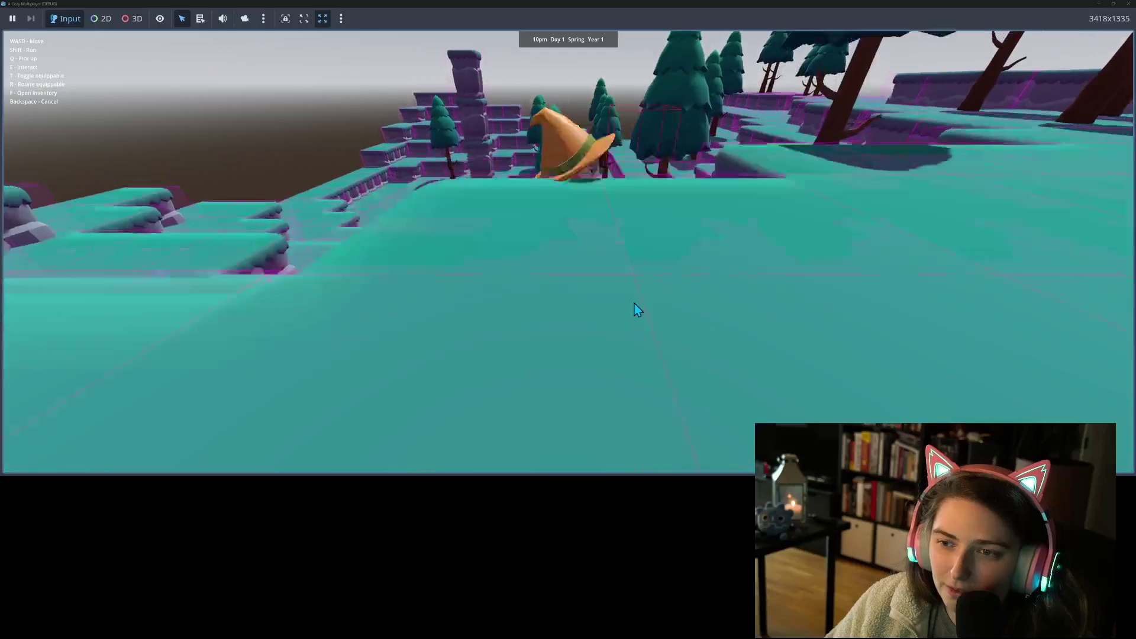
pyautogui.press('s')
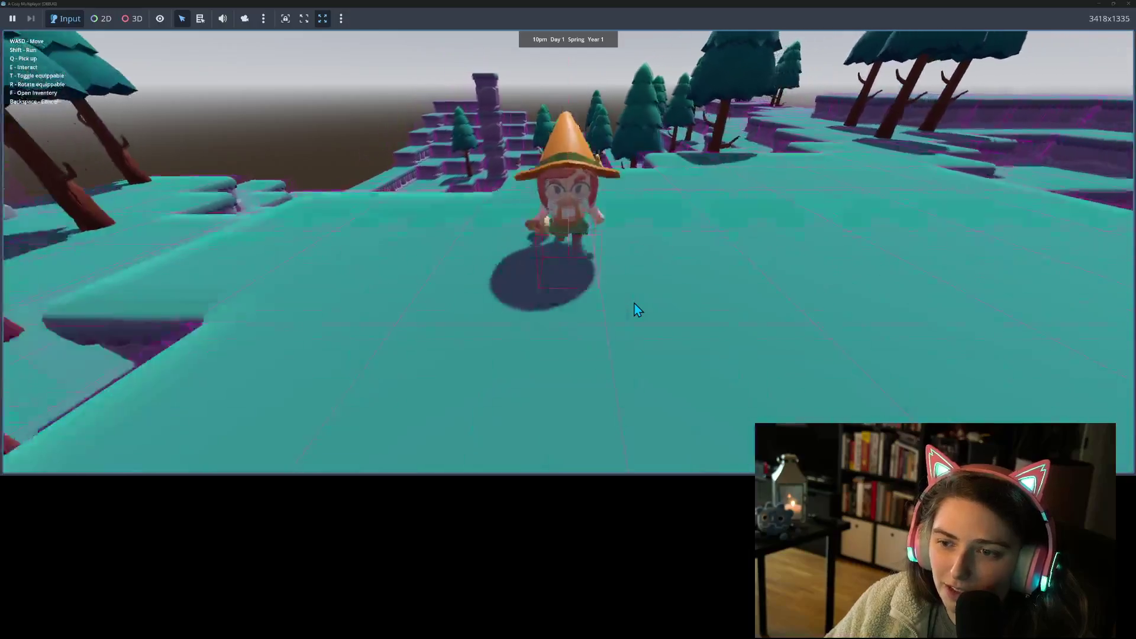
pyautogui.press('a')
pyautogui.press('s')
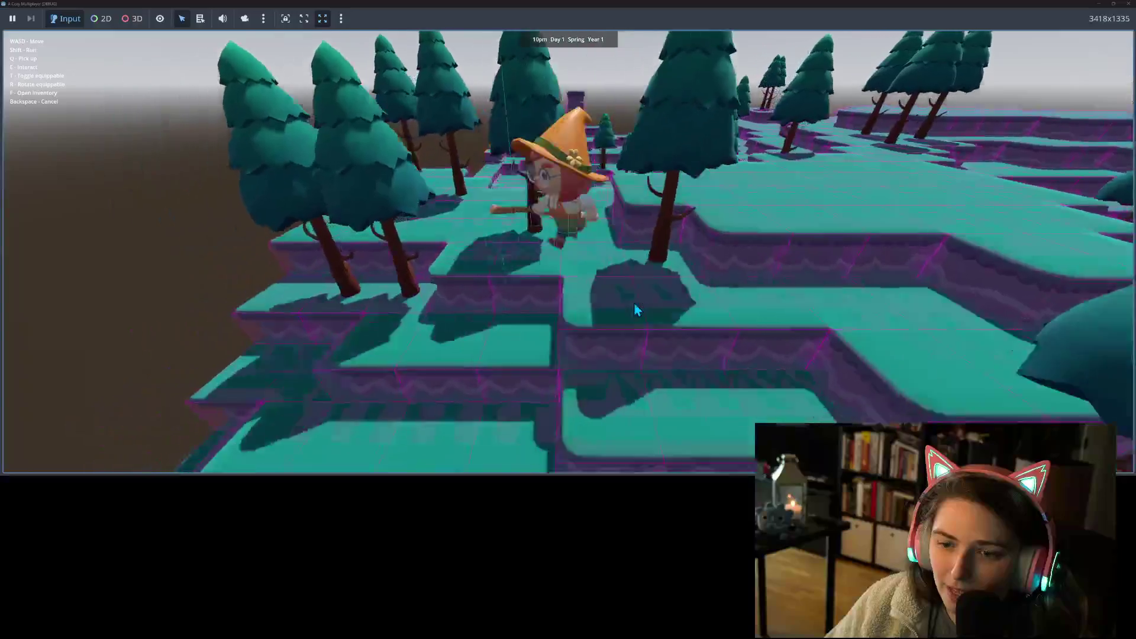
pyautogui.press('s')
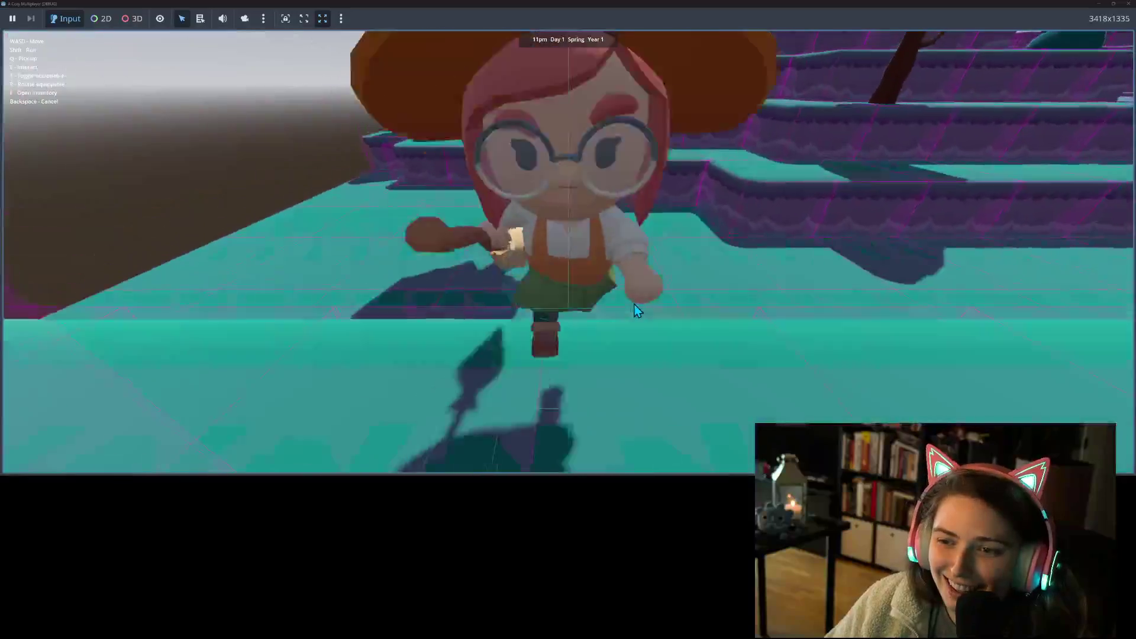
pyautogui.press('w')
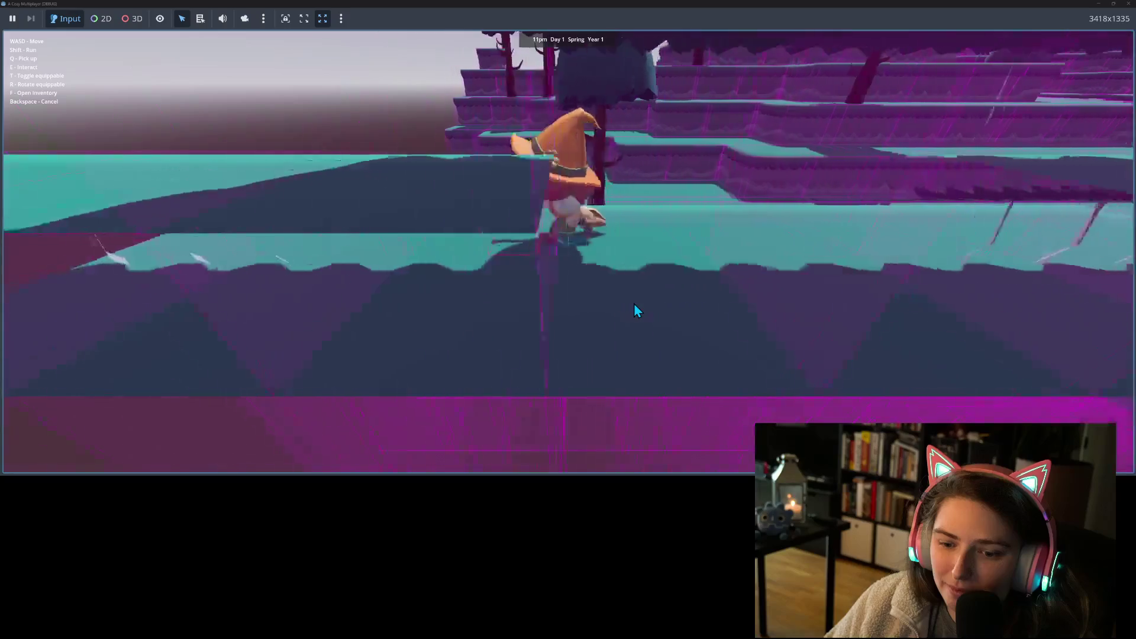
pyautogui.press('s')
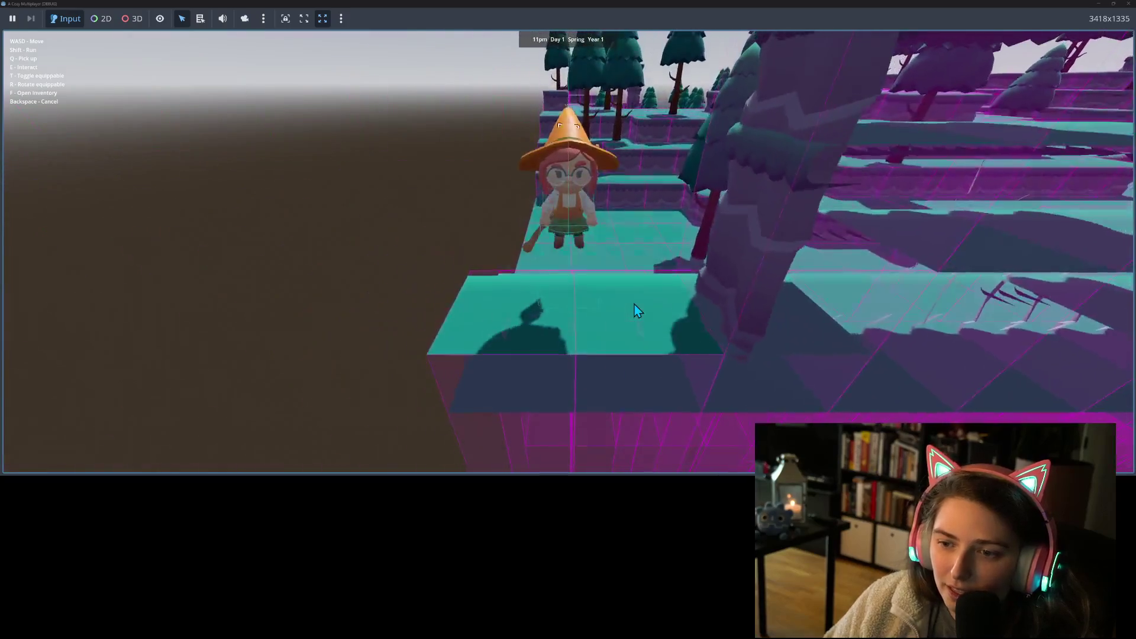
pyautogui.press('a')
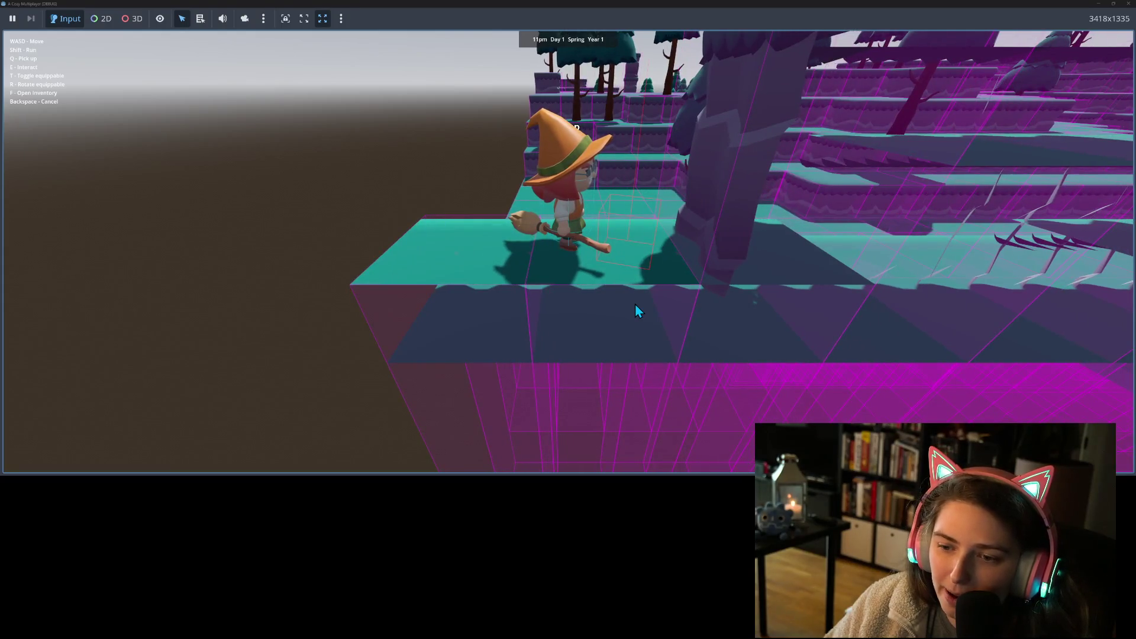
pyautogui.press('d')
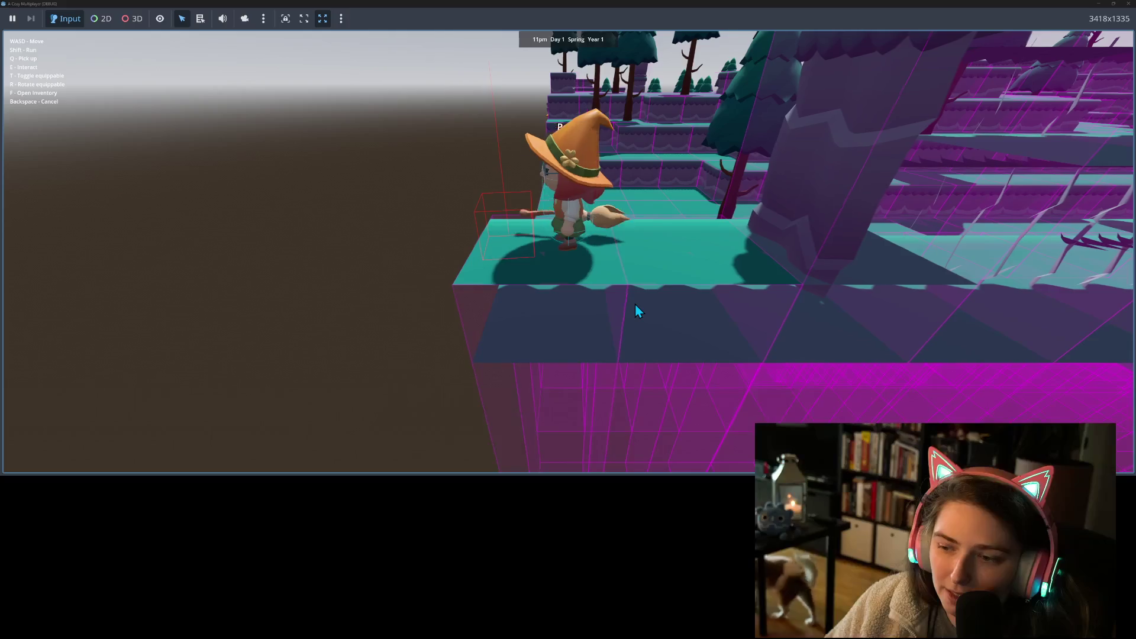
pyautogui.press('w')
pyautogui.press('w')
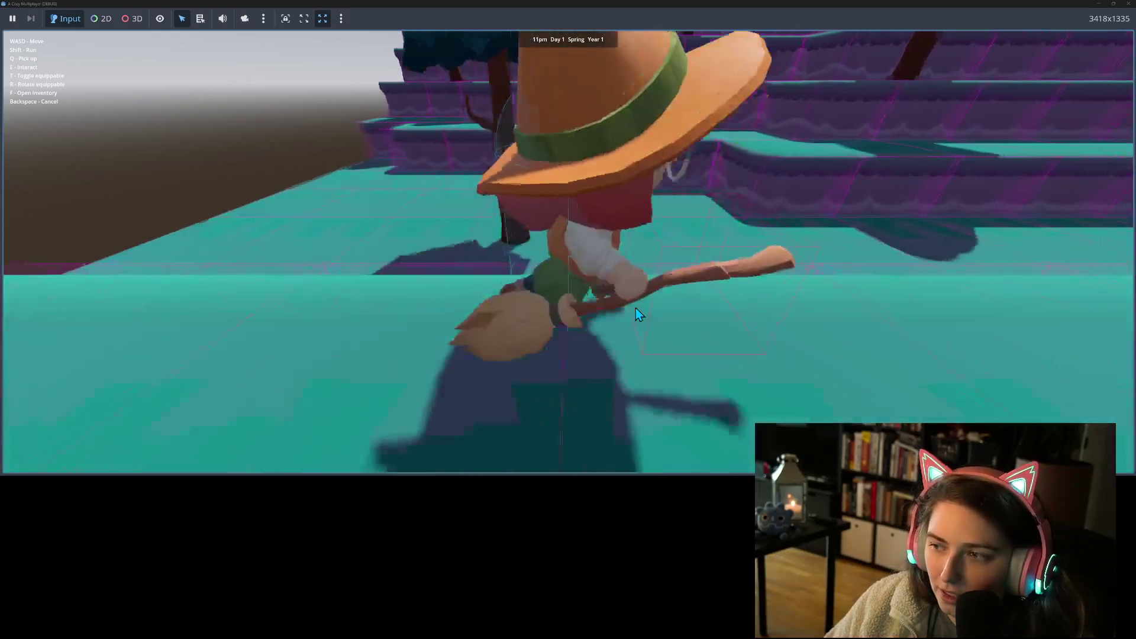
pyautogui.press('w')
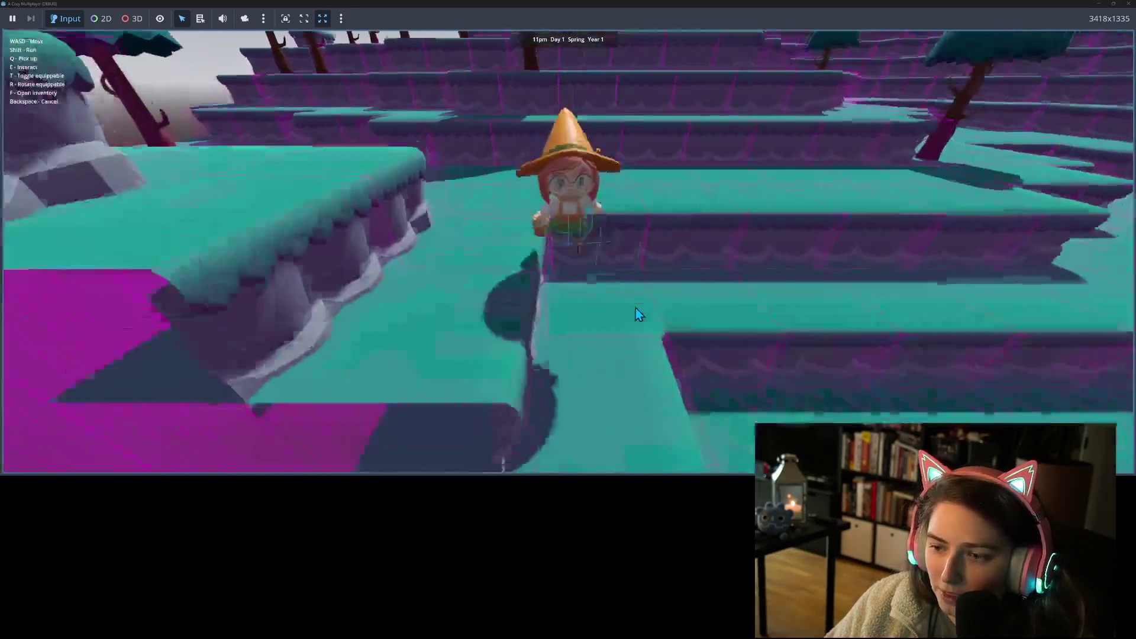
pyautogui.press('s')
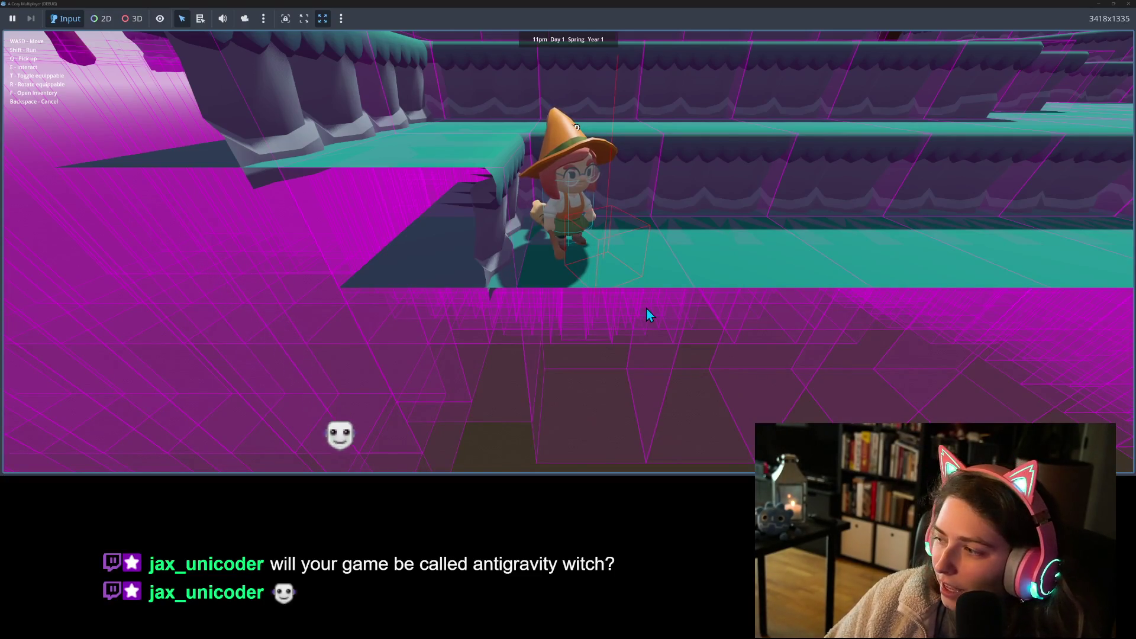
# - Walk the witch to the left wall, toggle her broom on, jump, and turn her left
pyautogui.press('w')
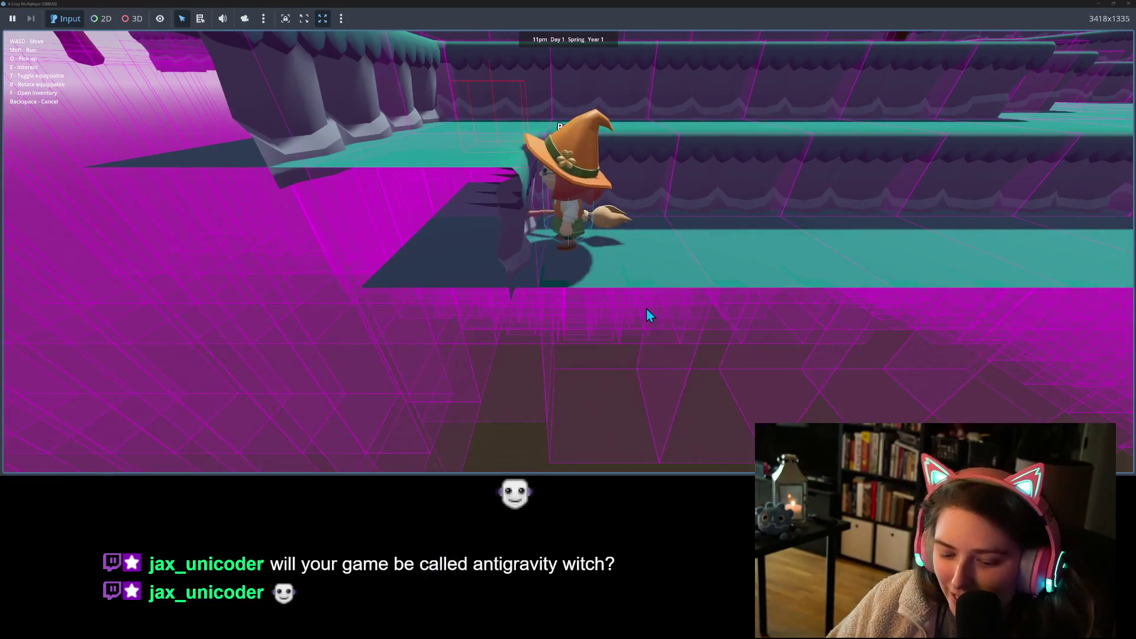
pyautogui.press('a')
pyautogui.press('t')
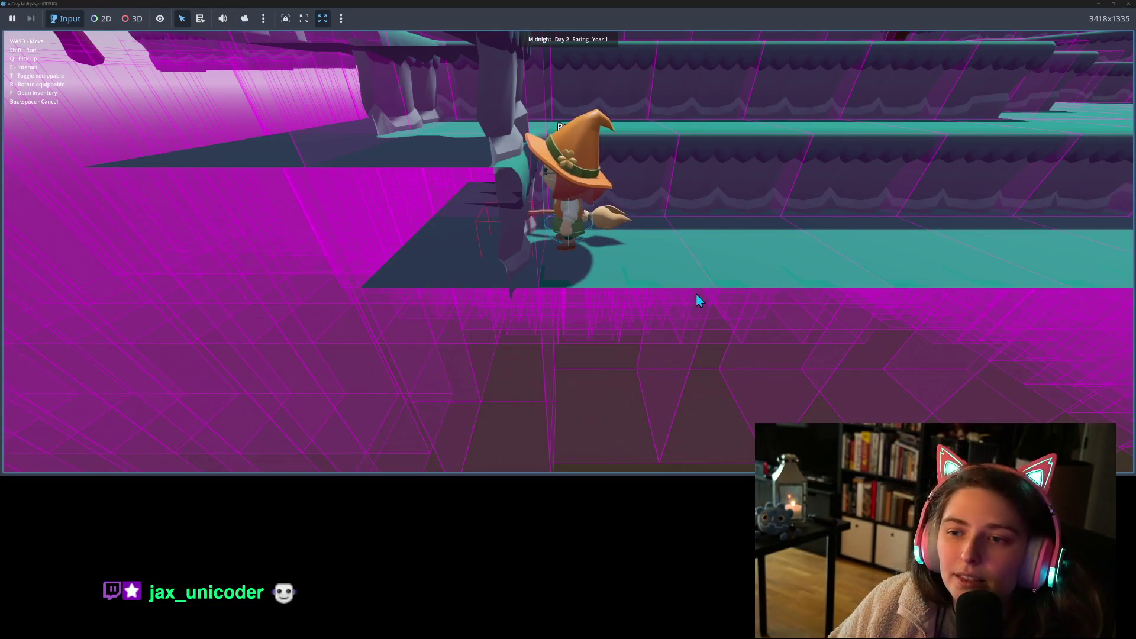
pyautogui.press('w')
pyautogui.press('s')
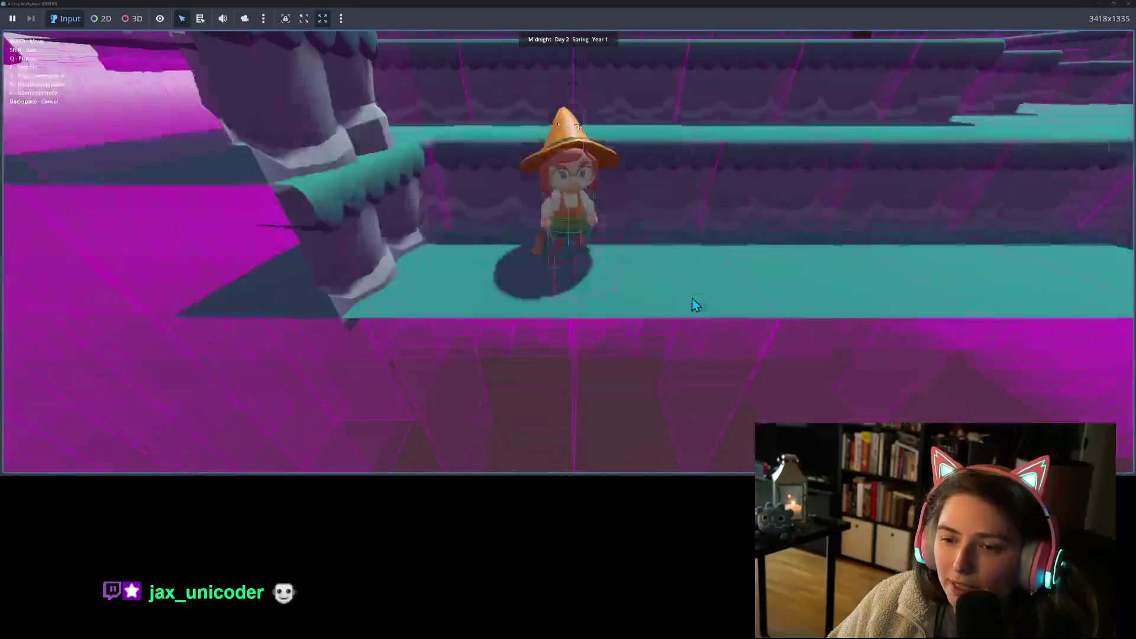
pyautogui.press('a')
pyautogui.press('a')
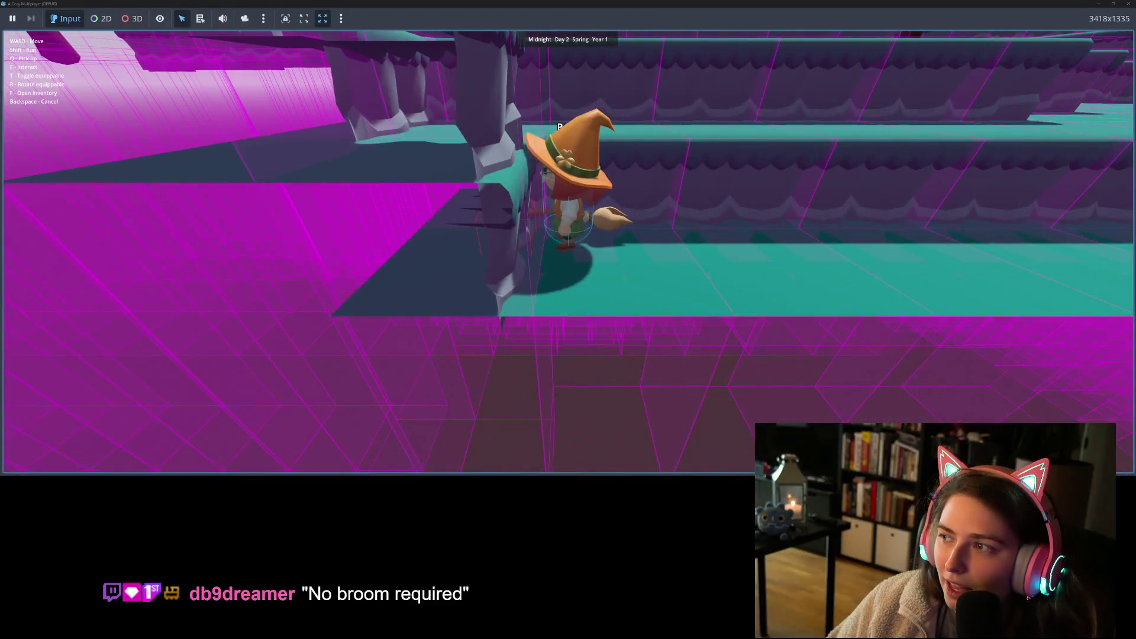
# - Stop the running game and return to the collision height code in ground_piece.gd
pyautogui.click(1127, 5)
pyautogui.scroll(20, 519, 285)
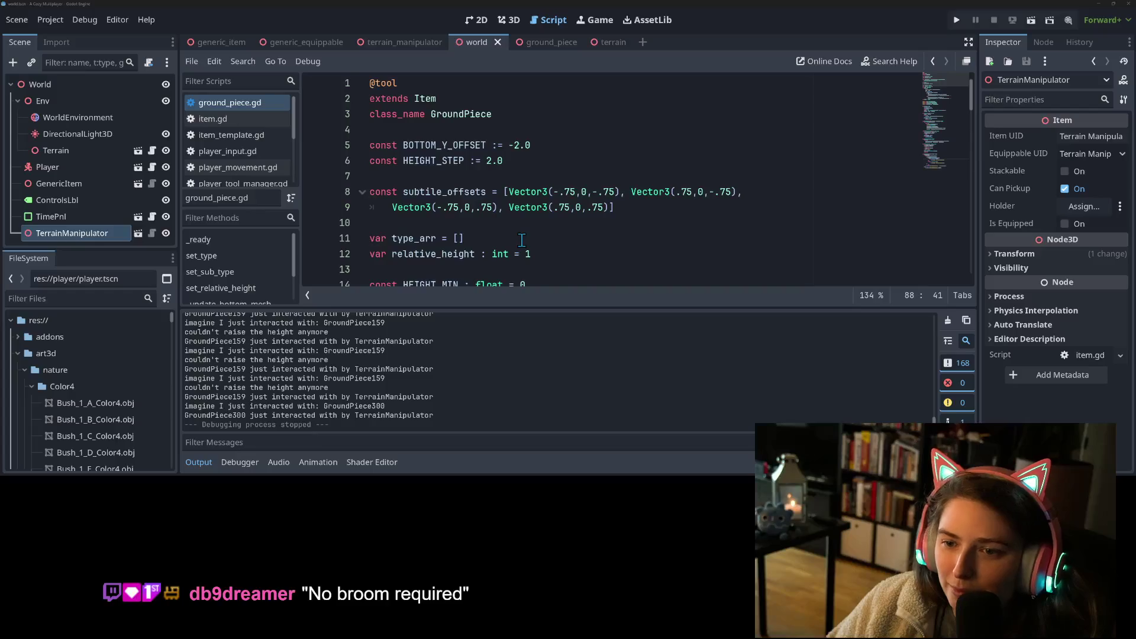
pyautogui.scroll(-5, 521, 239)
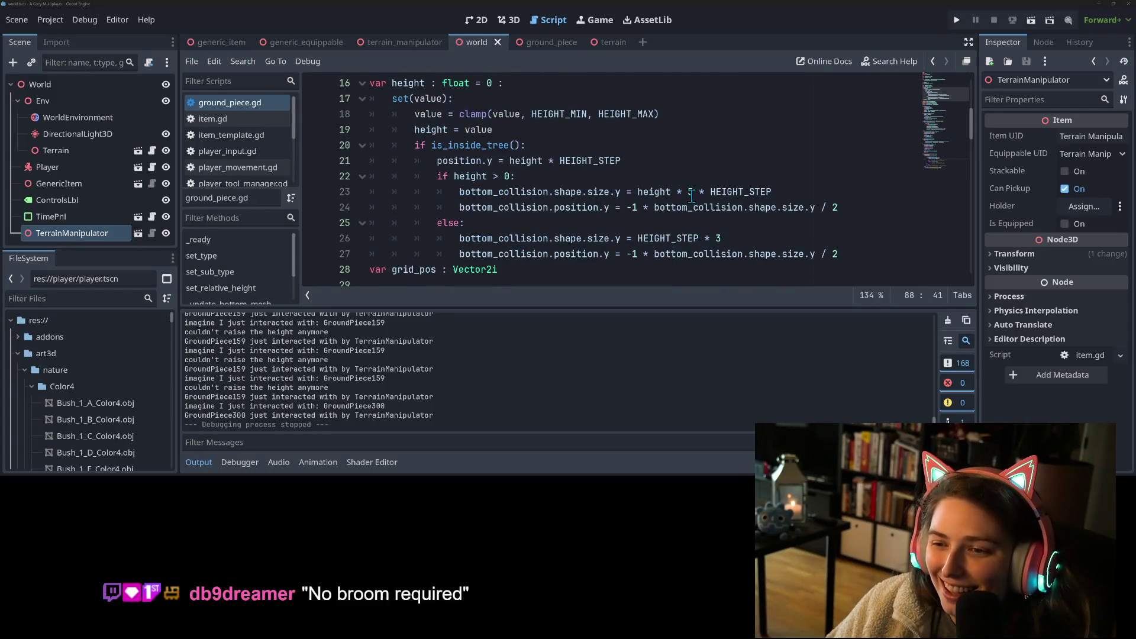
# - Delete the '* 3' multipliers on lines 23 and 26, then relaunch the game
pyautogui.click(677, 192)
pyautogui.doubleClick(682, 208)
pyautogui.click(692, 192)
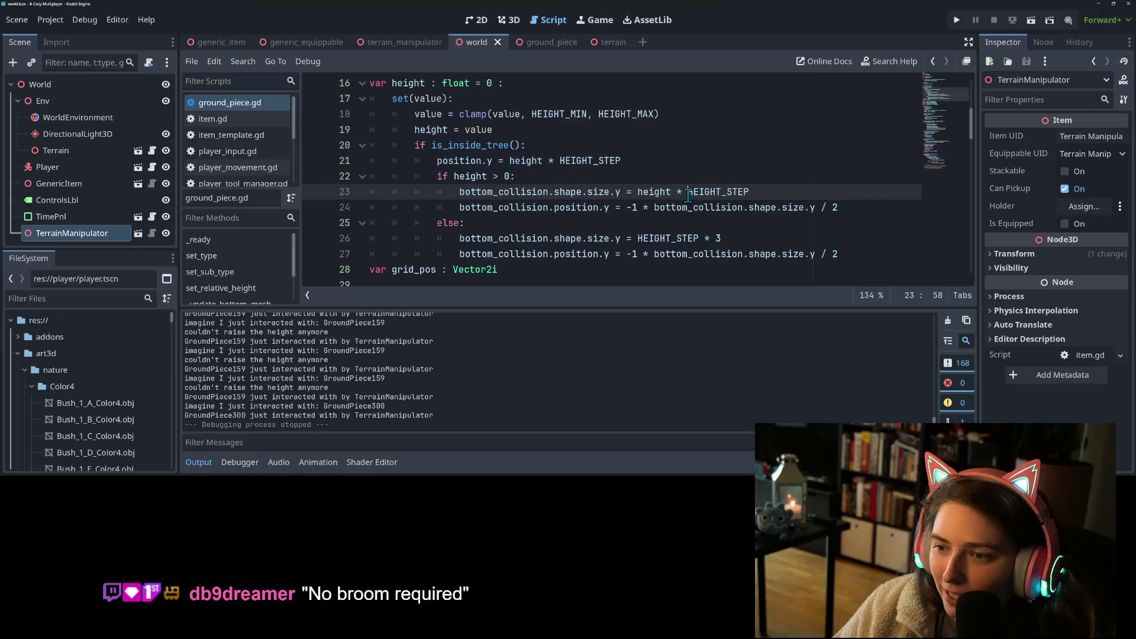
pyautogui.click(722, 238)
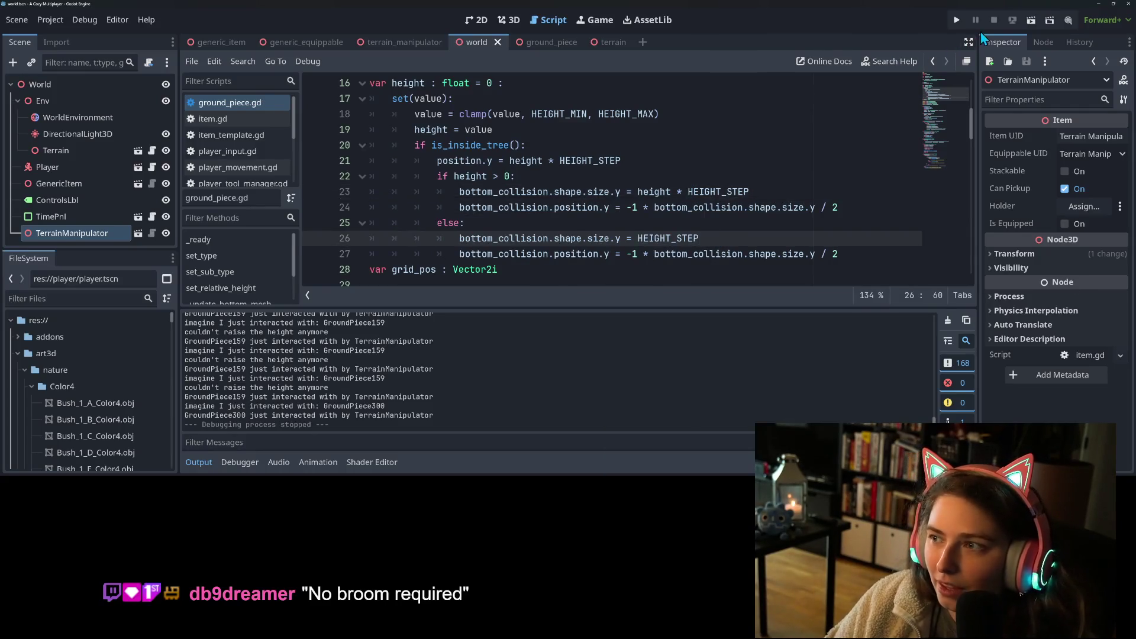
pyautogui.click(956, 23)
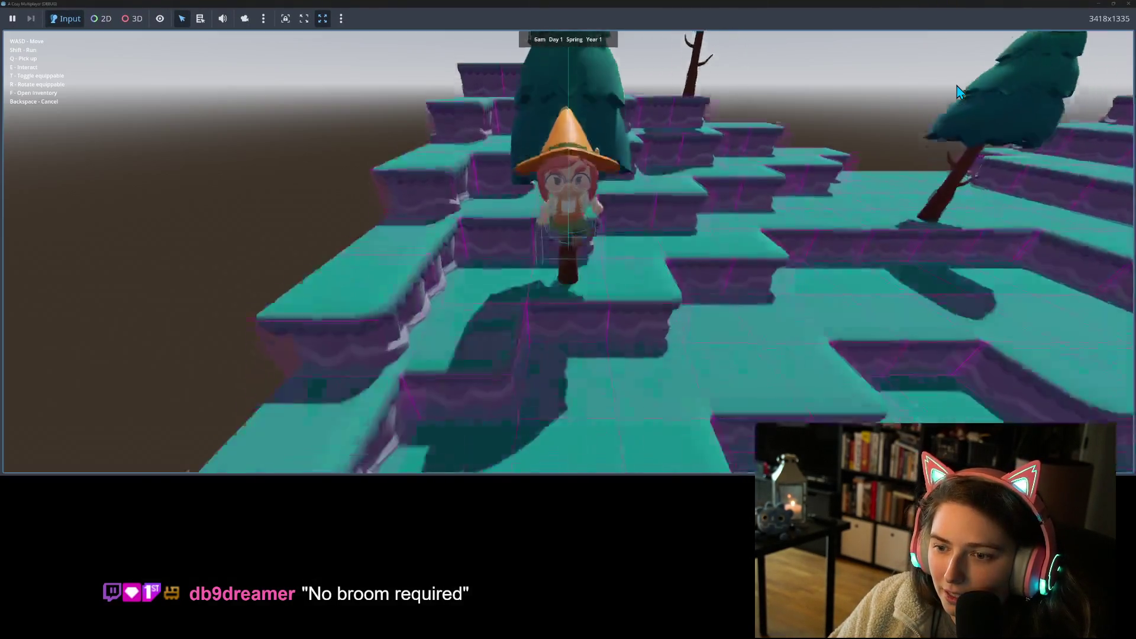
# - Run the character down the terraced ledges to the floor and back, flipping direction
pyautogui.press('s')
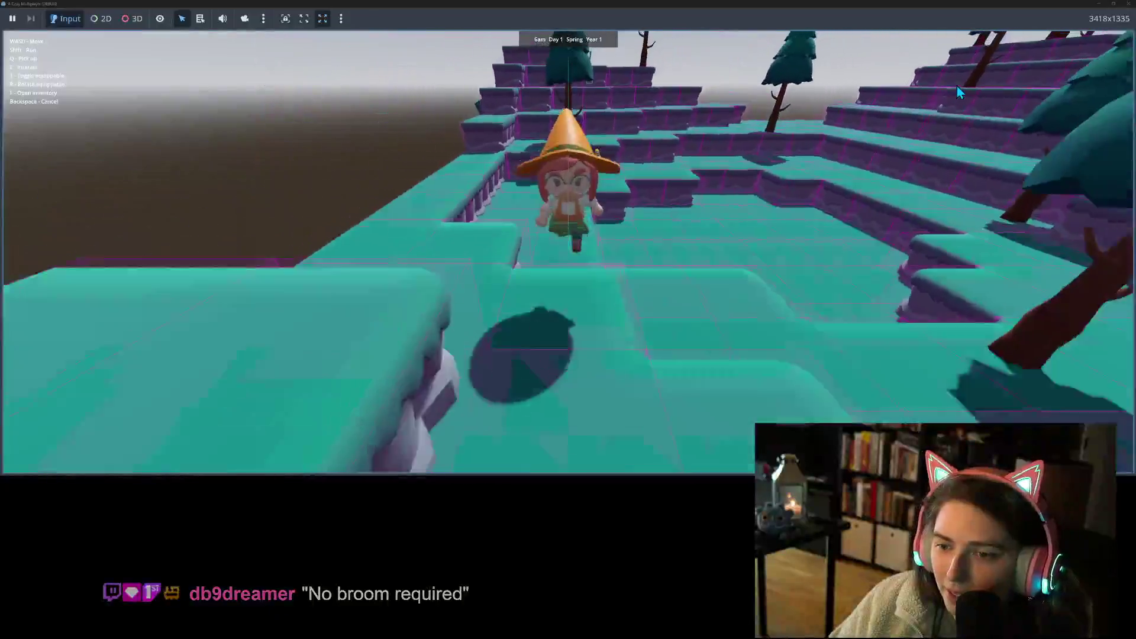
pyautogui.press('w')
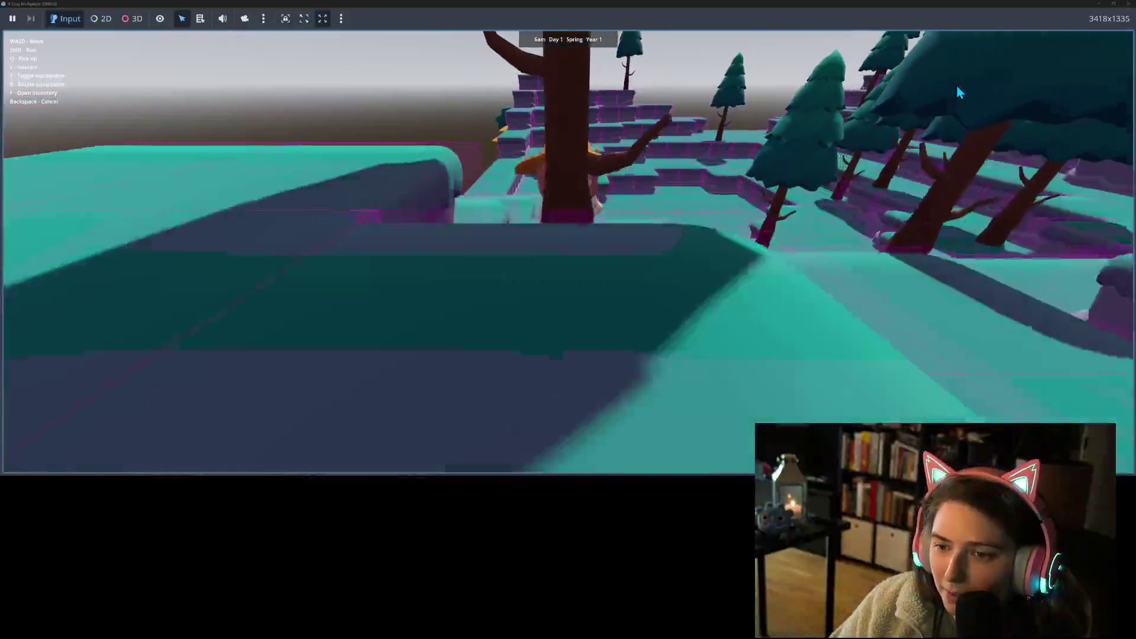
pyautogui.press('s')
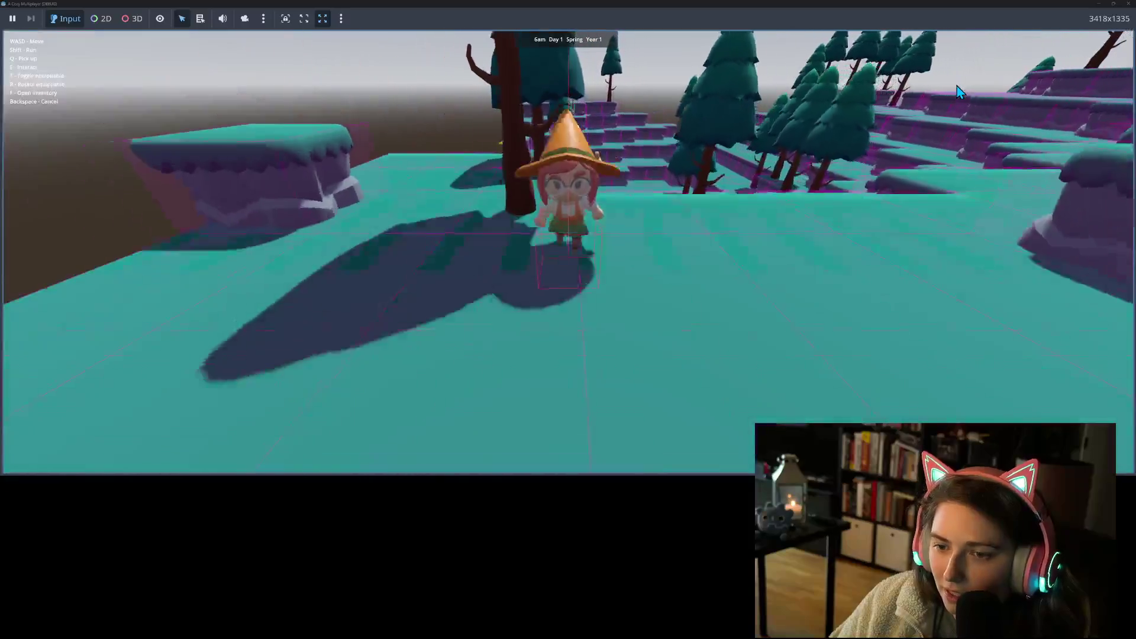
pyautogui.press('s')
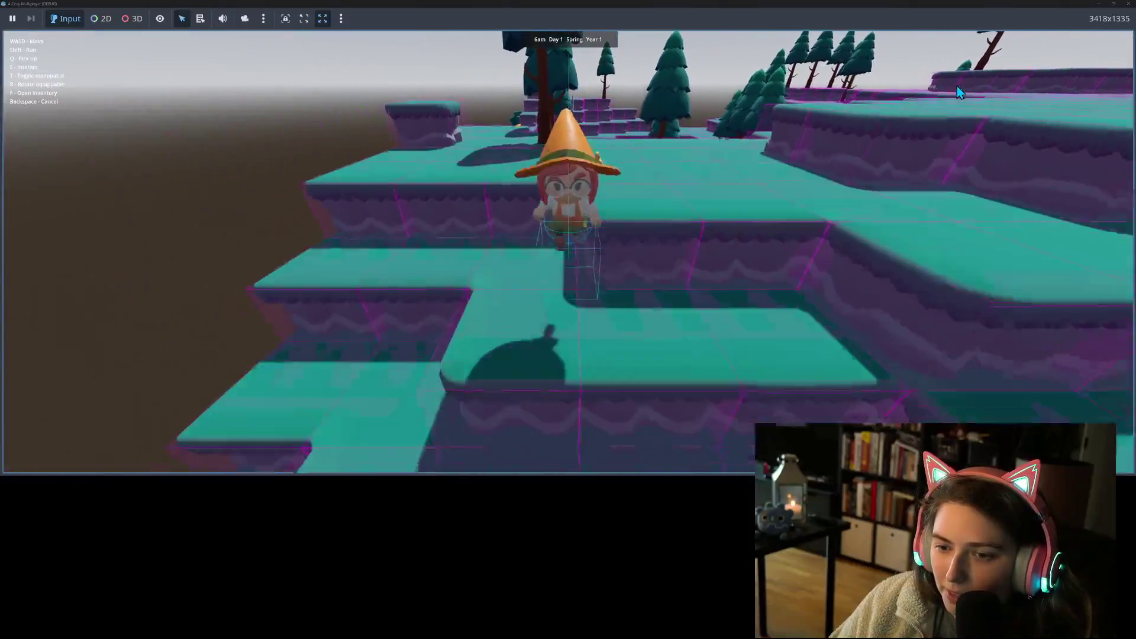
pyautogui.press('s')
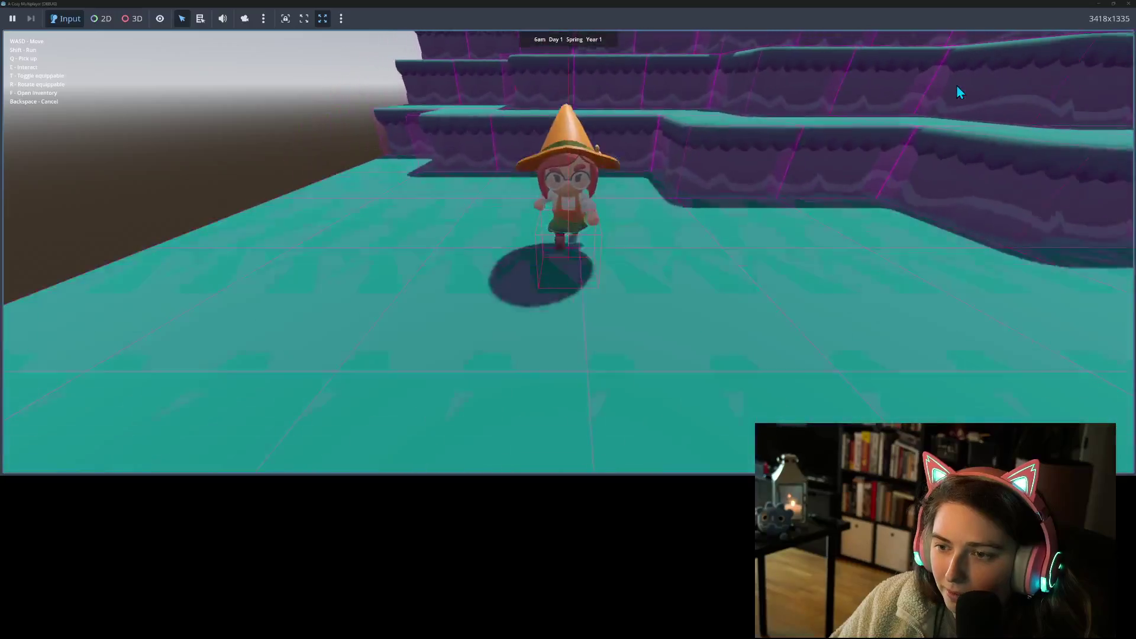
pyautogui.press('w')
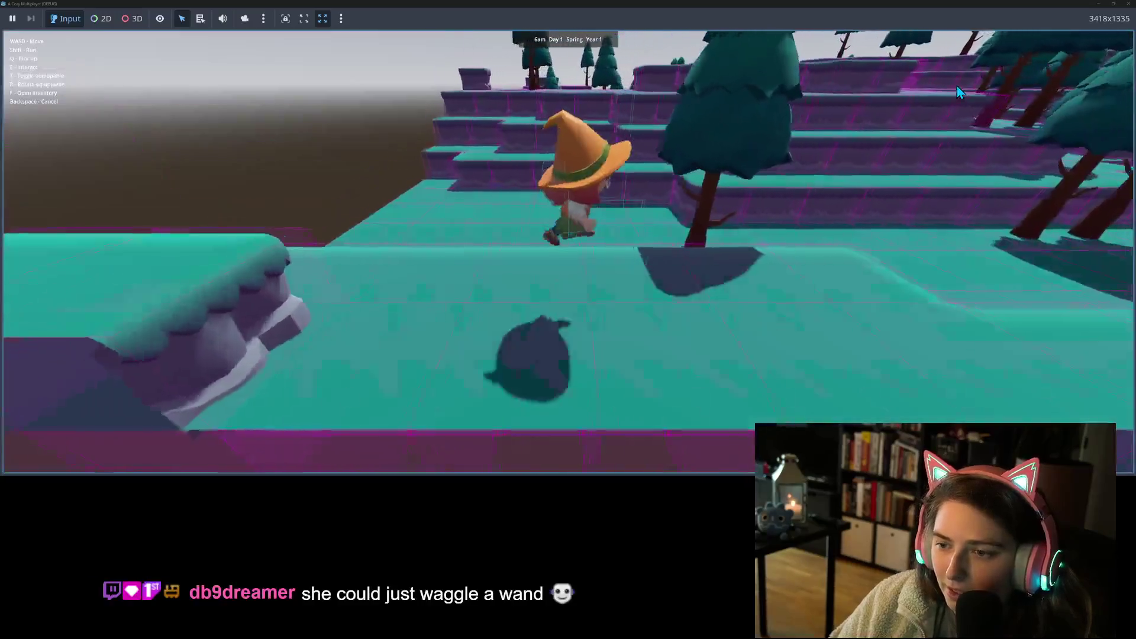
pyautogui.press('s')
pyautogui.press('w')
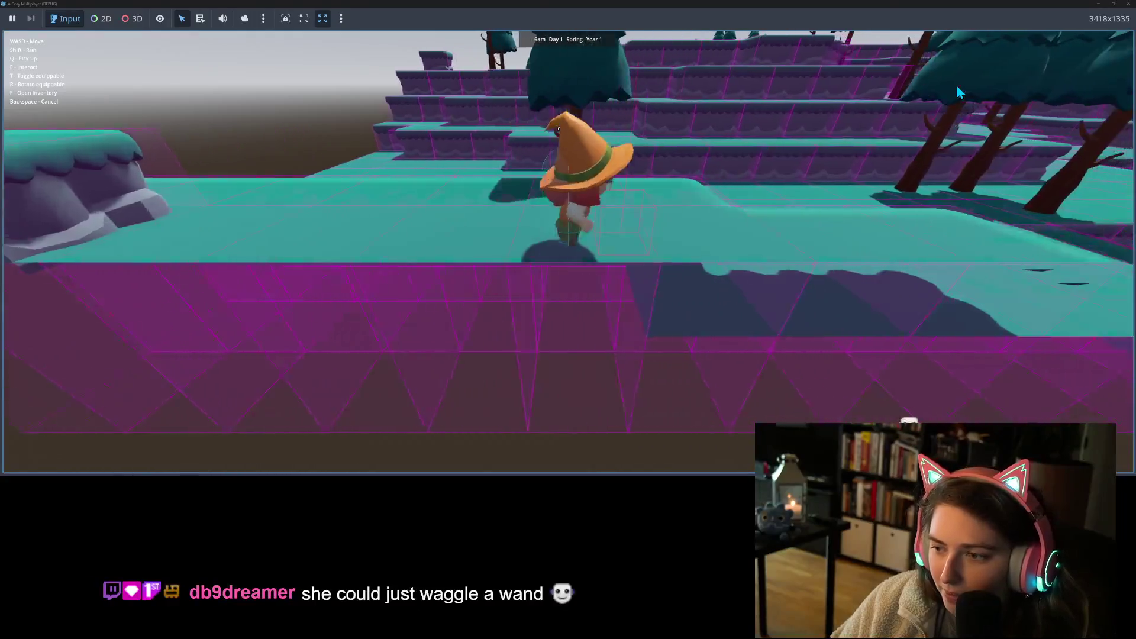
# - Run right along the ledge, then forward past the tree through the terraces
pyautogui.press('d')
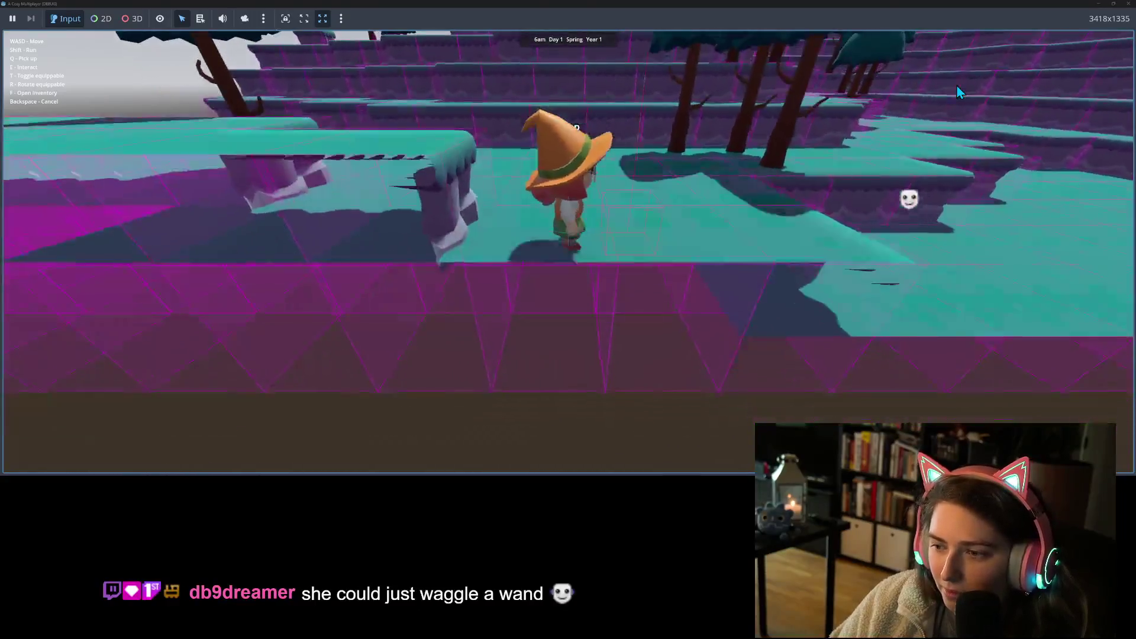
pyautogui.press('s')
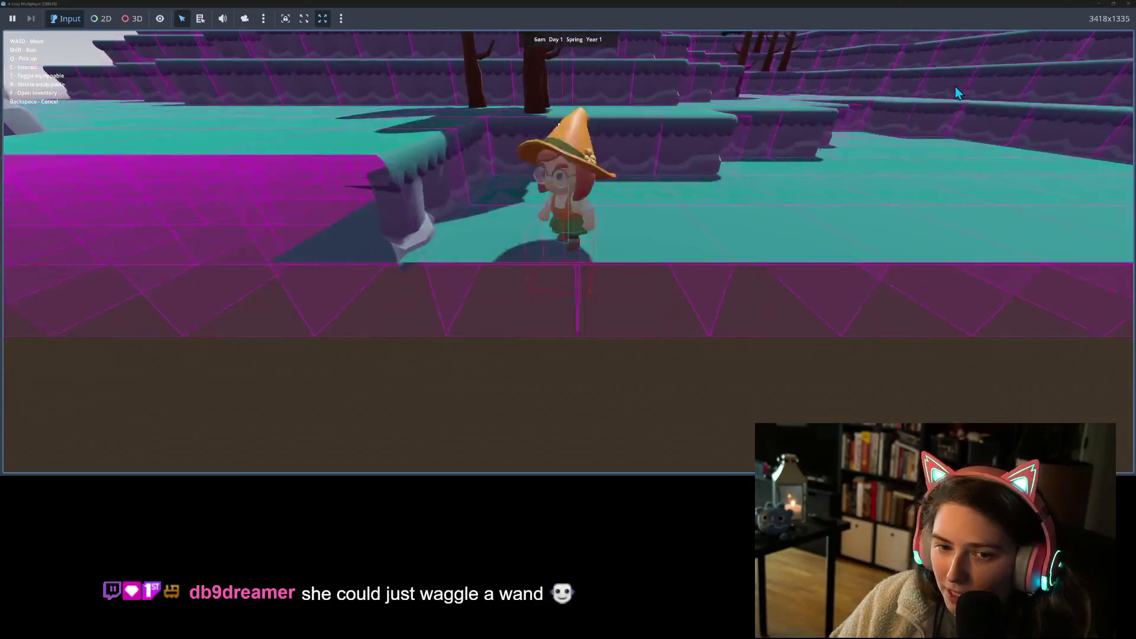
pyautogui.press('w')
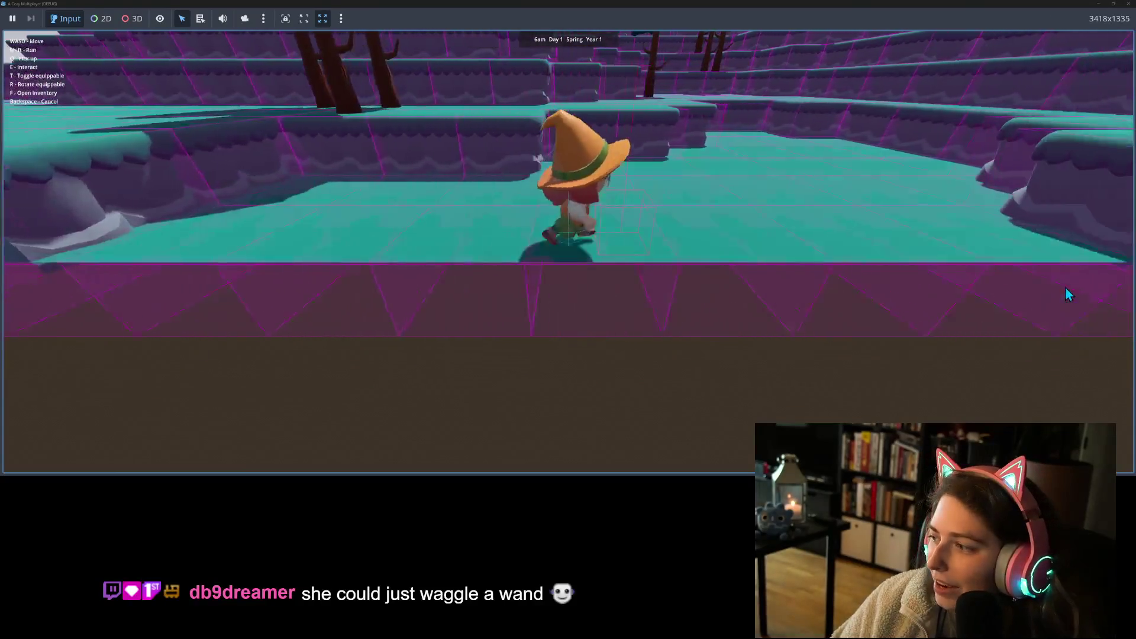
pyautogui.press('w')
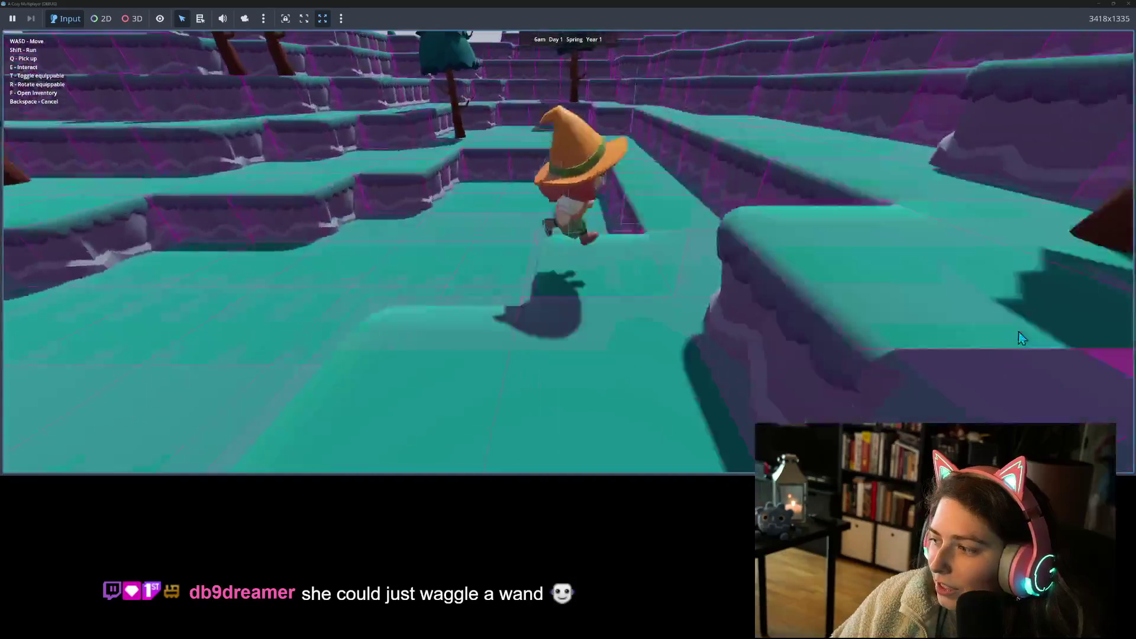
pyautogui.press('w')
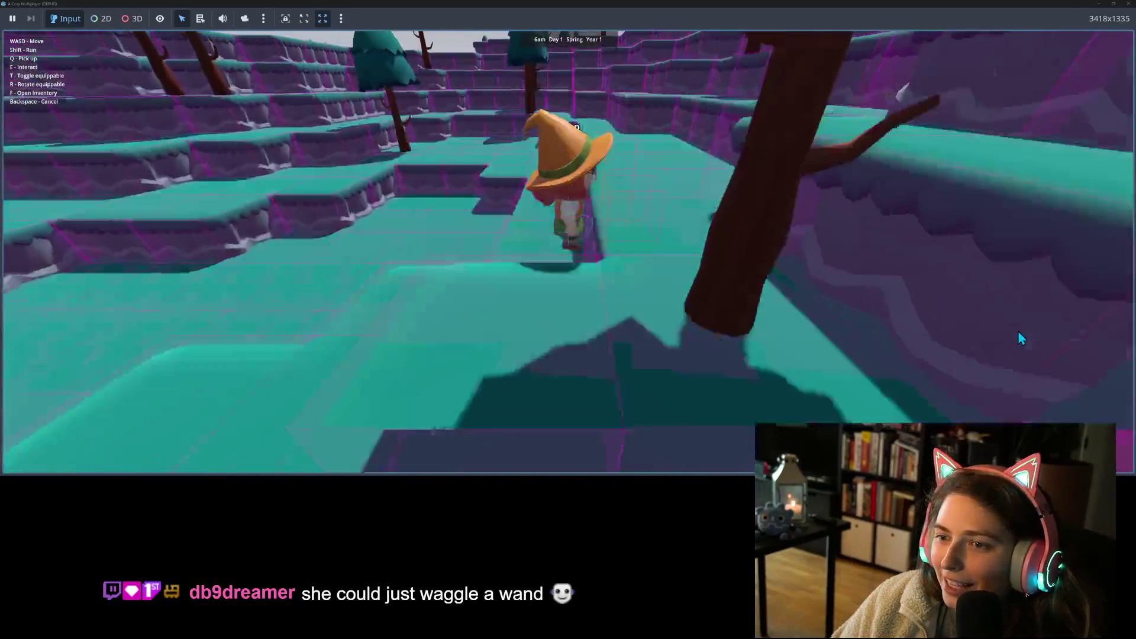
pyautogui.press('w')
pyautogui.press('w')
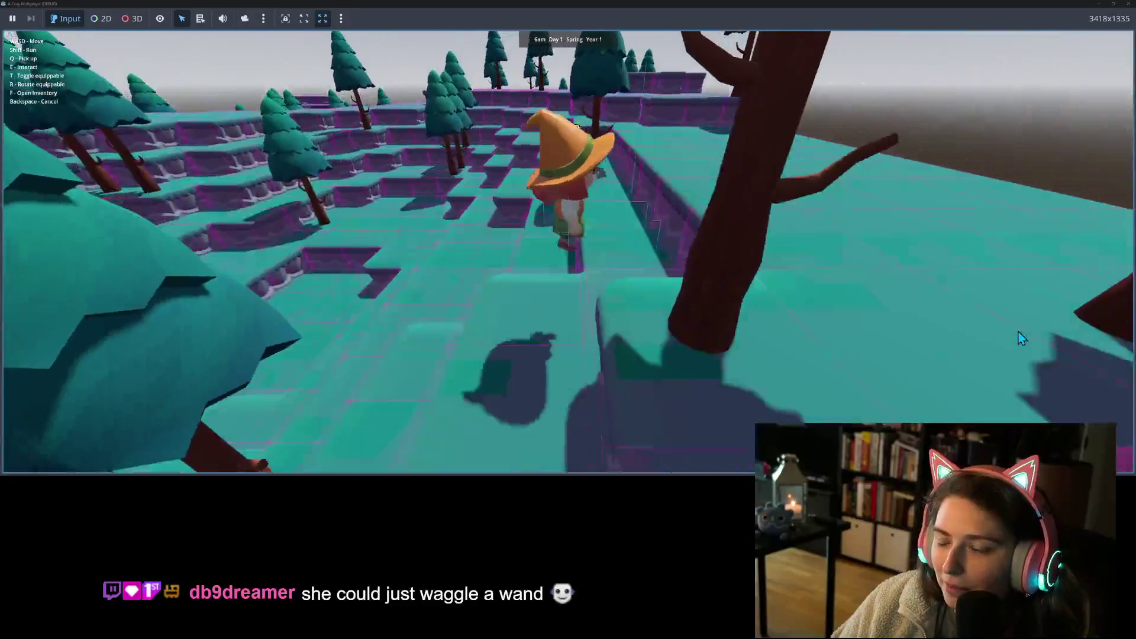
# - Run forward past the trees across the terraces and drop into the pit in the floor
pyautogui.press('w')
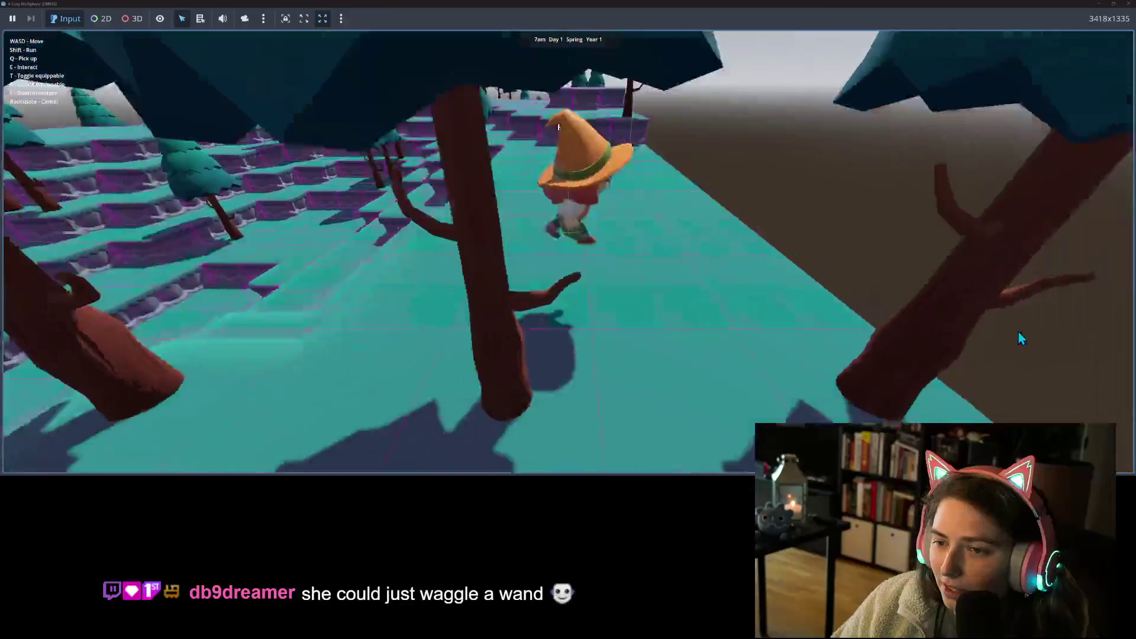
pyautogui.press('w')
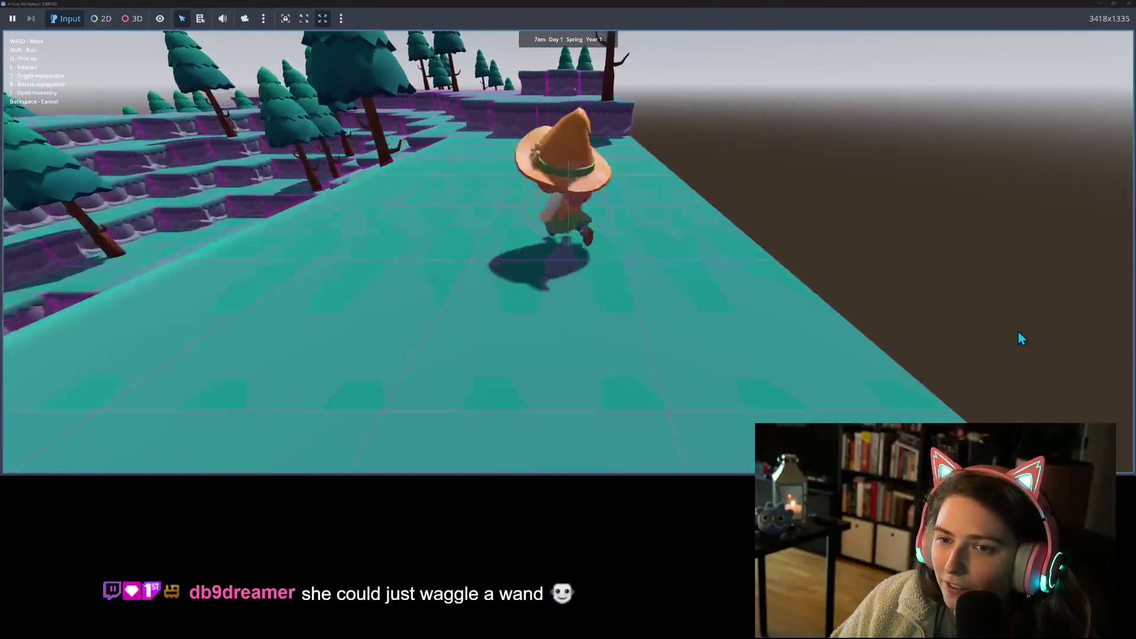
pyautogui.press('w')
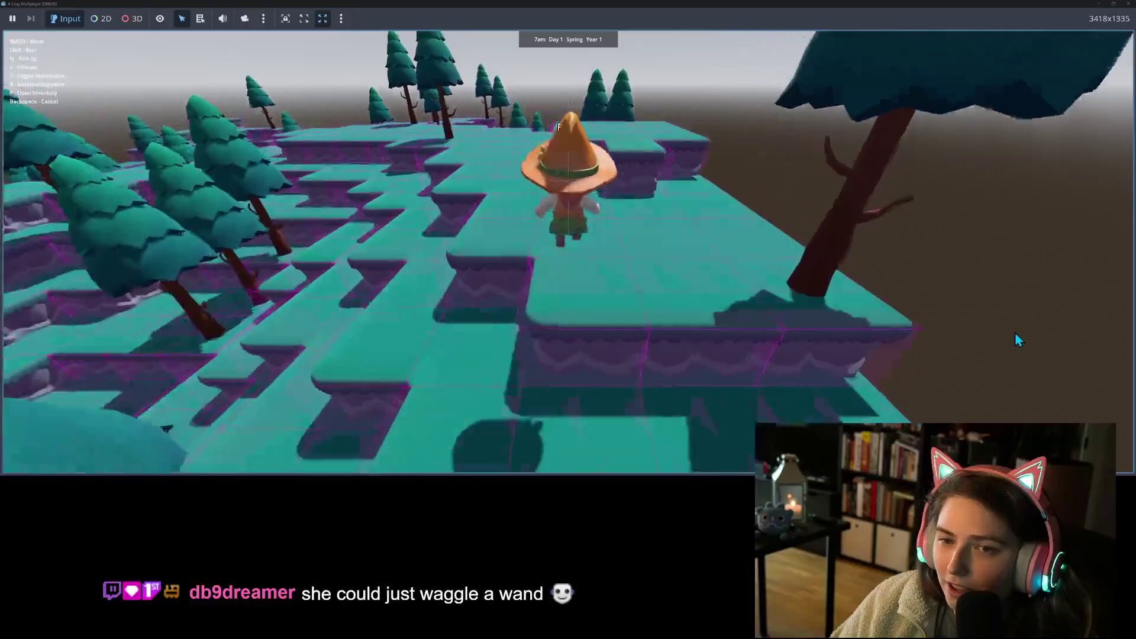
pyautogui.press('w')
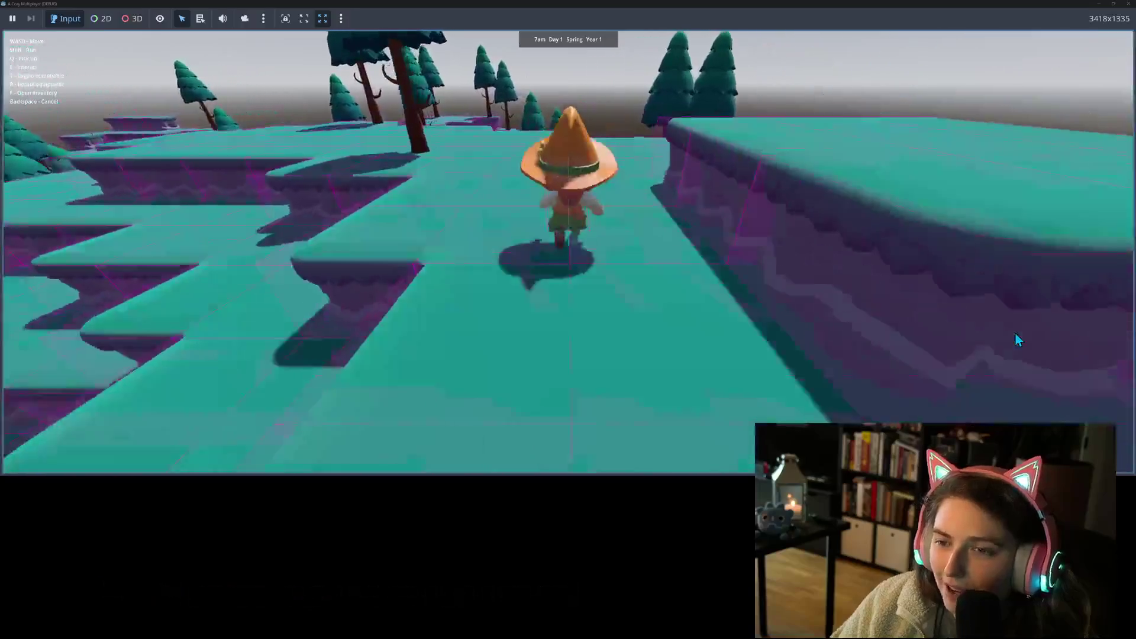
pyautogui.press('w')
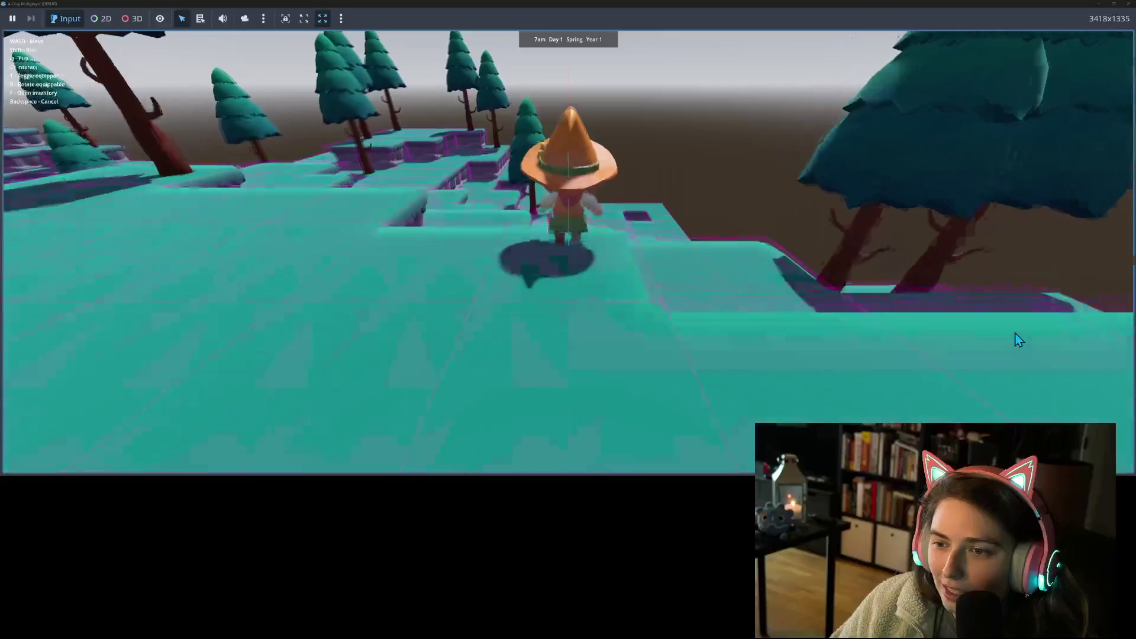
pyautogui.press('w')
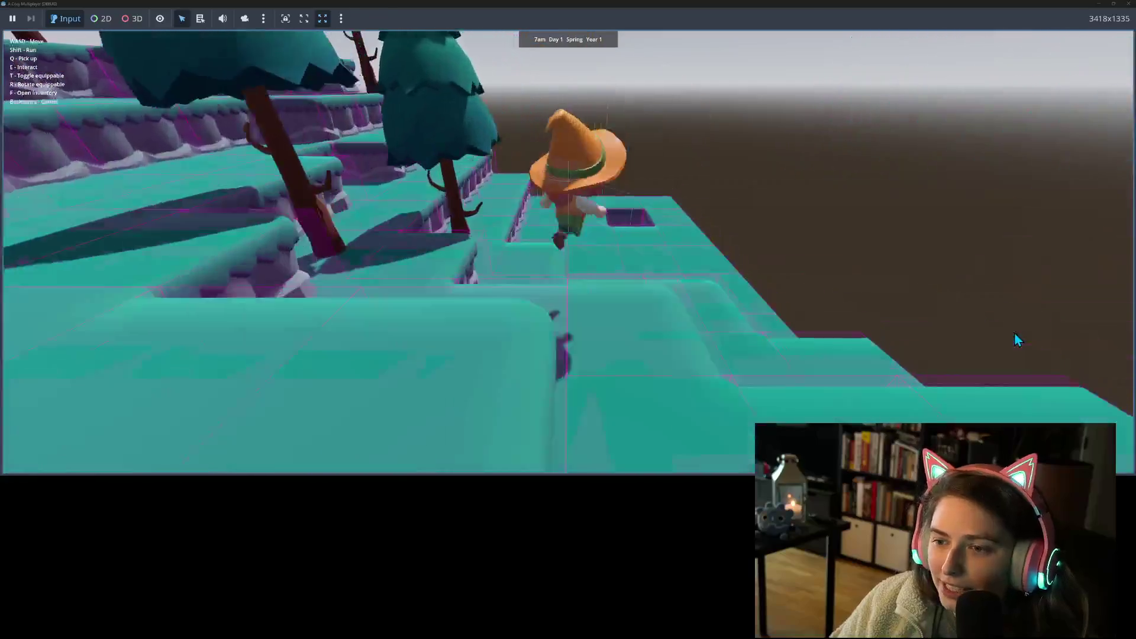
pyautogui.press('w')
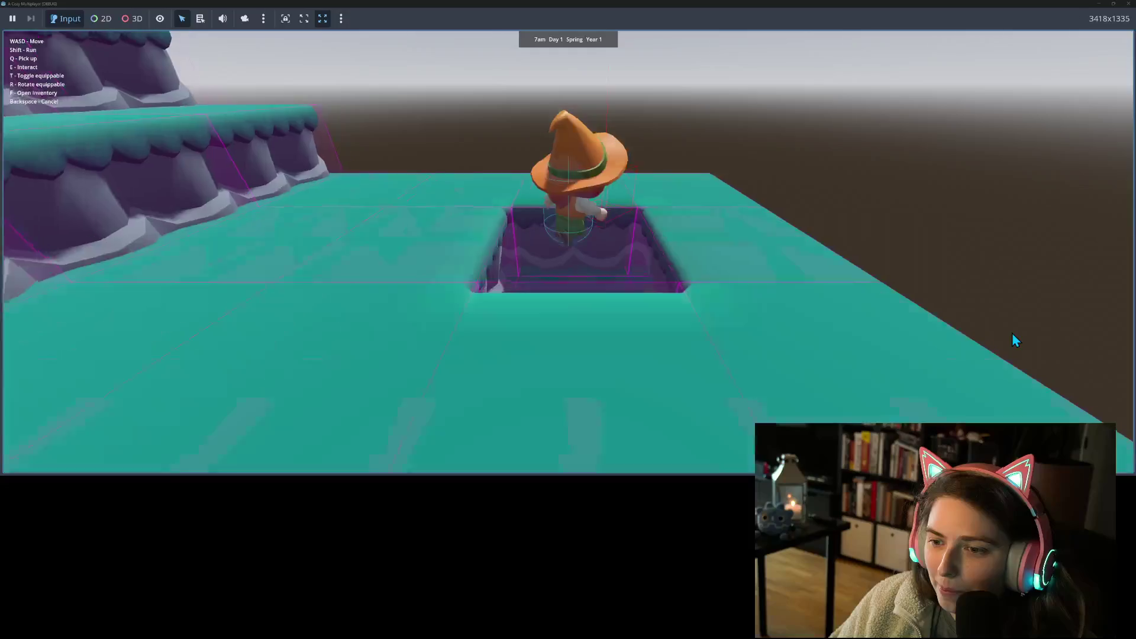
pyautogui.press('w')
# - Climb out of the pit and walk up the steps across the platforms
pyautogui.press('s')
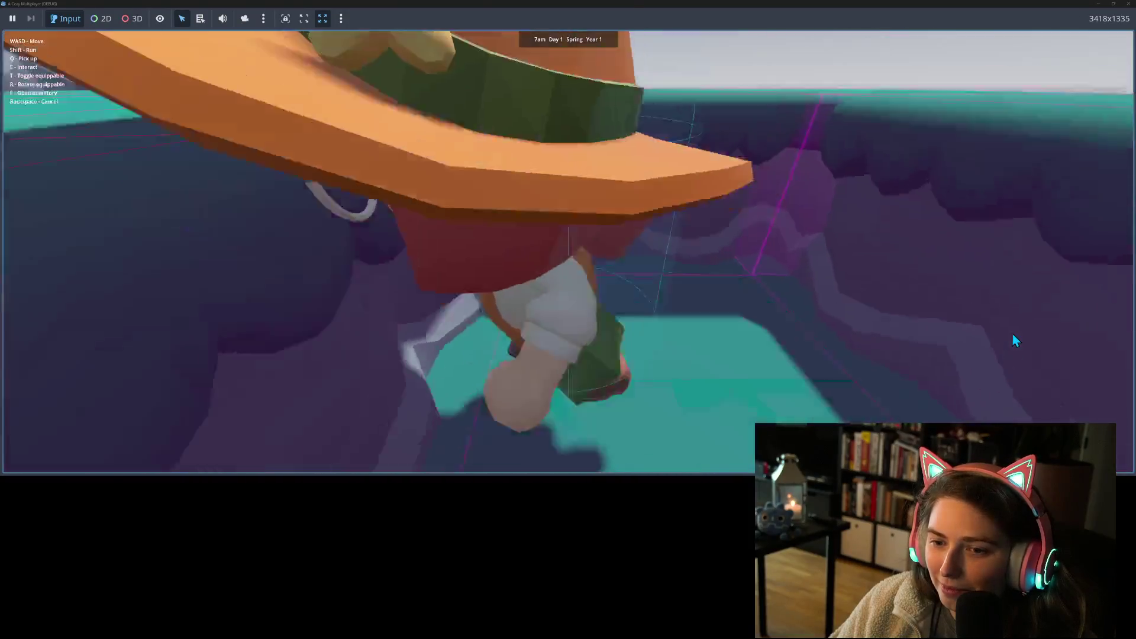
pyautogui.press('w')
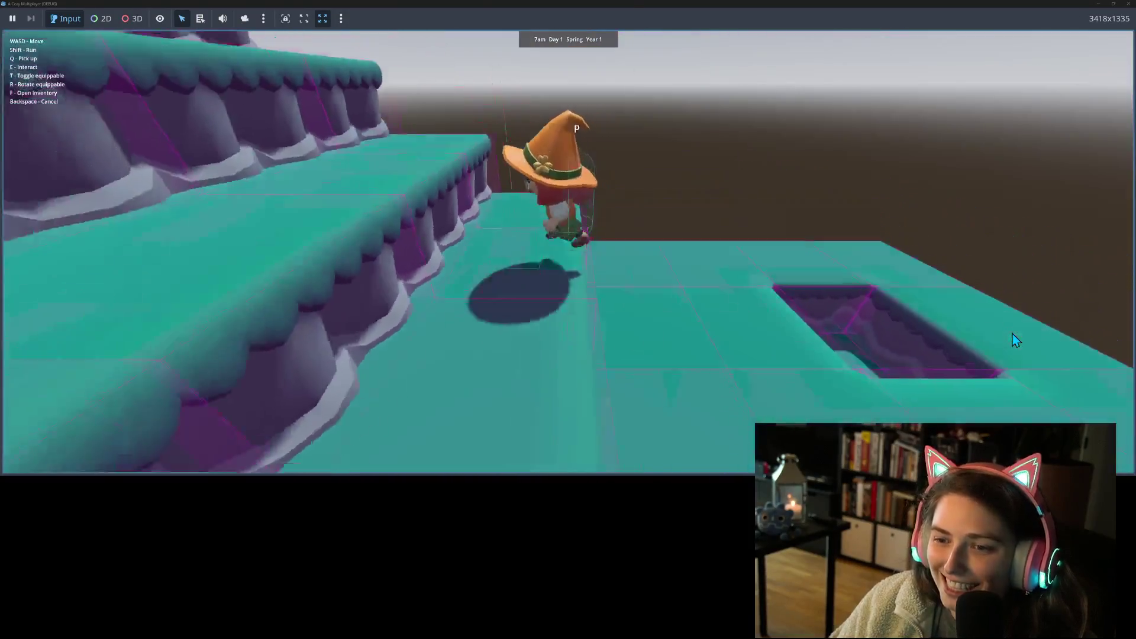
pyautogui.press('w')
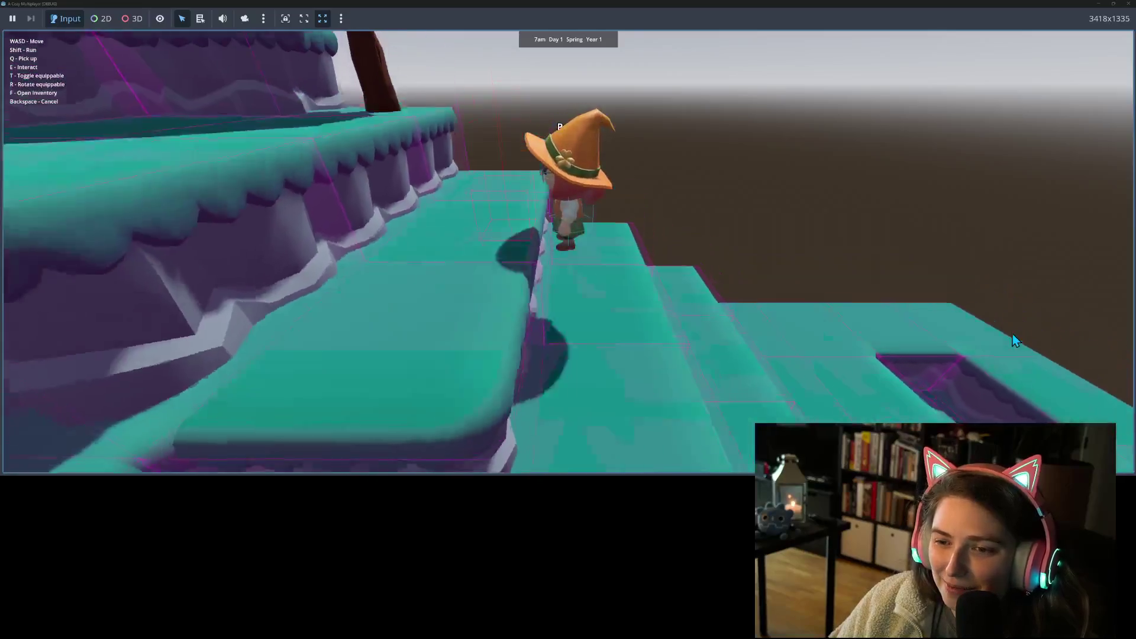
pyautogui.press('w')
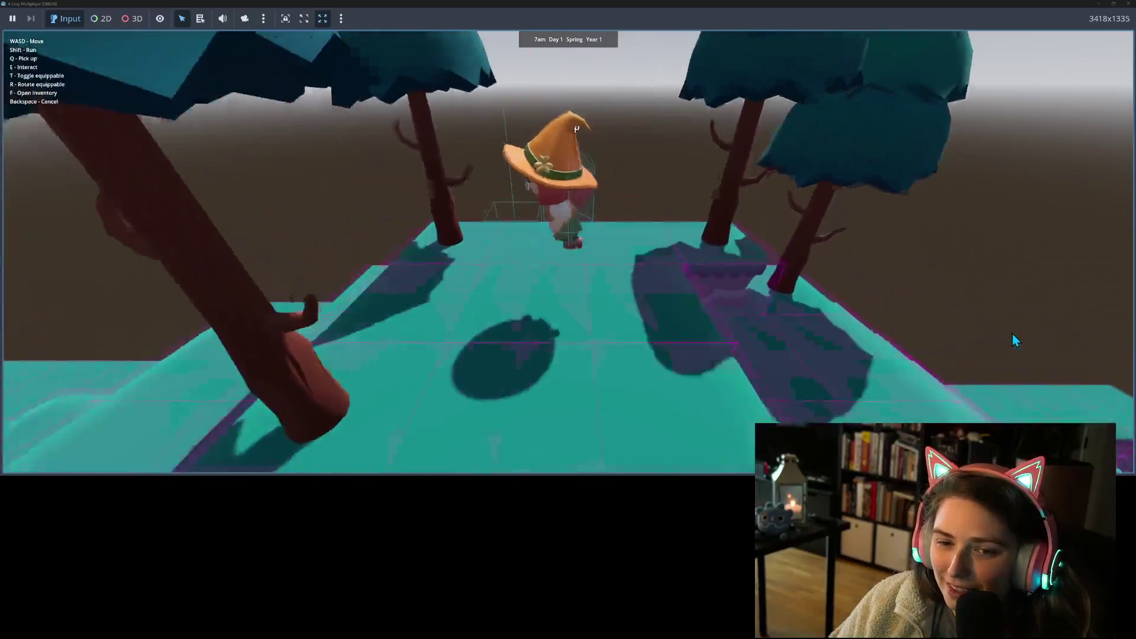
pyautogui.press('w')
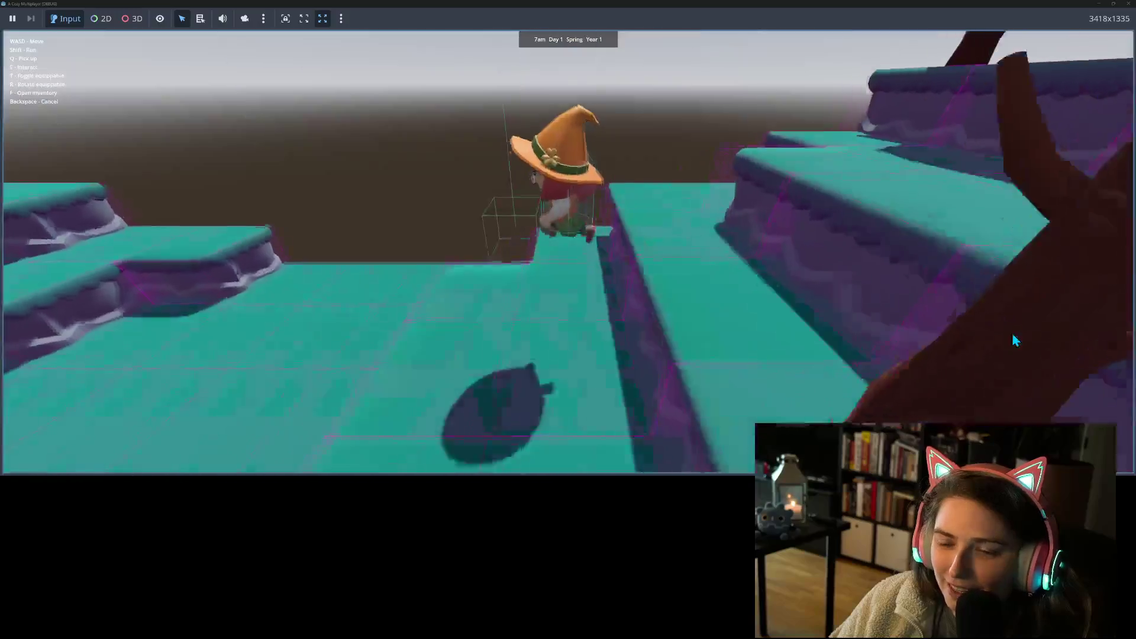
pyautogui.press('w')
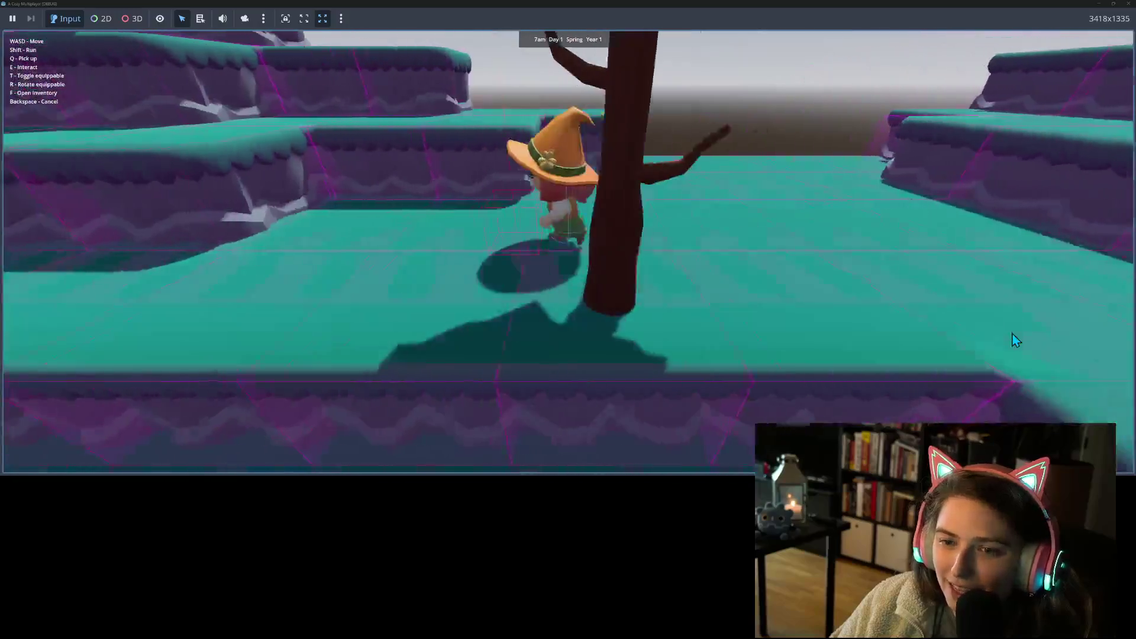
pyautogui.press('w')
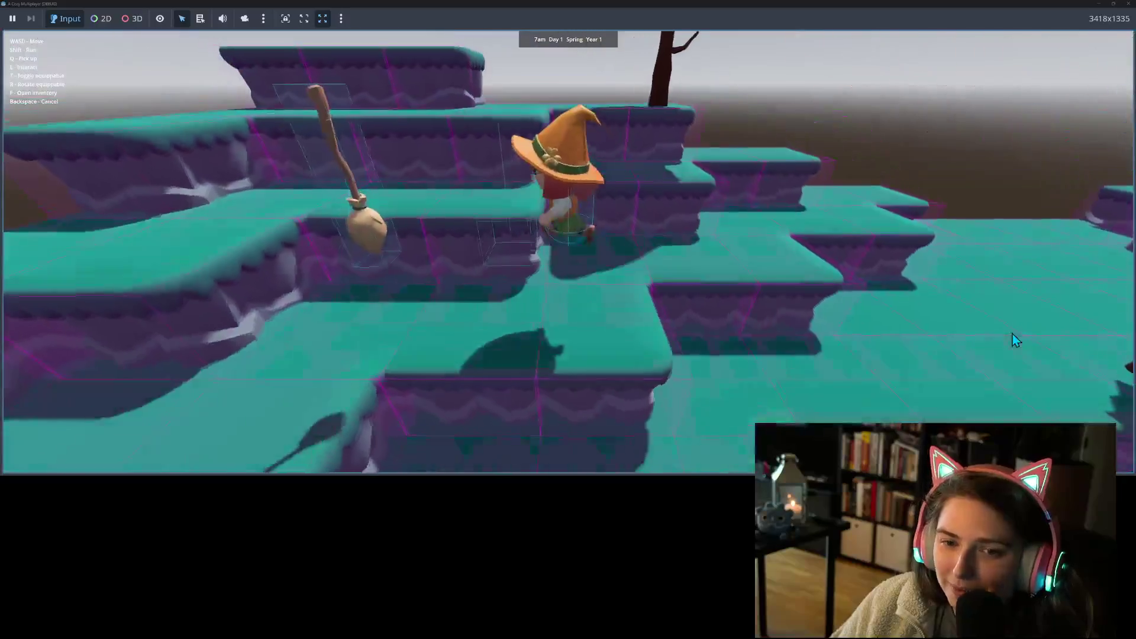
pyautogui.press('w')
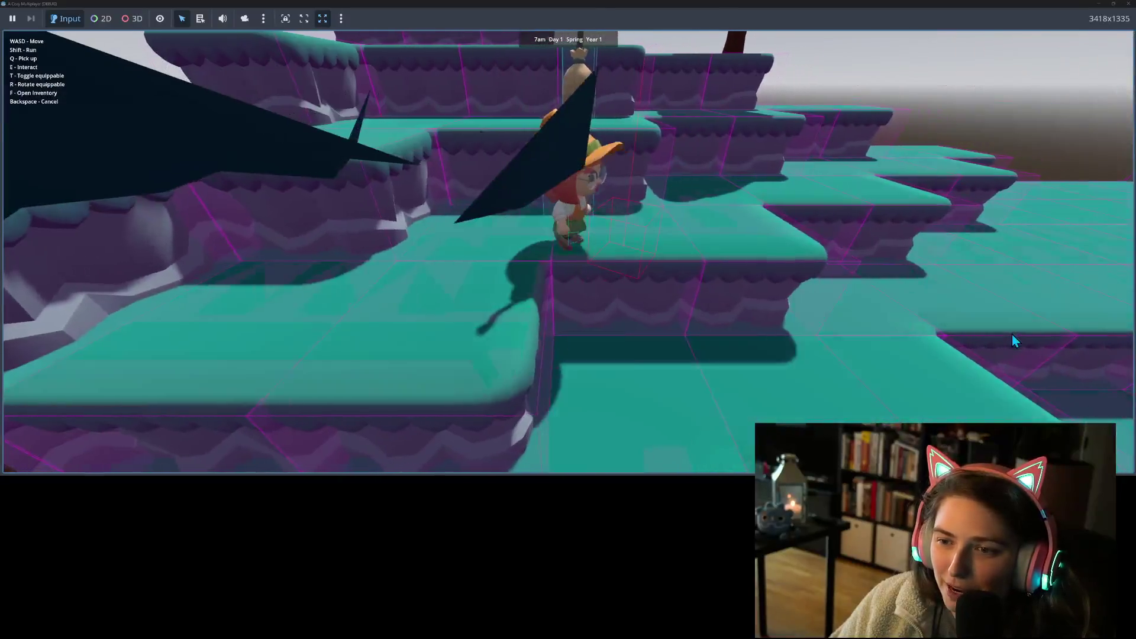
pyautogui.press('w')
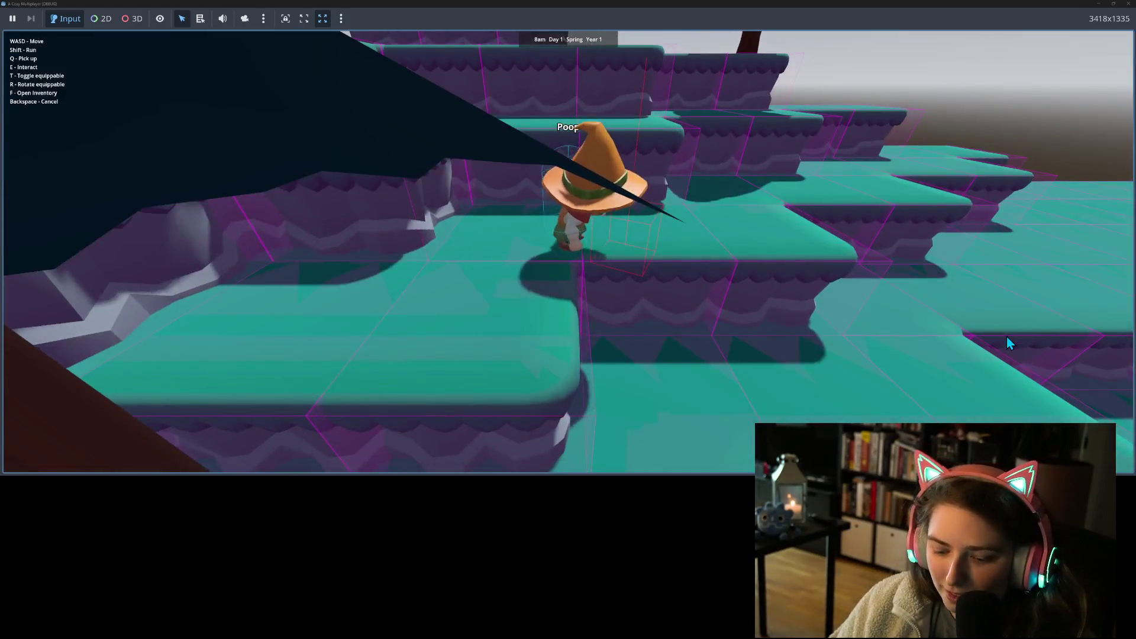
# - Fly the witch on her broom across the platforms and over the lower channels
pyautogui.press('w')
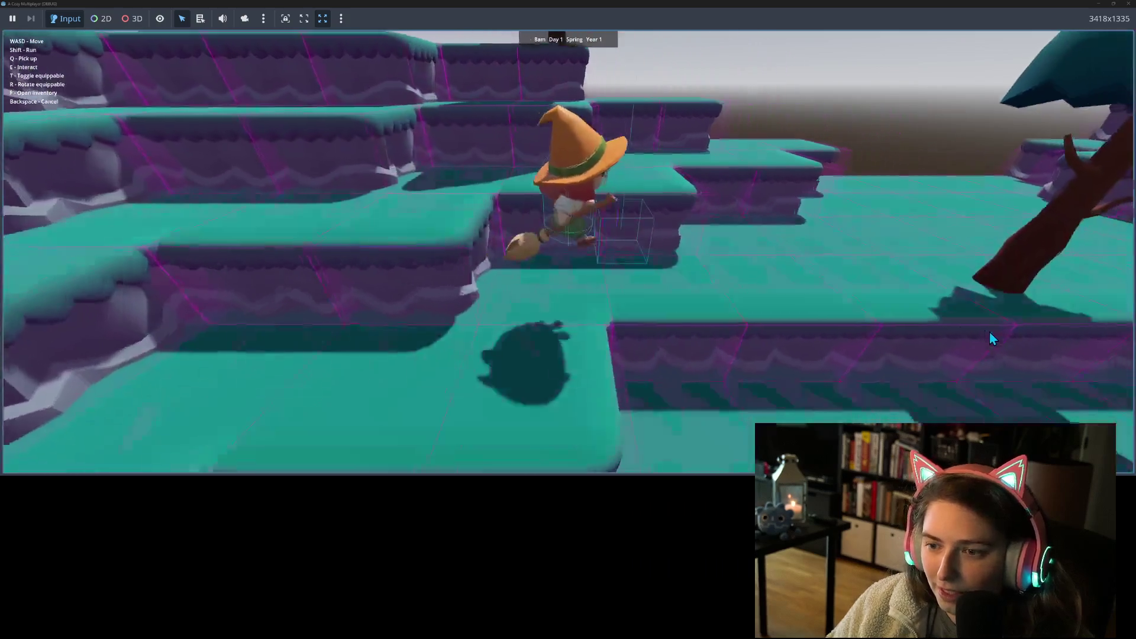
pyautogui.press('w')
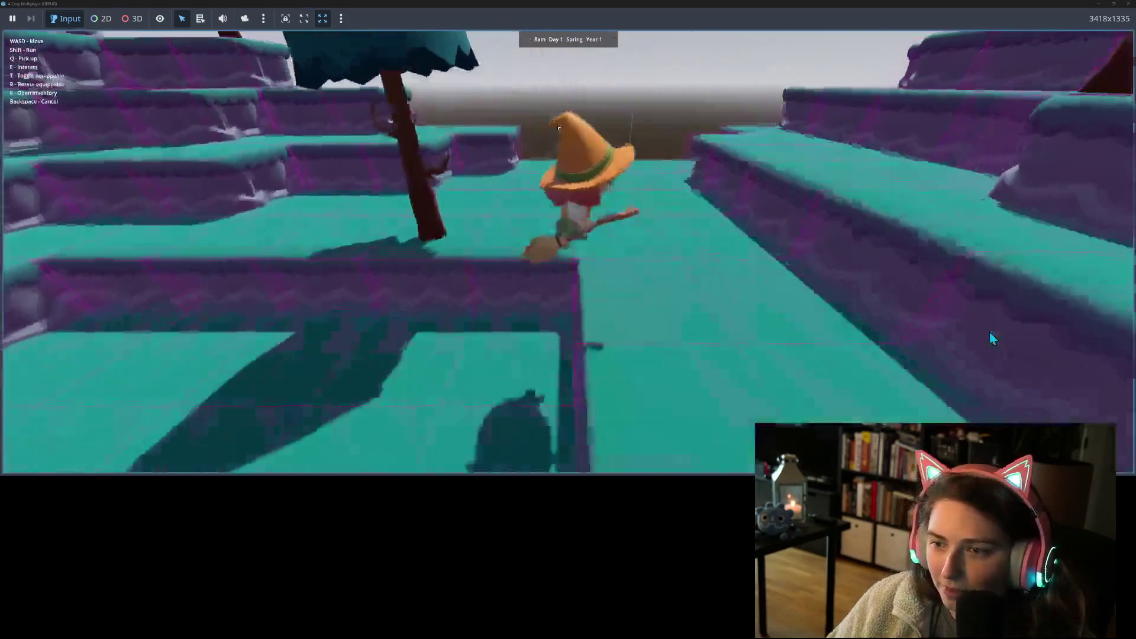
pyautogui.press('w')
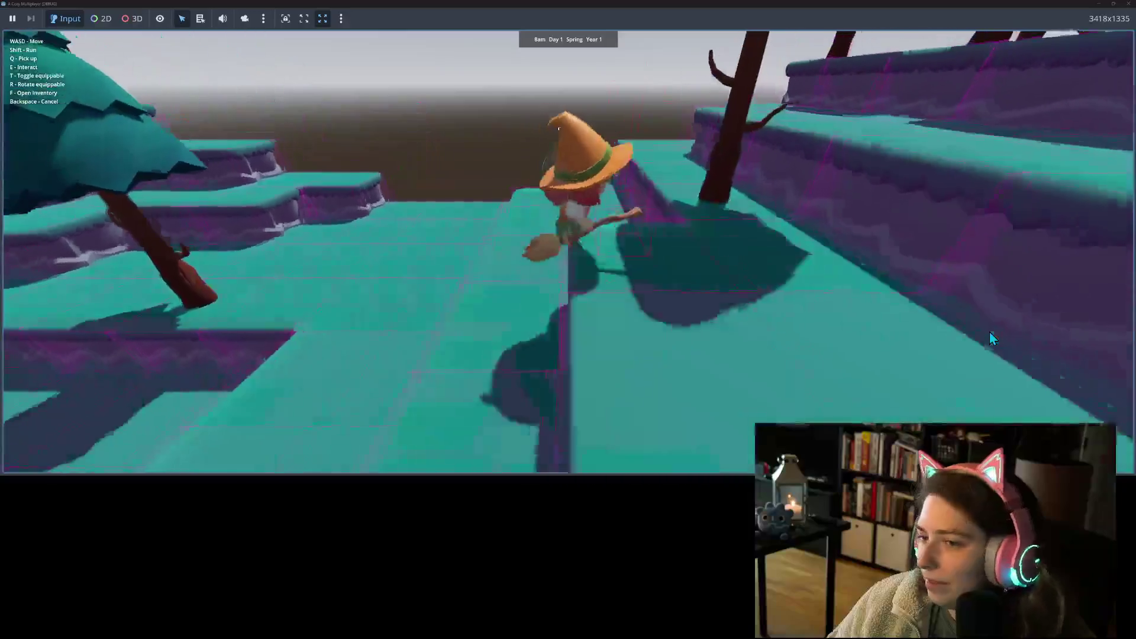
pyautogui.press('w')
pyautogui.press('w')
pyautogui.press('w')
pyautogui.press('w')
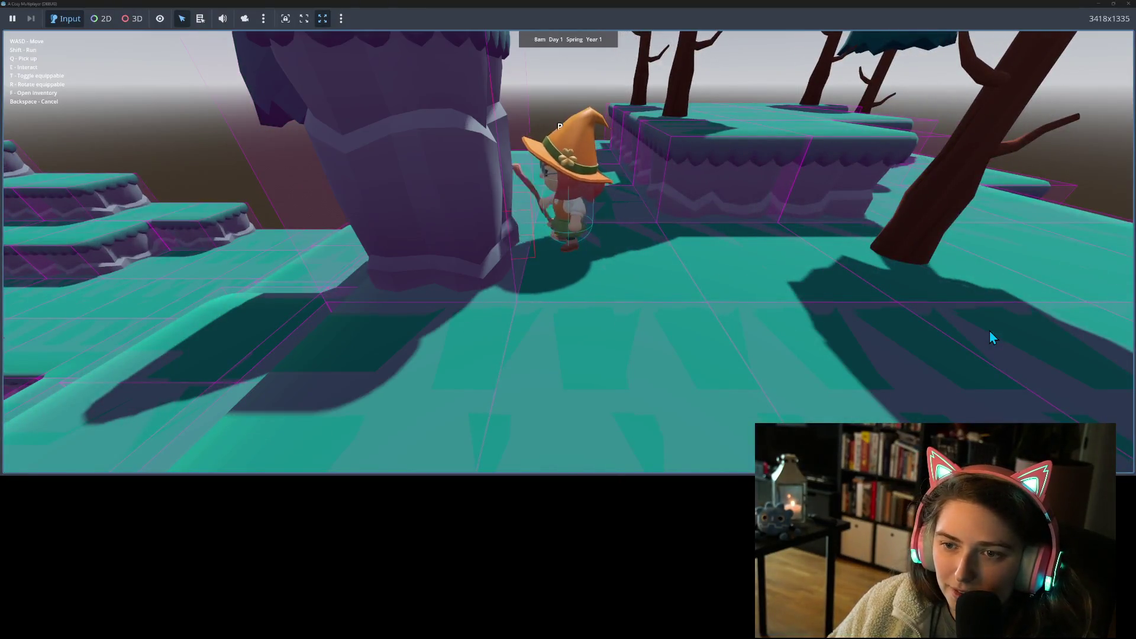
pyautogui.press('s')
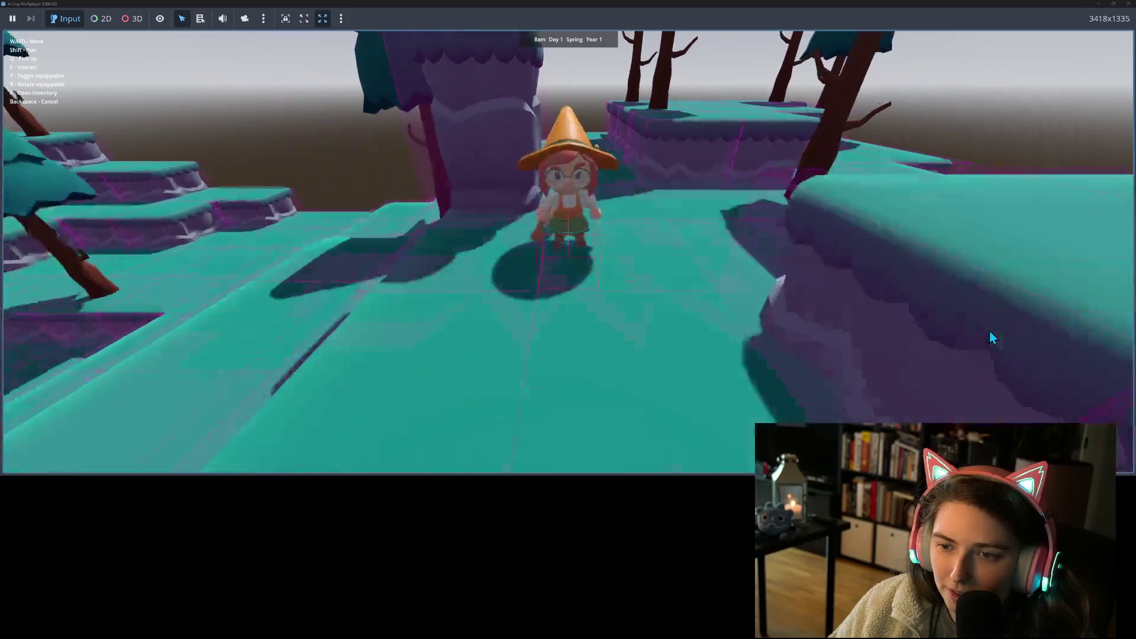
pyautogui.press('w')
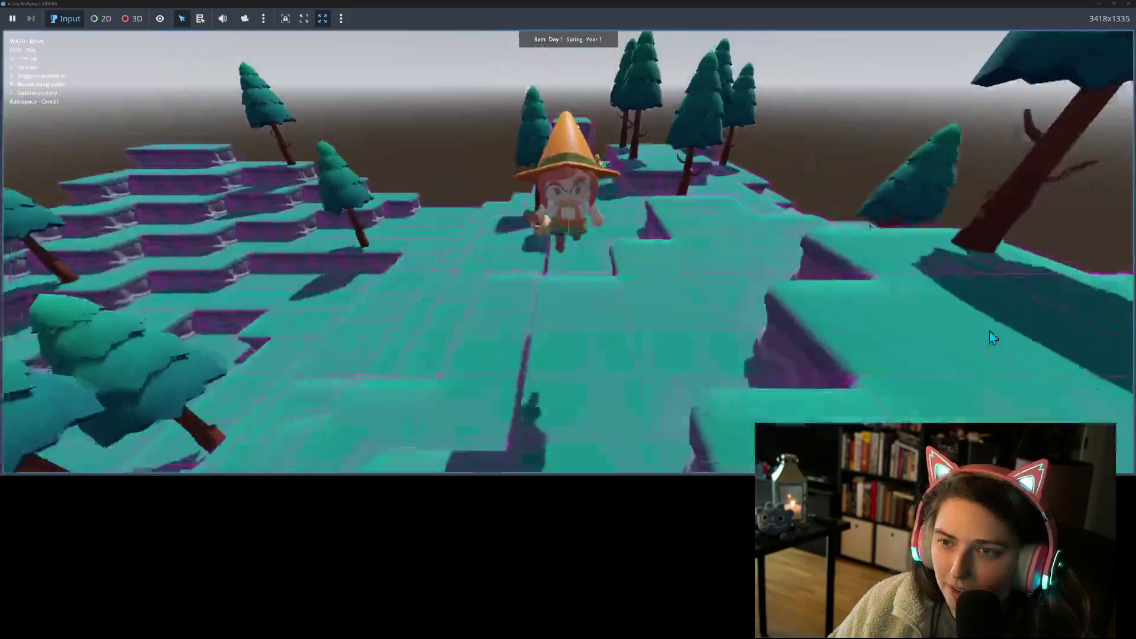
pyautogui.press('s')
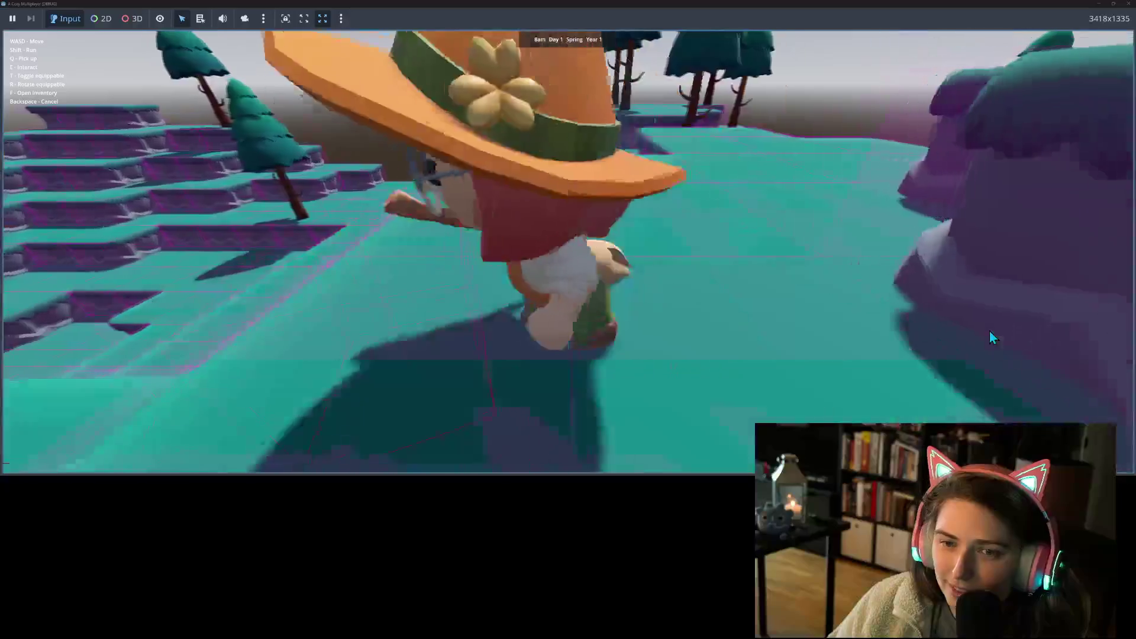
pyautogui.press('w')
pyautogui.press('a')
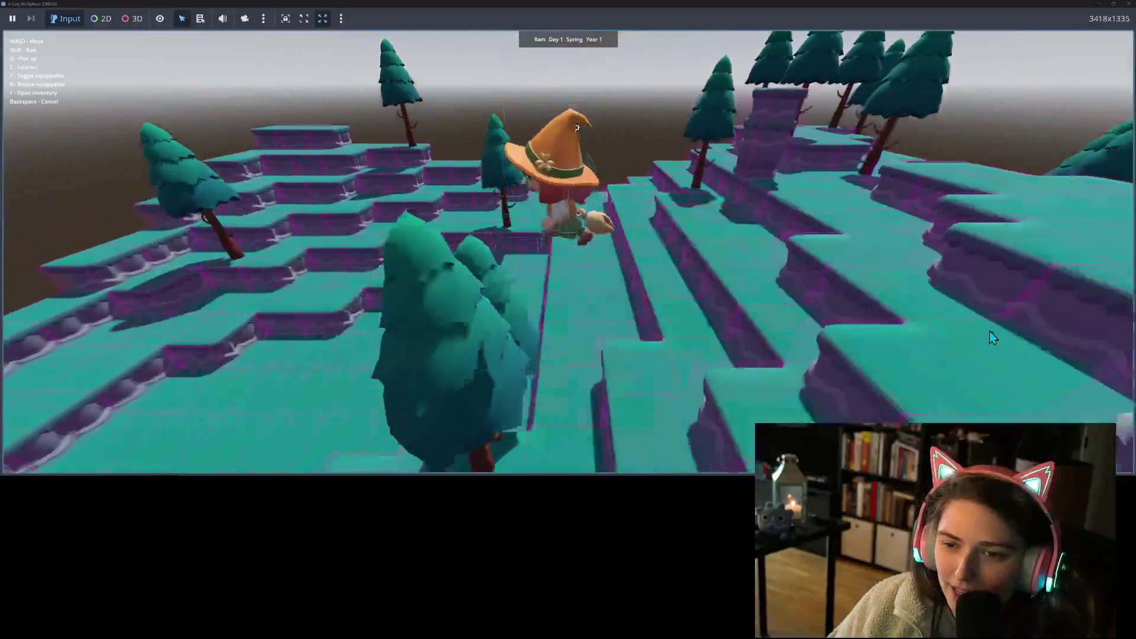
pyautogui.press('d')
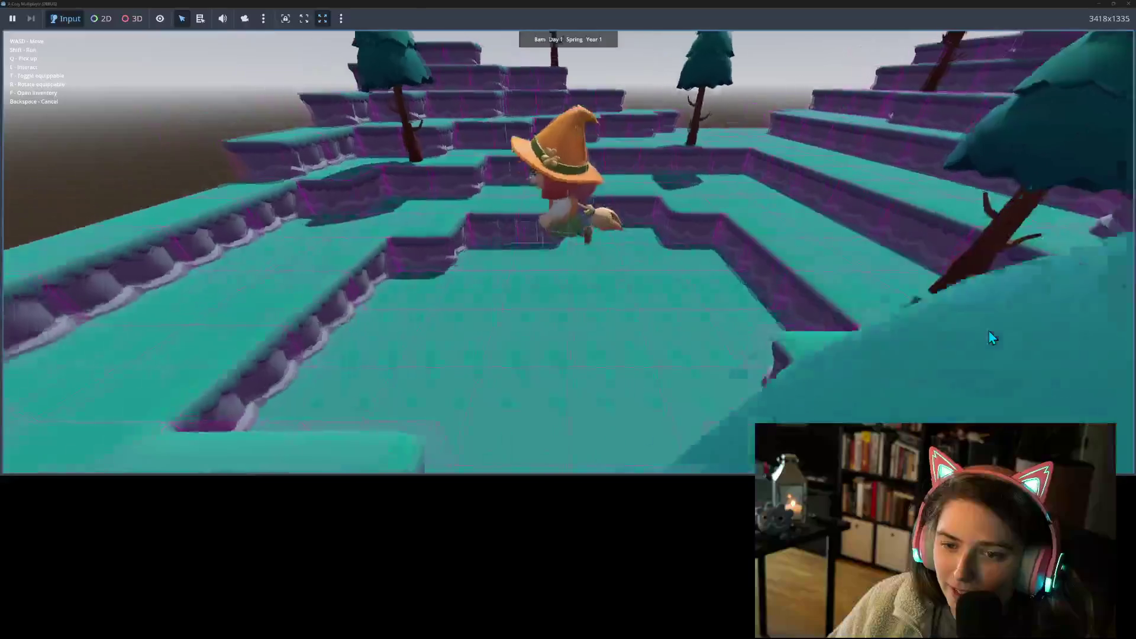
# - Walk the witch toward the camera, onto the ledge and left, then stop the game
pyautogui.press('s')
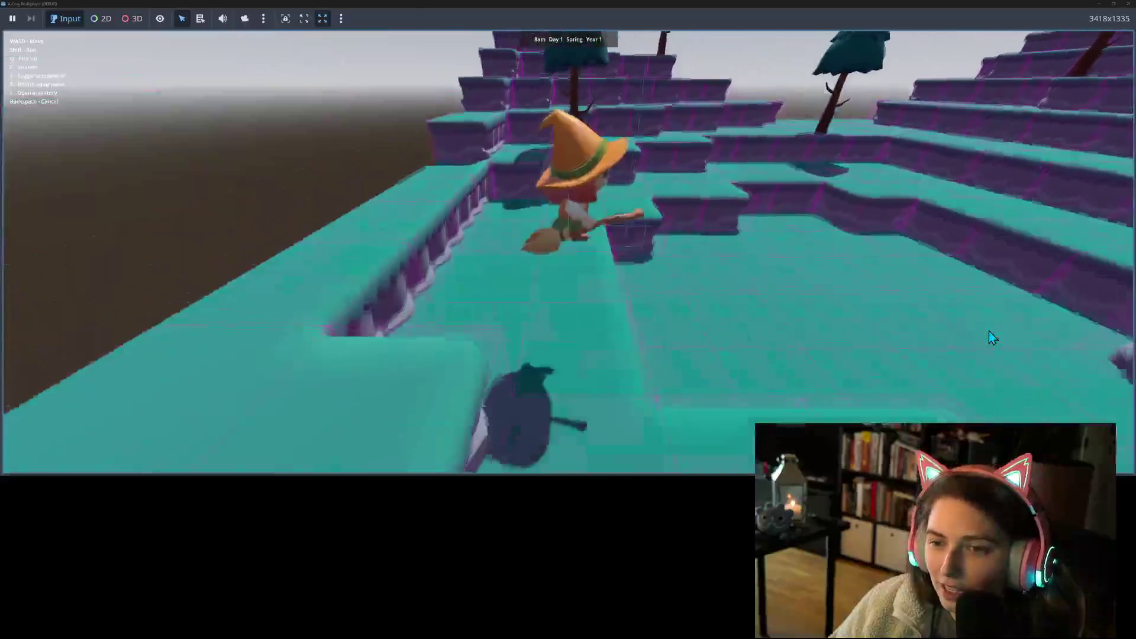
pyautogui.press('s')
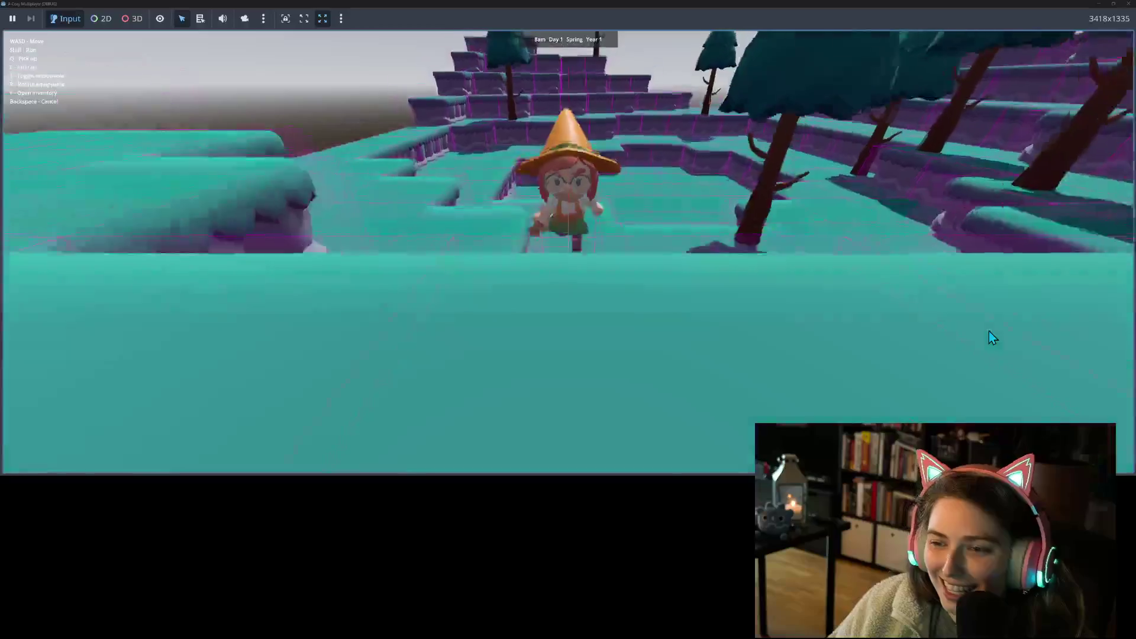
pyautogui.press('s')
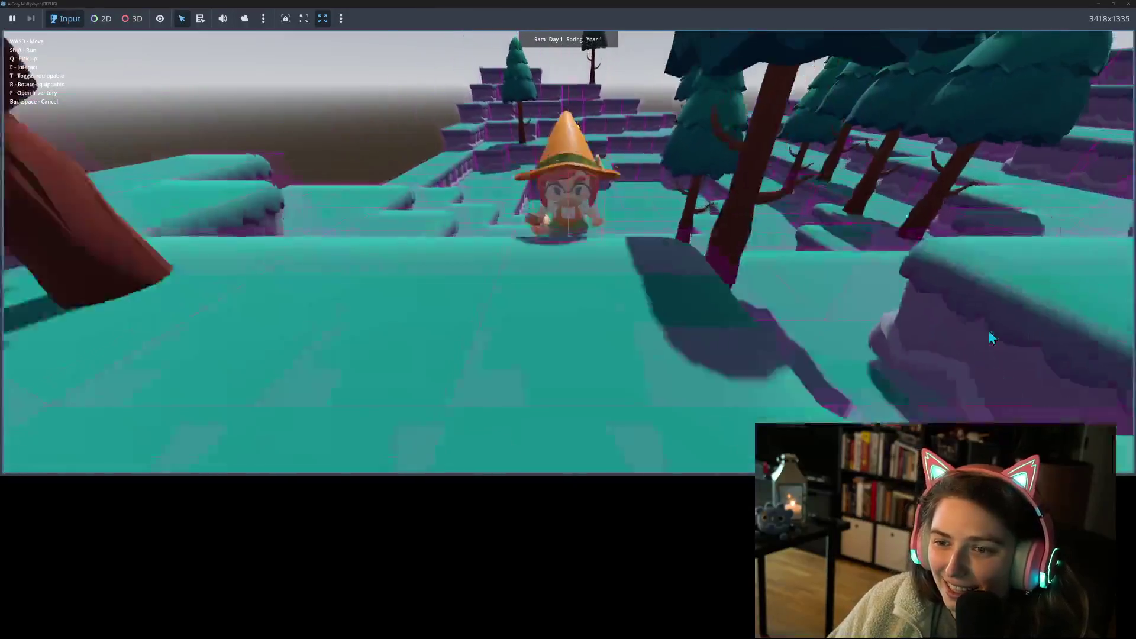
pyautogui.press('s')
pyautogui.press('a')
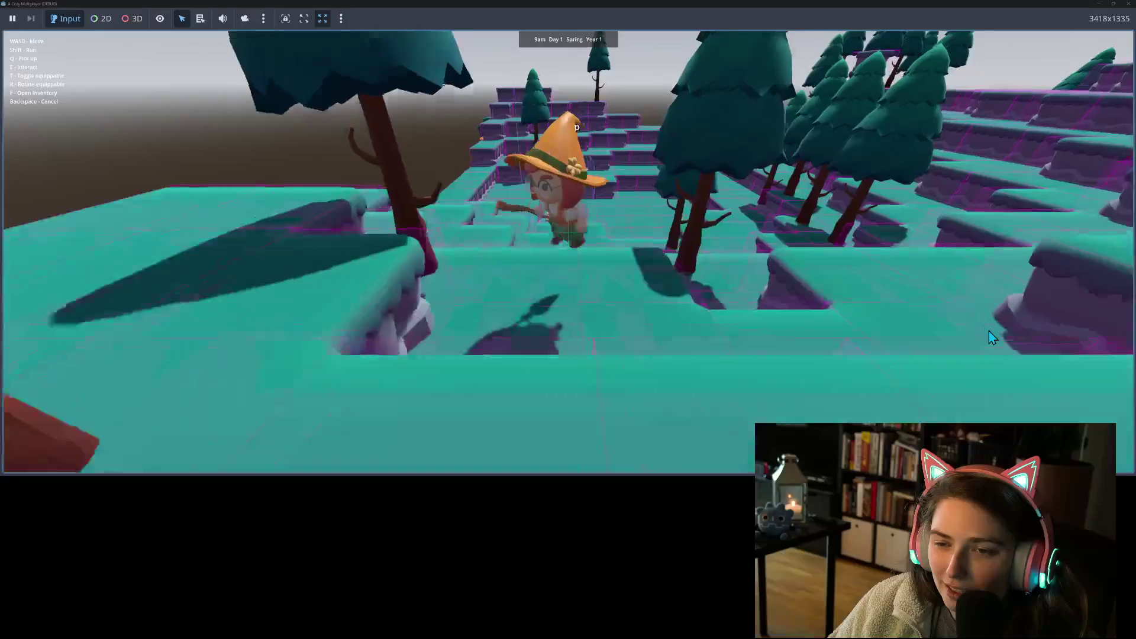
pyautogui.press('s')
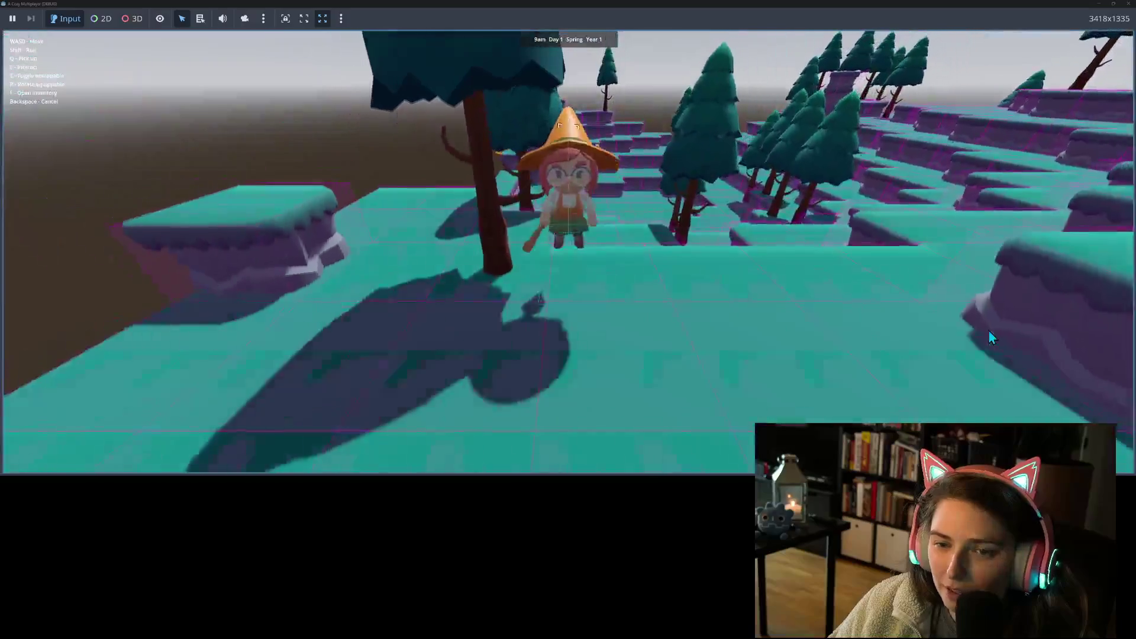
pyautogui.press('w')
pyautogui.press('w')
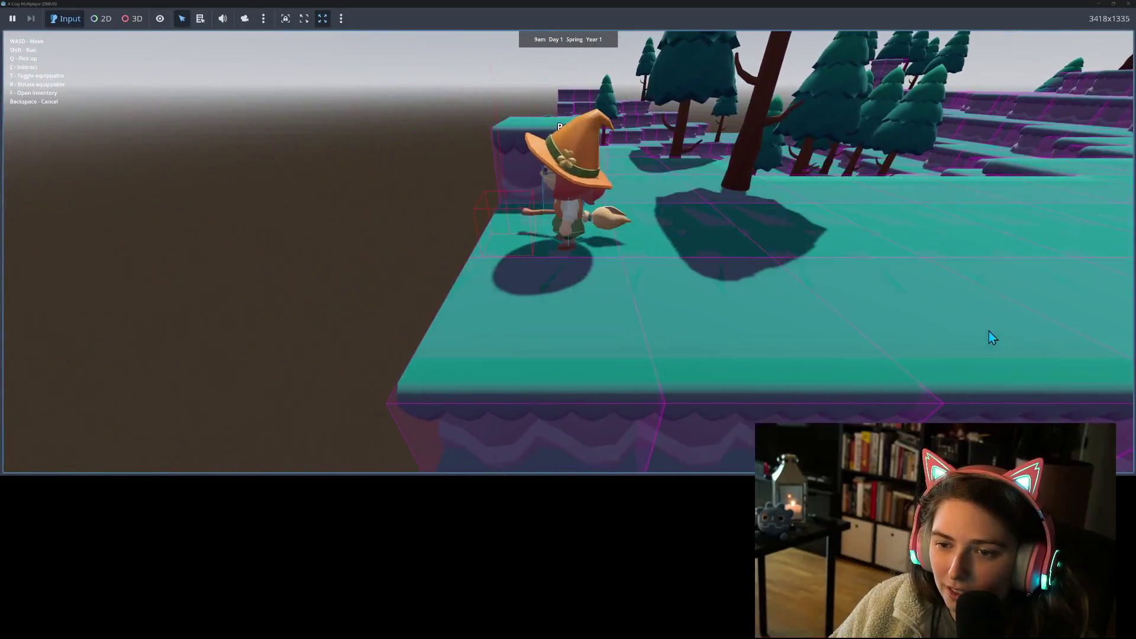
pyautogui.press('a')
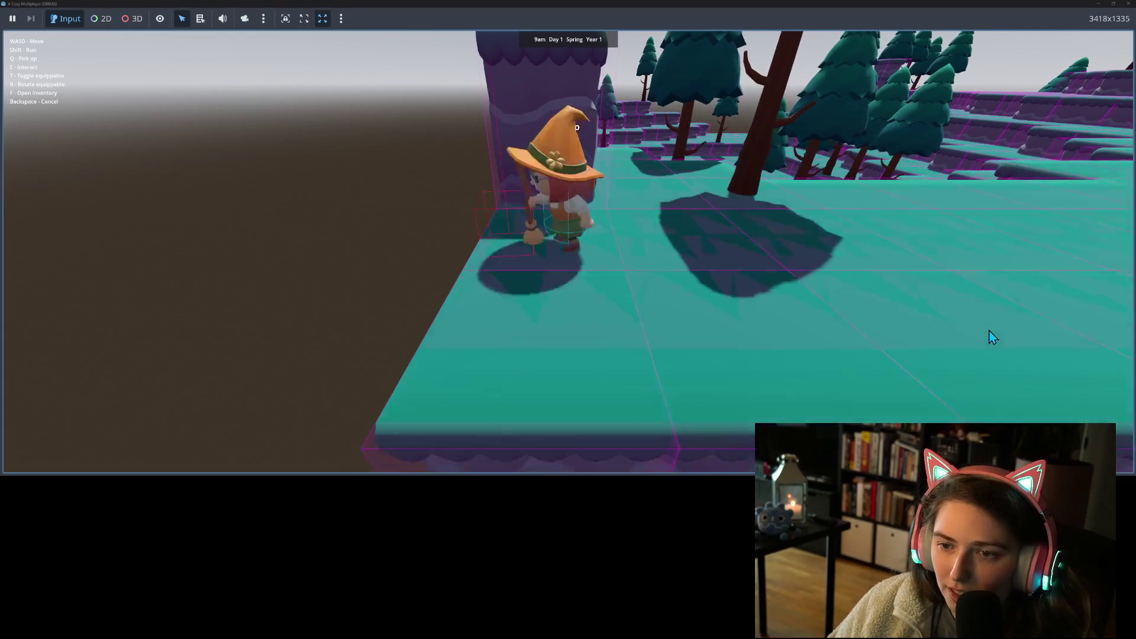
pyautogui.press('w')
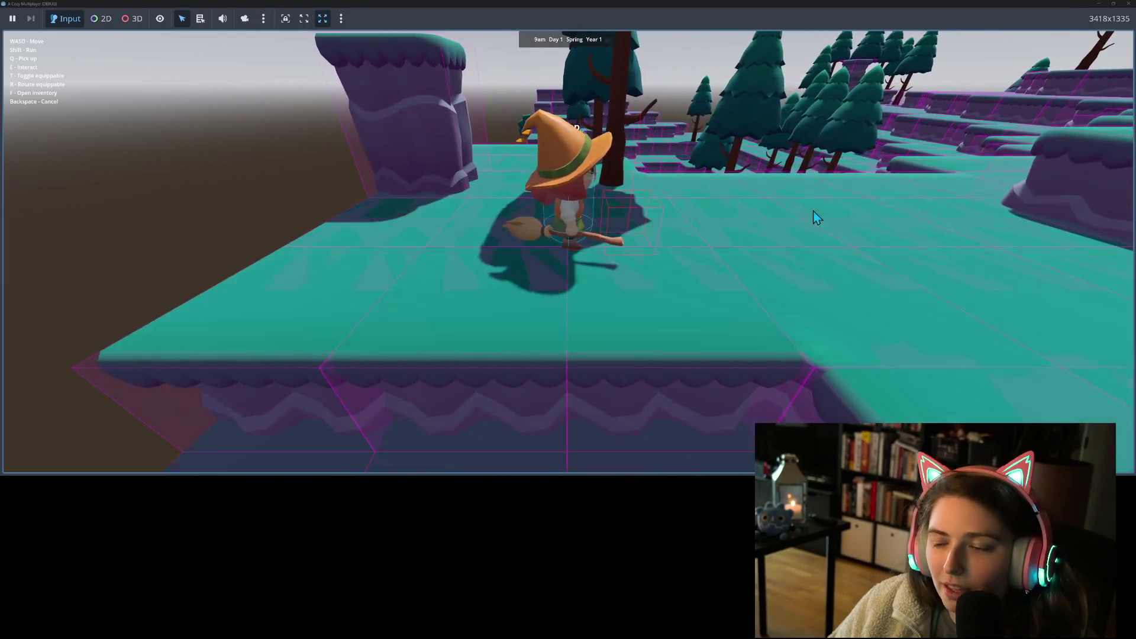
pyautogui.click(1127, 4)
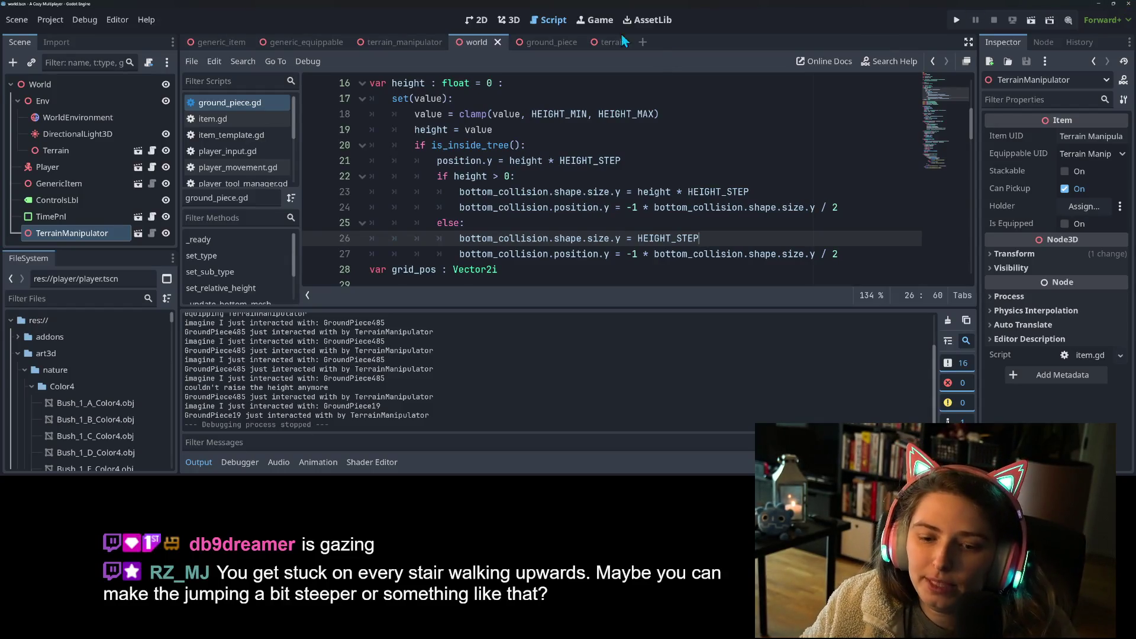
# - Collapse the Output panel and switch to GitHub Desktop showing the ground_piece.gd change
pyautogui.click(201, 463)
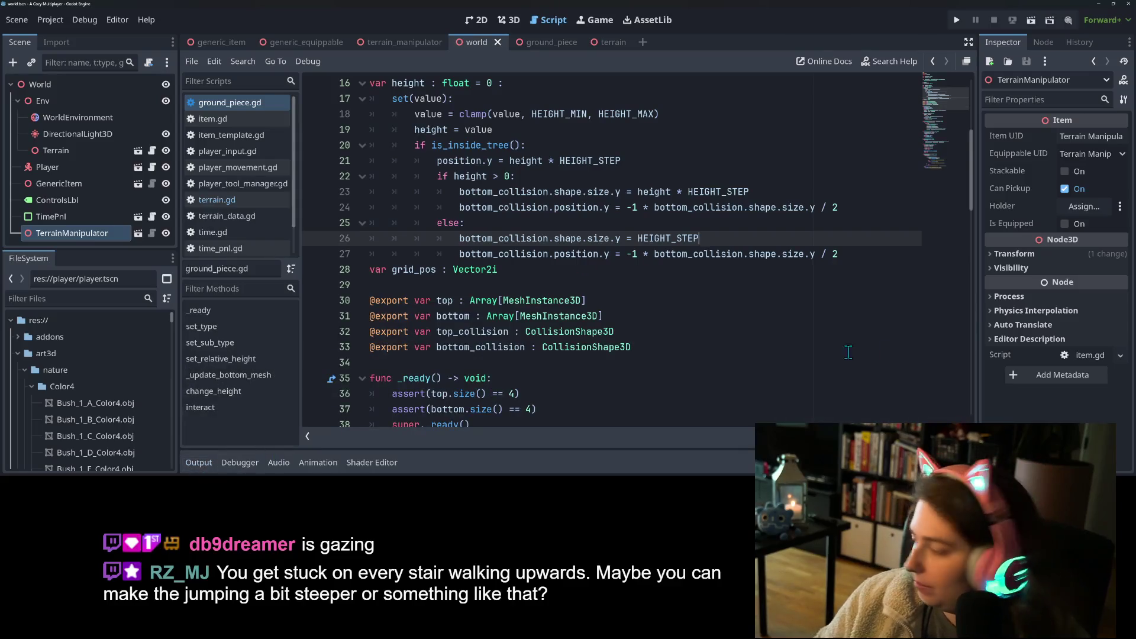
pyautogui.hotkey('alt', 'Tab')
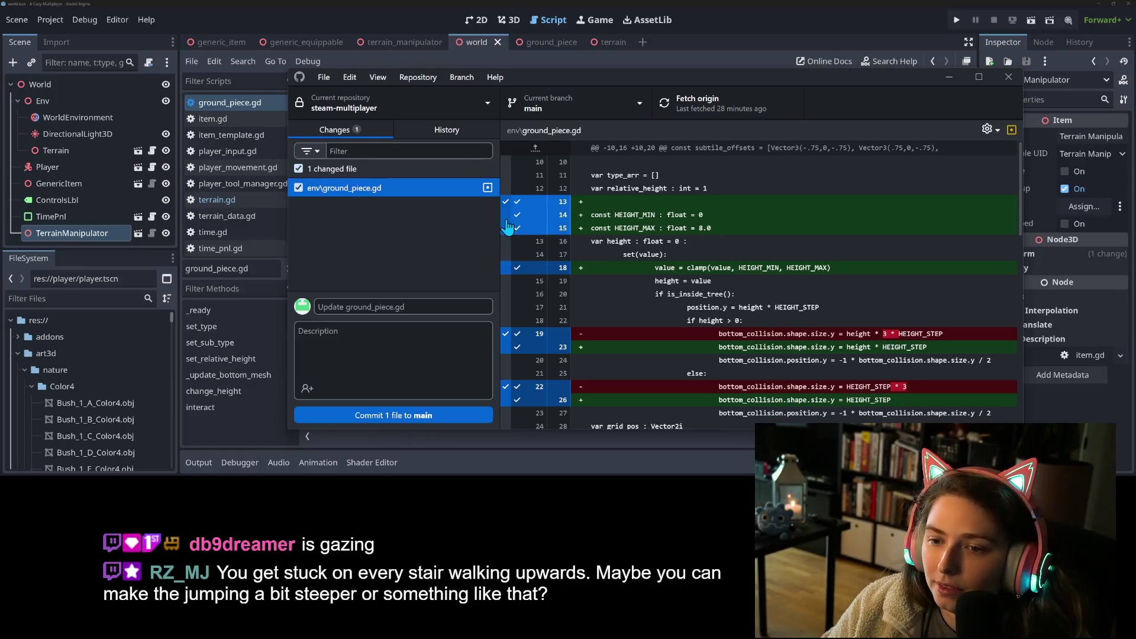
# - Exclude the two collision-size changes in ground_piece.gd from the commit
pyautogui.scroll(-3, 674, 273)
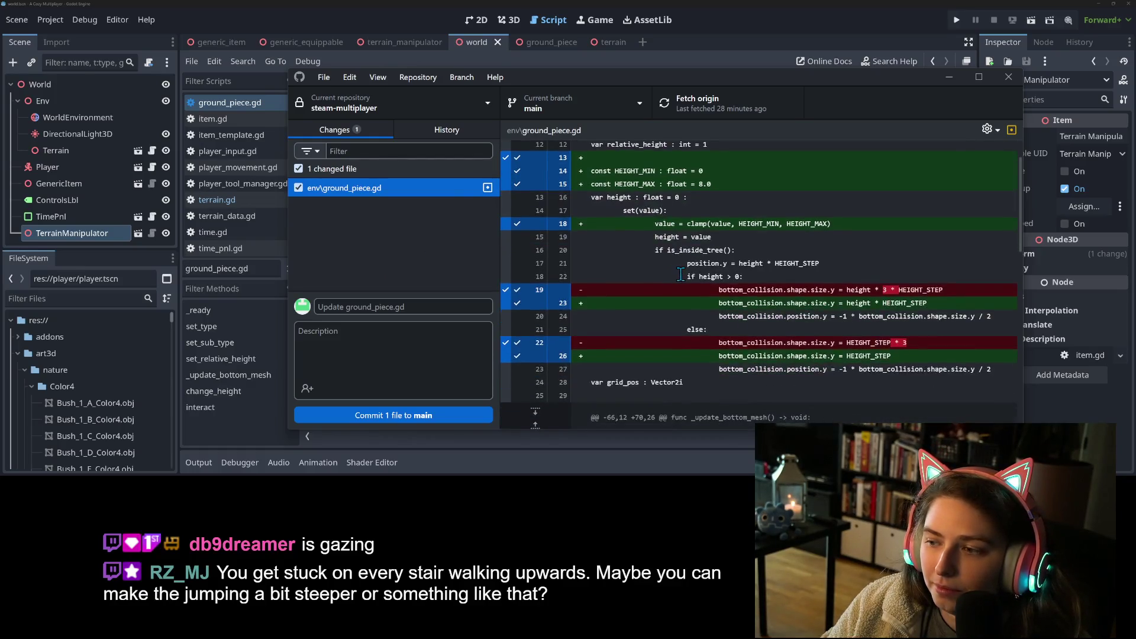
pyautogui.click(506, 274)
pyautogui.click(506, 326)
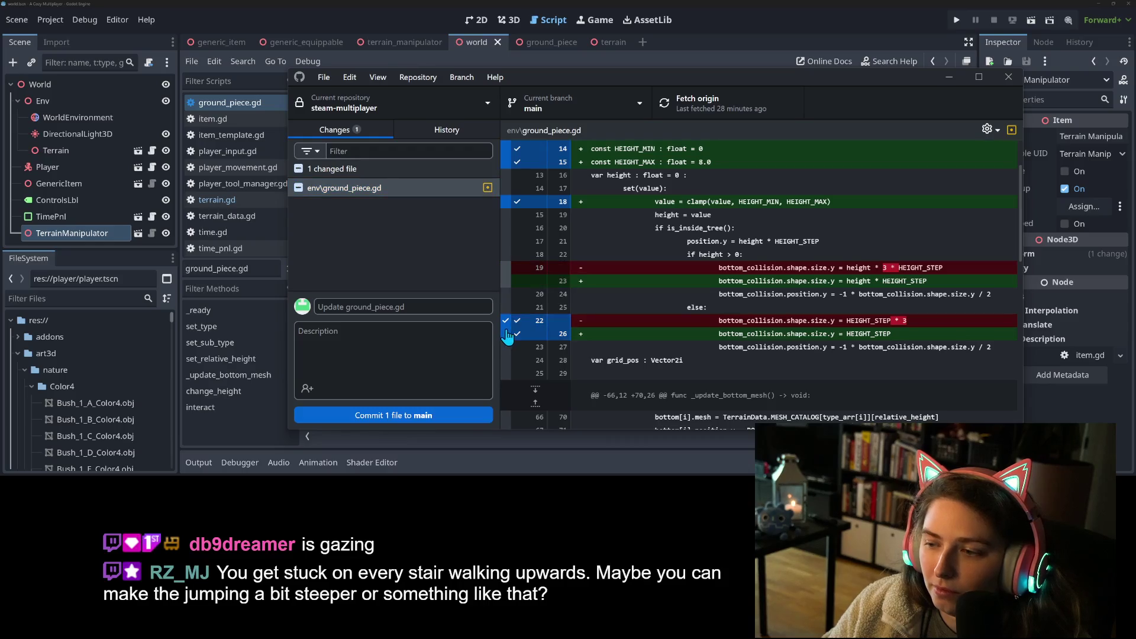
pyautogui.scroll(3, 651, 296)
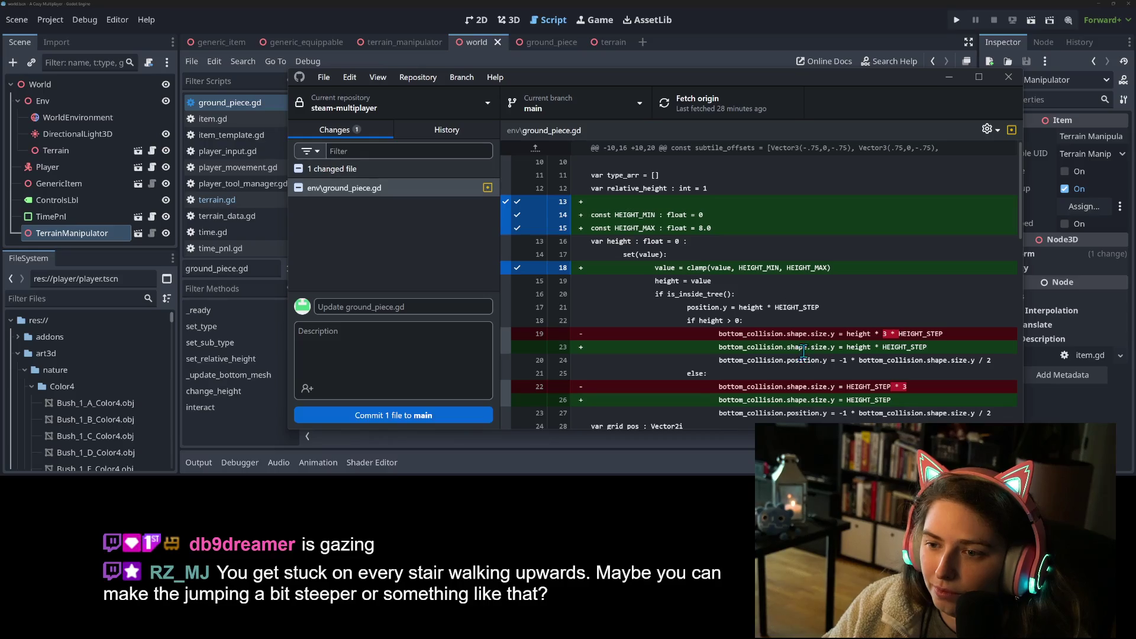
pyautogui.scroll(-15, 805, 354)
pyautogui.scroll(3, 814, 358)
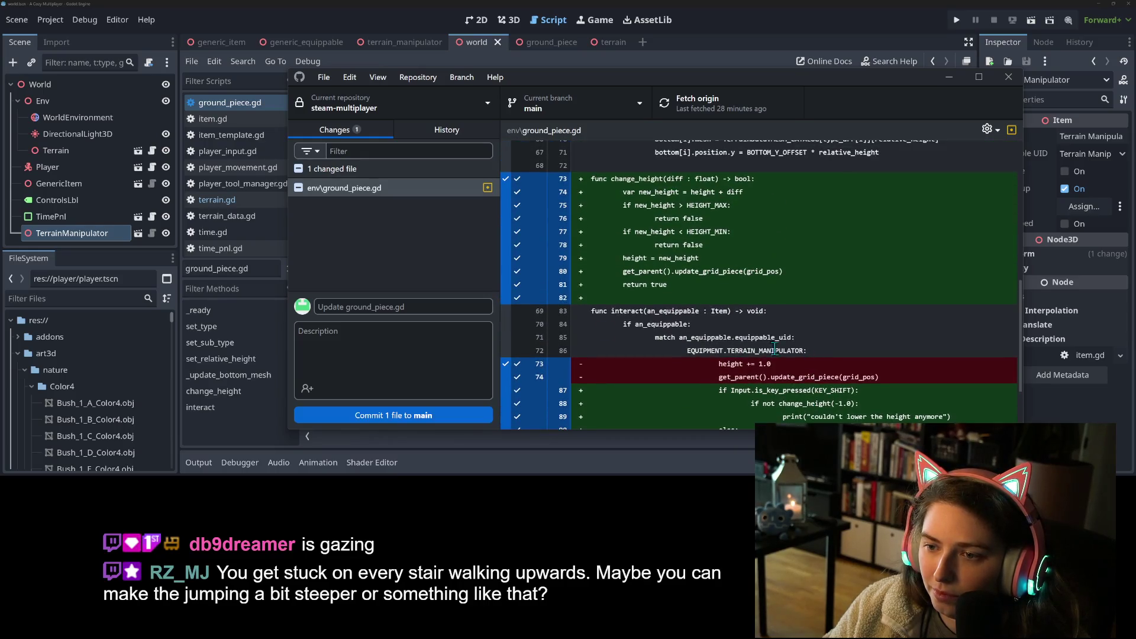
# - Commit to main with summary 'adds ability to lower ground pieces, protection from going too low or high'
pyautogui.click(400, 309)
pyautogui.write('adds')
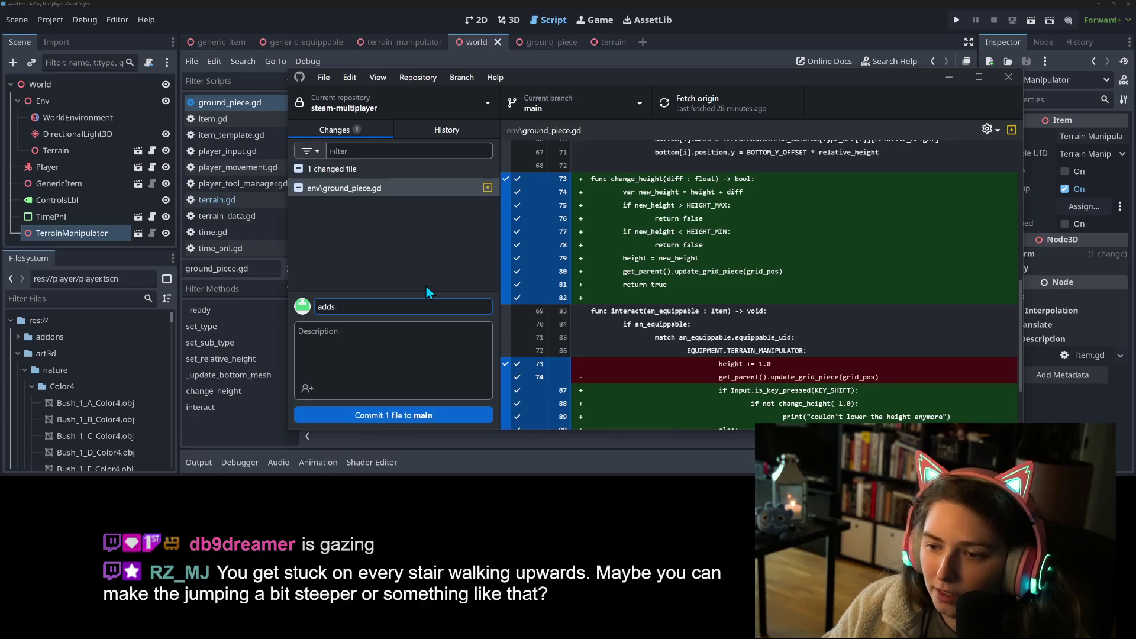
pyautogui.write(' abil')
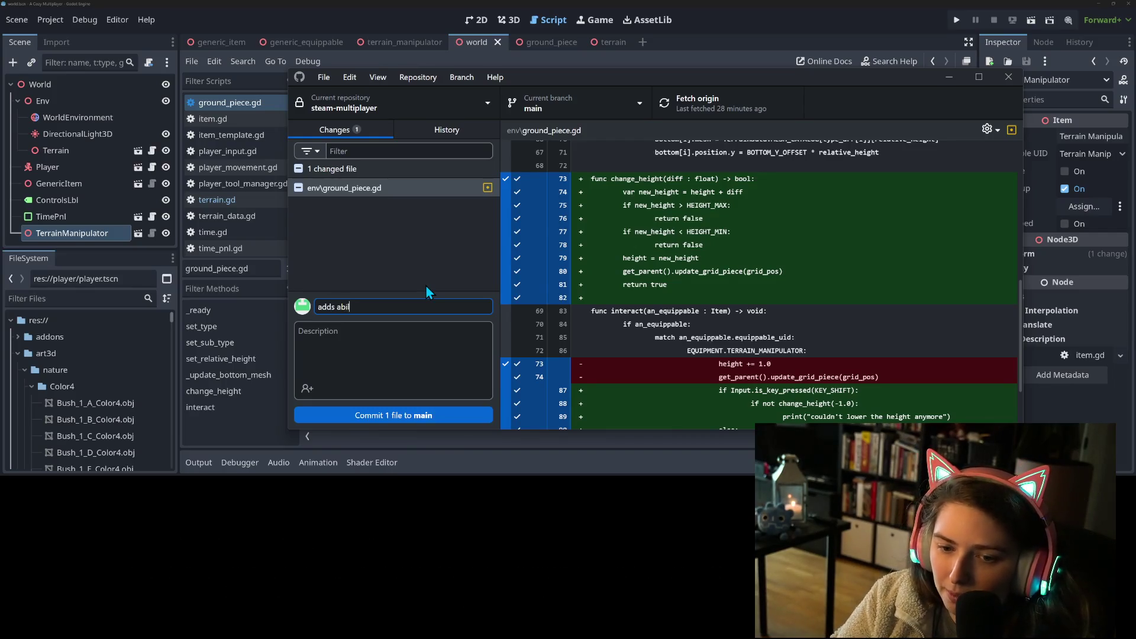
pyautogui.write('ity to rais e')
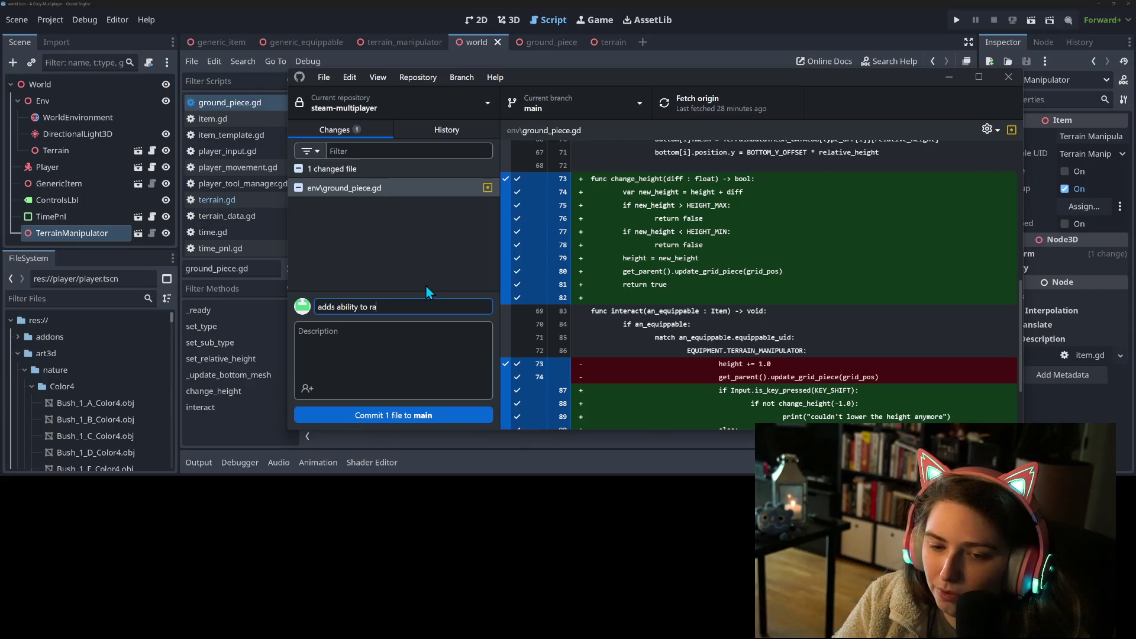
pyautogui.press('BackSpace')
pyautogui.press('BackSpace')
pyautogui.write('e')
pyautogui.press('BackSpace')
pyautogui.press('BackSpace')
pyautogui.press('BackSpace')
pyautogui.write('lower ground pie')
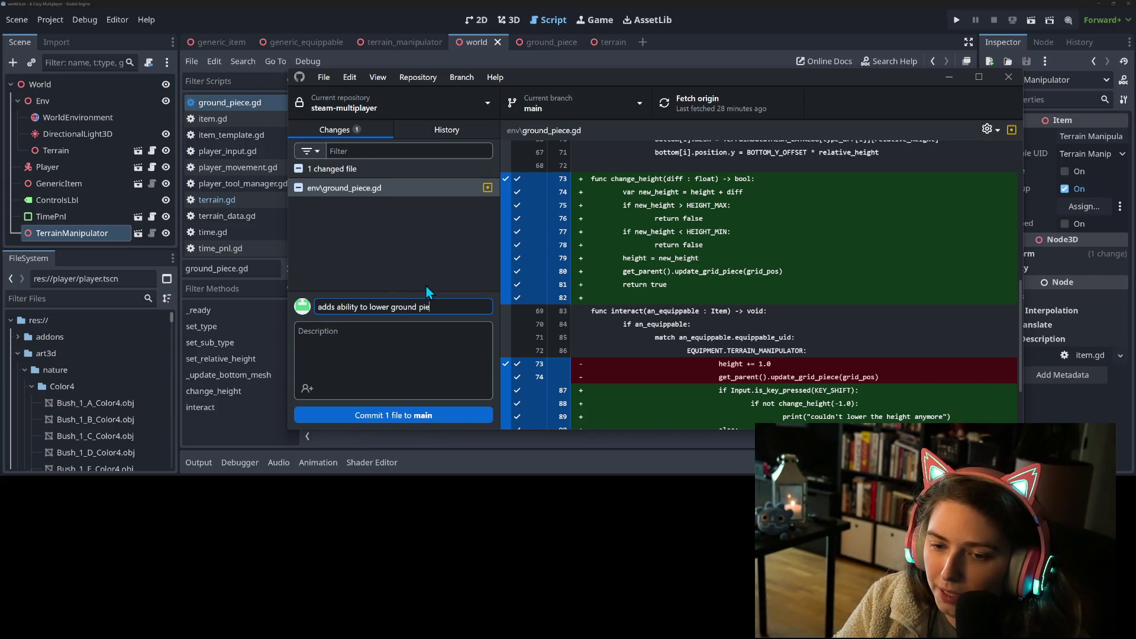
pyautogui.write('ces, prot')
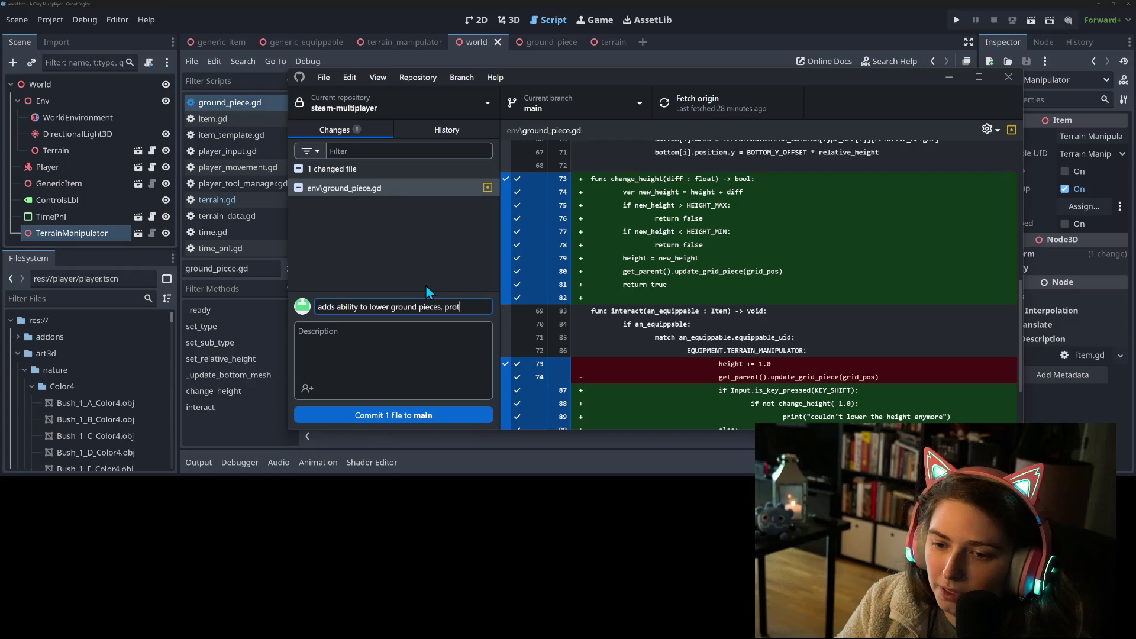
pyautogui.write('ection fro')
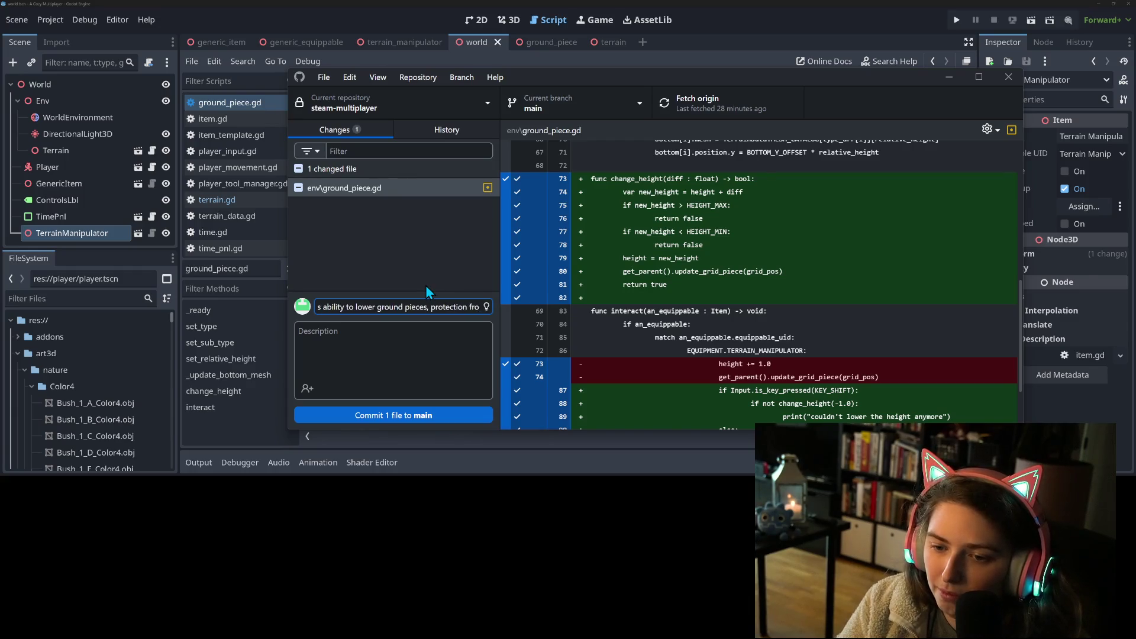
pyautogui.write('m going too lo')
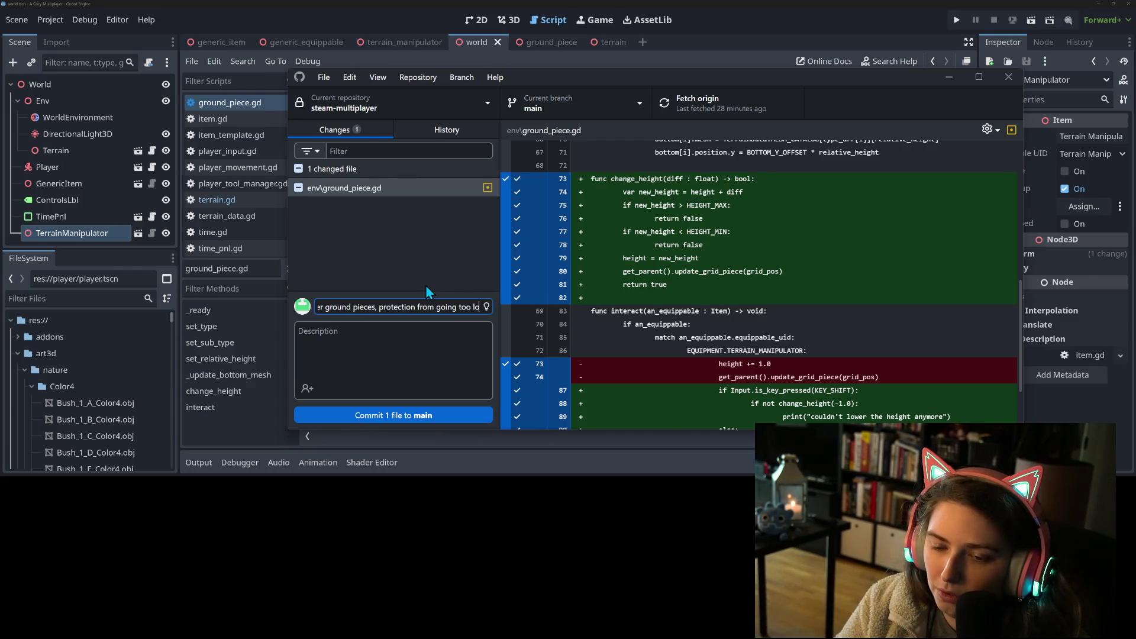
pyautogui.write('w or high')
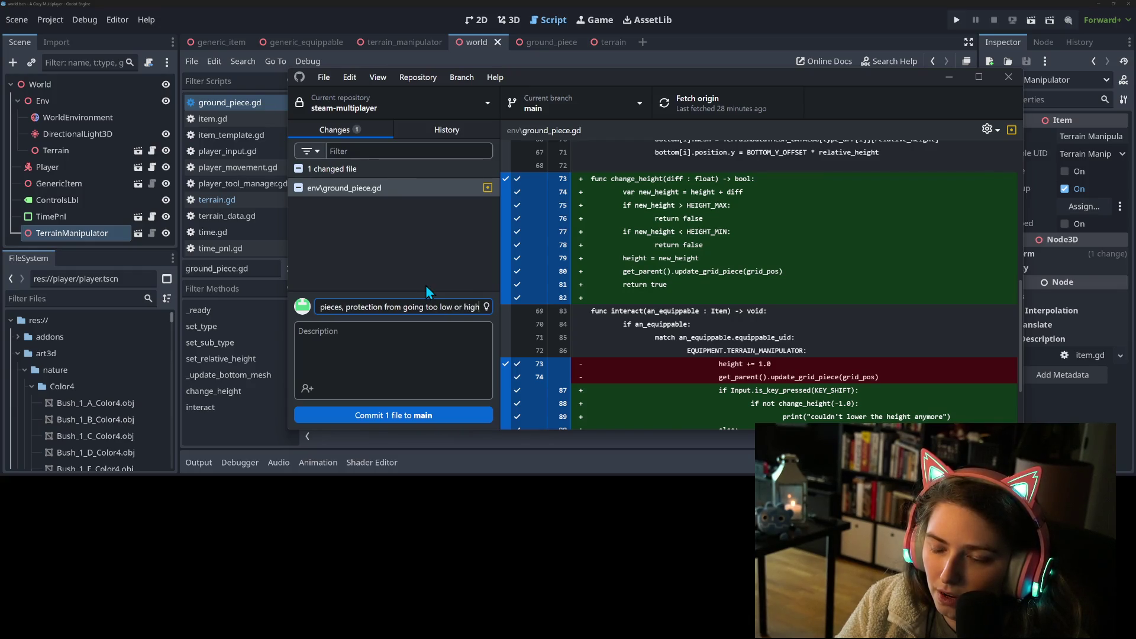
pyautogui.click(450, 416)
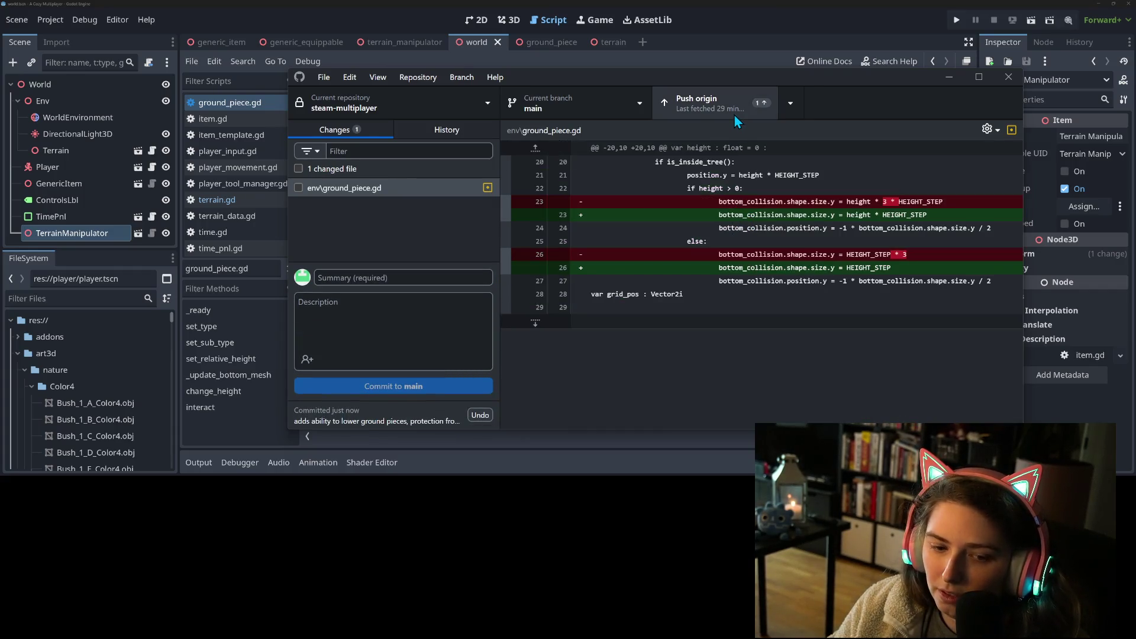
# - Push the ground-piece commit, then commit 'reduces collision shape height to only what's necessary'
pyautogui.click(734, 115)
pyautogui.click(417, 272)
pyautogui.write('re')
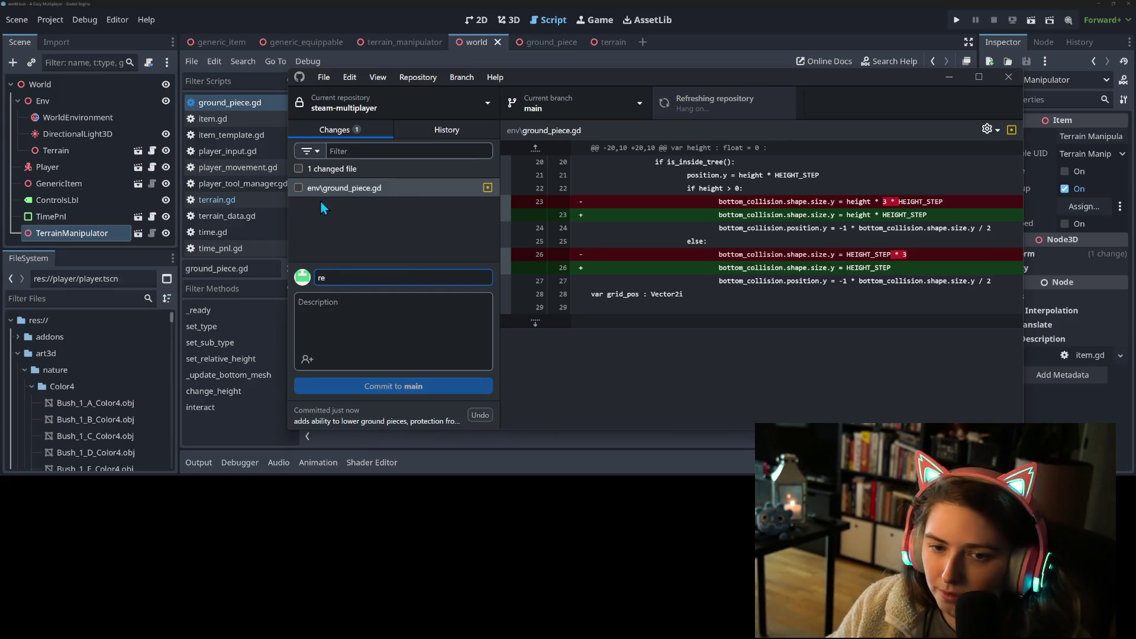
pyautogui.click(299, 188)
pyautogui.write('d')
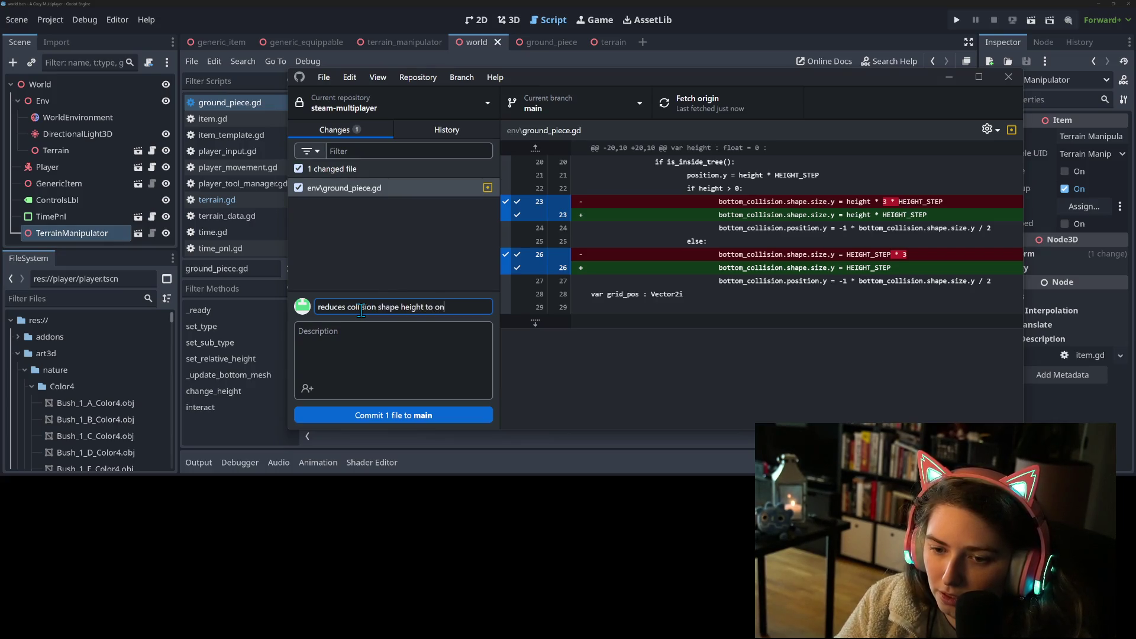
pyautogui.write('necessary')
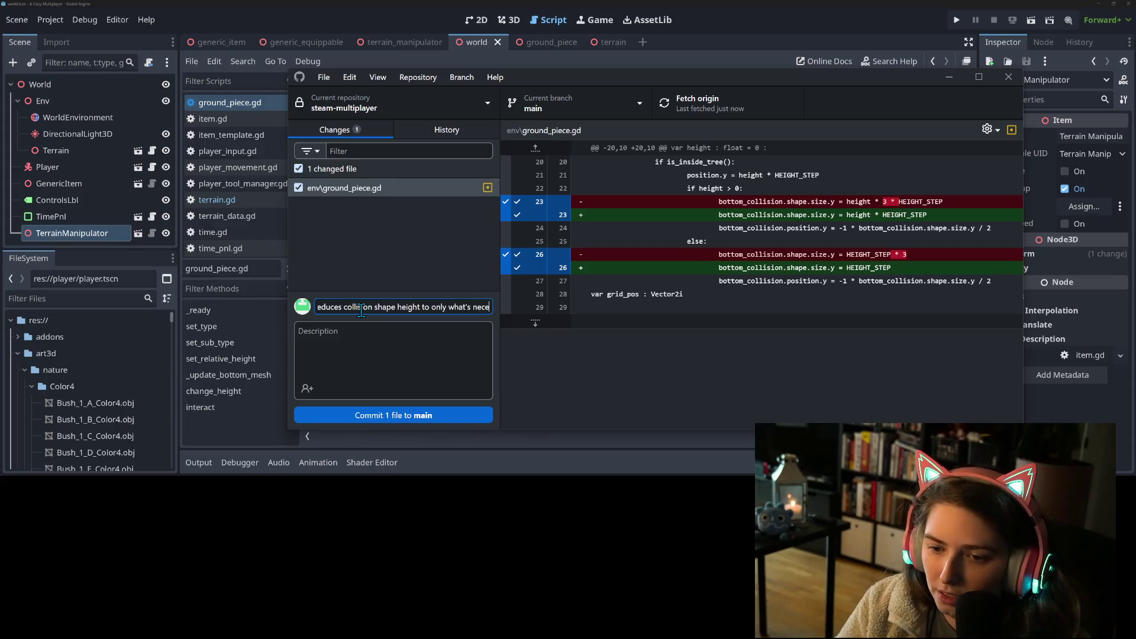
pyautogui.click(425, 414)
# - Push the collision-shape commit and return to ground_piece.gd in Godot
pyautogui.click(704, 115)
pyautogui.click(726, 28)
pyautogui.click(576, 254)
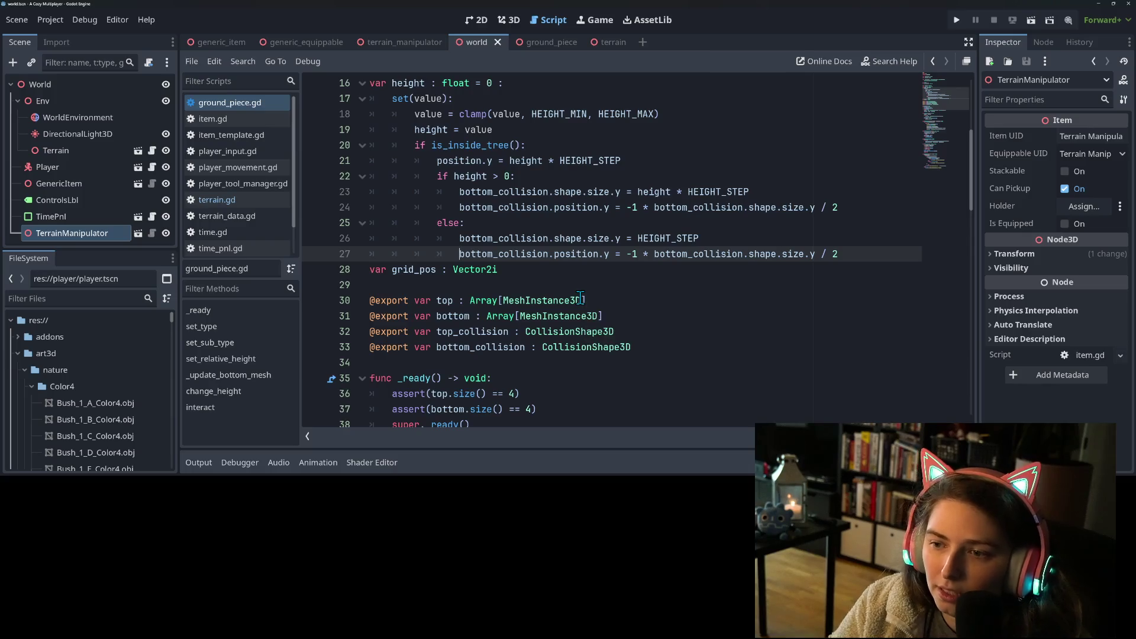
# - Move the bottom collision position line out of the else branch, delete the if-branch duplicate, and save
pyautogui.press('Home')
pyautogui.press('BackSpace')
pyautogui.moveTo(461, 207); pyautogui.dragTo(851, 211)
pyautogui.press('BackSpace')
pyautogui.press('BackSpace')
pyautogui.press('BackSpace')
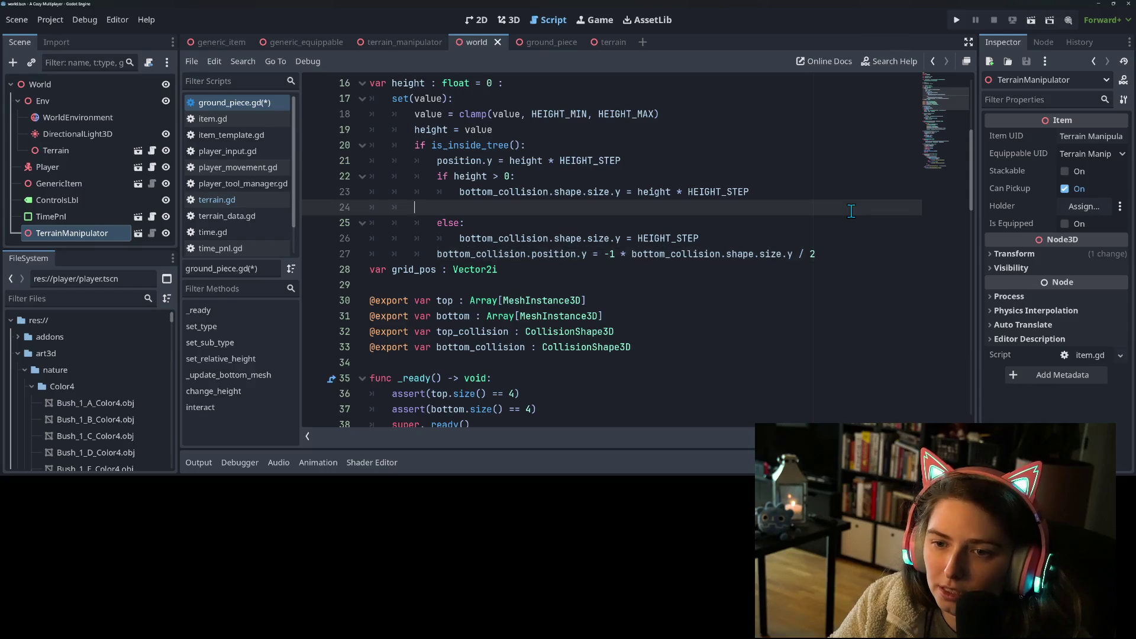
pyautogui.press('BackSpace')
pyautogui.press('BackSpace')
pyautogui.hotkey('ctrl', 's')
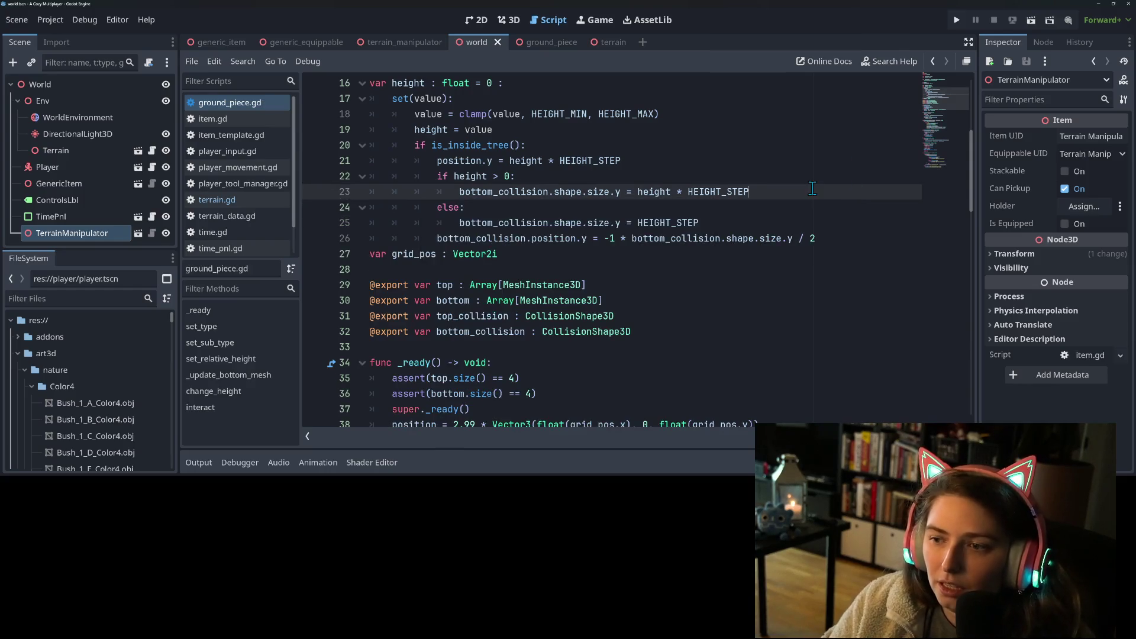
# - Switch to GitHub Desktop to review the ground_piece.gd diff
pyautogui.click(850, 239)
pyautogui.scroll(1, 733, 230)
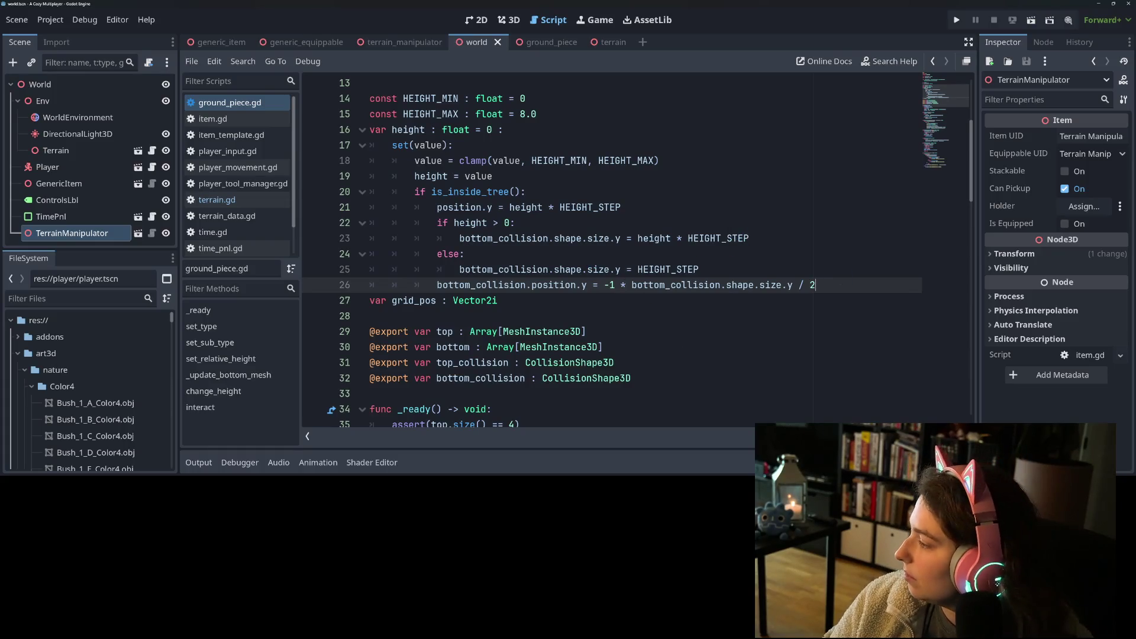
pyautogui.hotkey('alt', 'Tab')
pyautogui.hotkey('alt', 'Tab')
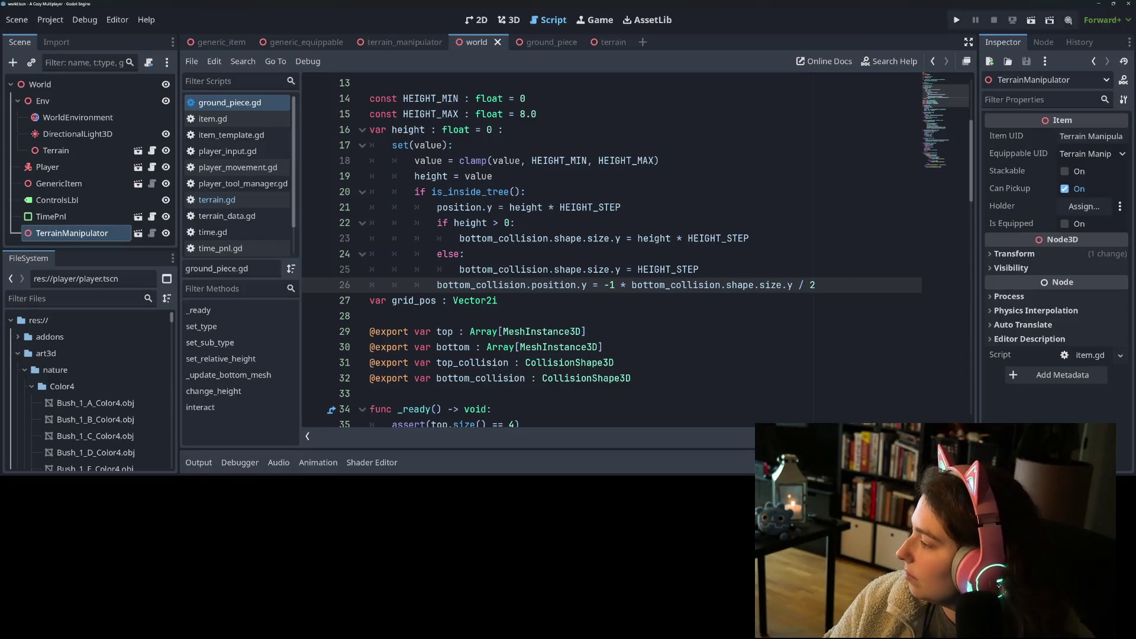
pyautogui.hotkey('alt', 'Tab')
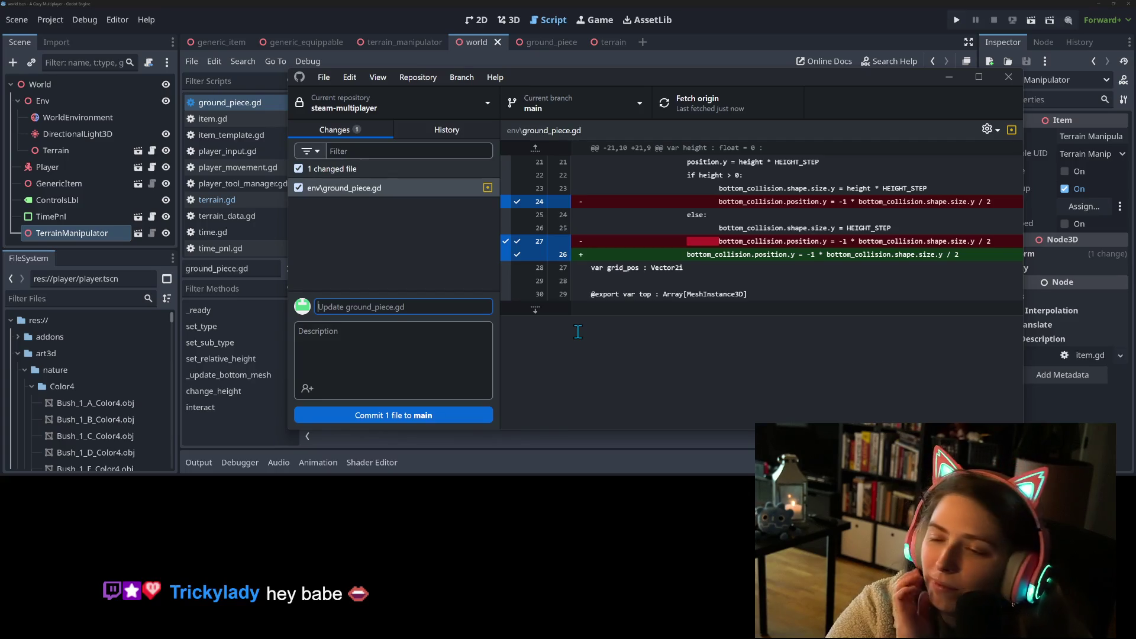
# - Commit the cleanup to main as 'simplifies code' and push it to origin
pyautogui.write('simplifies cdo')
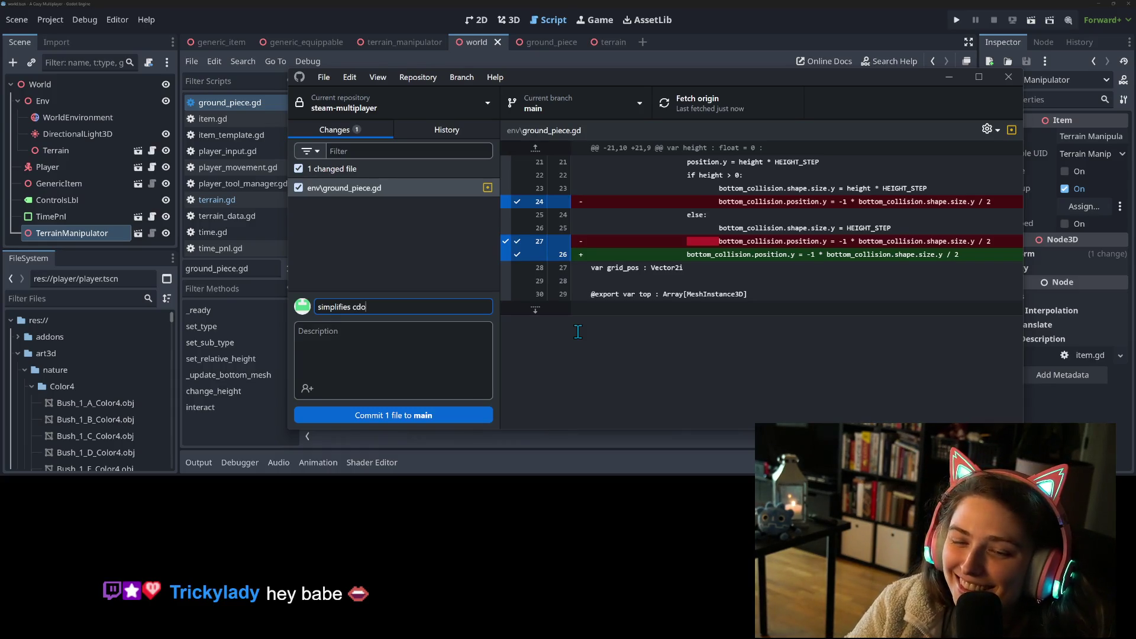
pyautogui.press('BackSpace')
pyautogui.press('BackSpace')
pyautogui.write('ode')
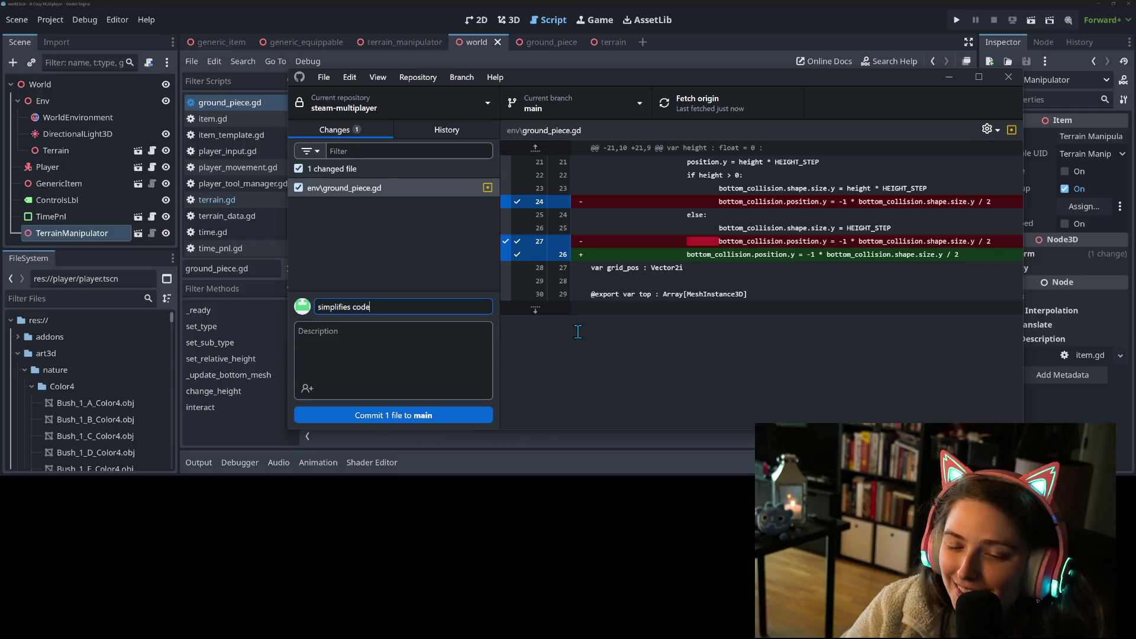
pyautogui.click(435, 415)
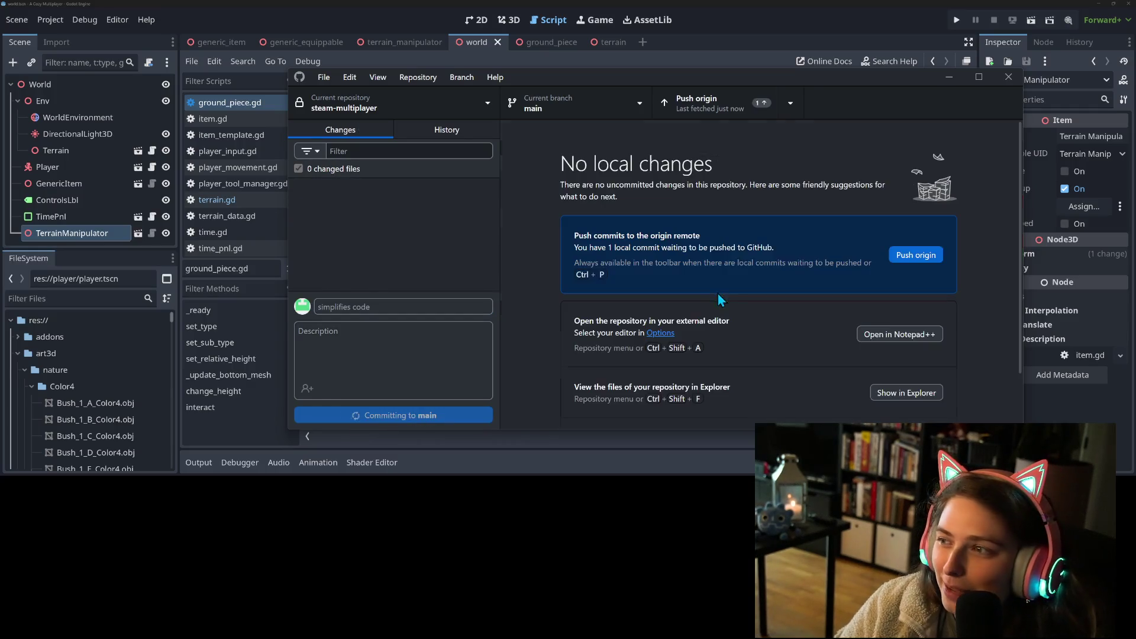
pyautogui.click(741, 111)
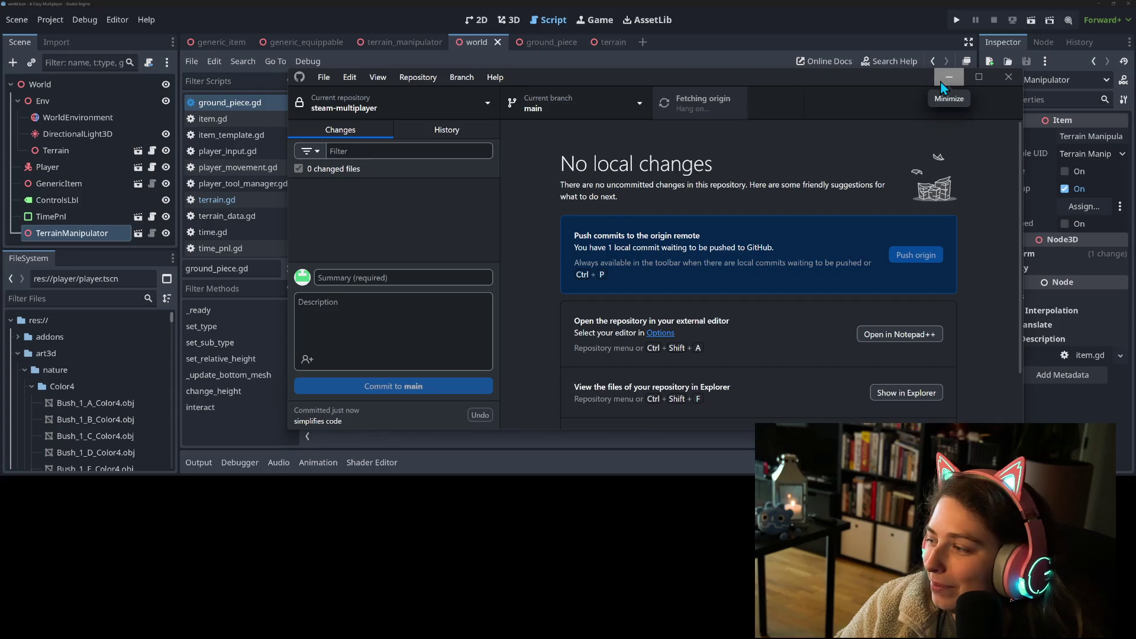
# - Back in Godot, look over the height setter code, then open player_movement.gd
pyautogui.click(941, 82)
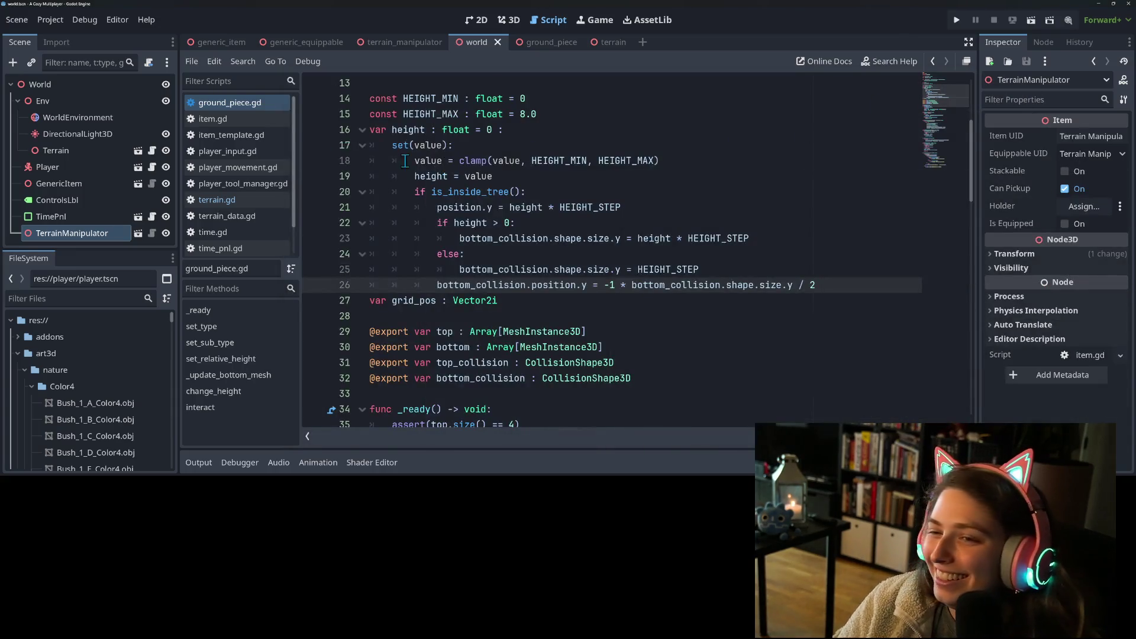
pyautogui.click(546, 244)
pyautogui.click(822, 260)
pyautogui.click(805, 275)
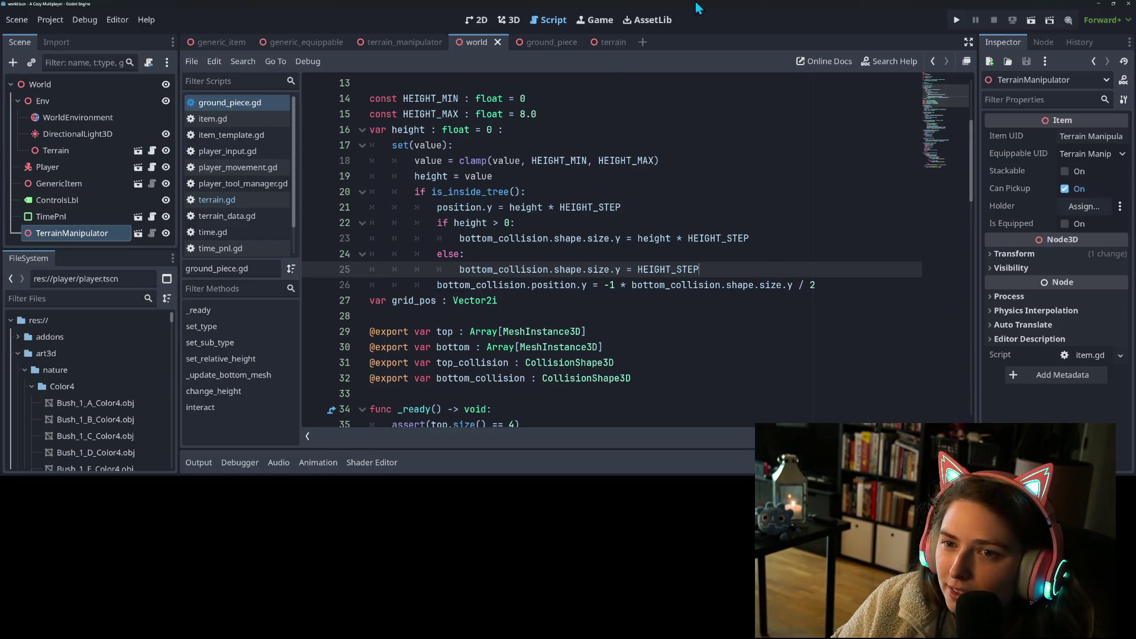
pyautogui.scroll(4, 484, 196)
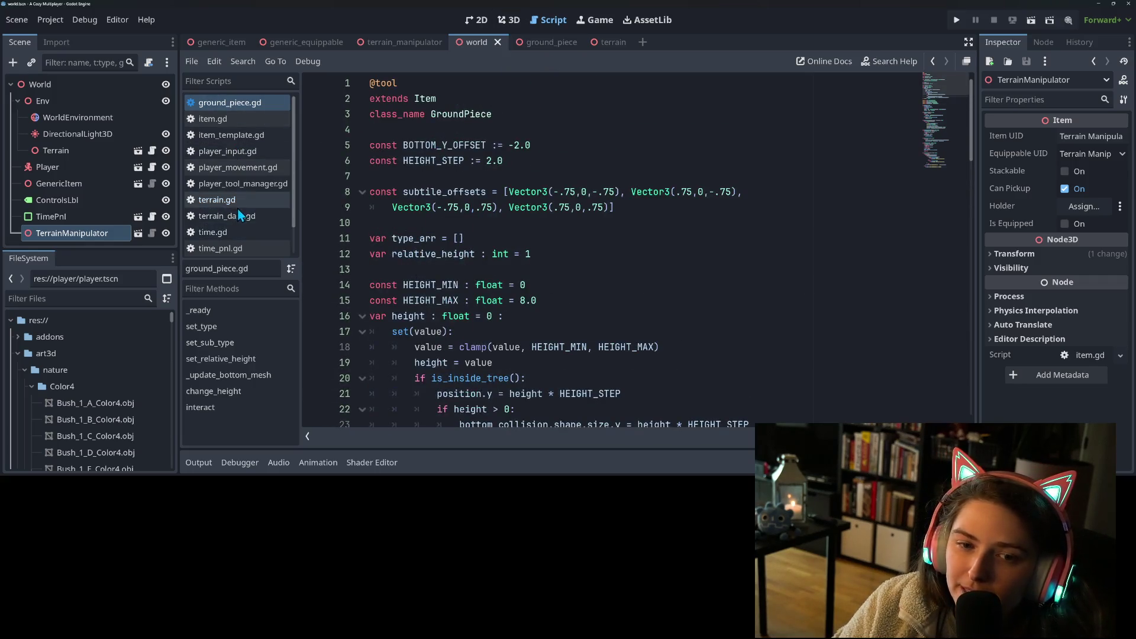
pyautogui.scroll(-2, 237, 216)
pyautogui.scroll(2, 237, 225)
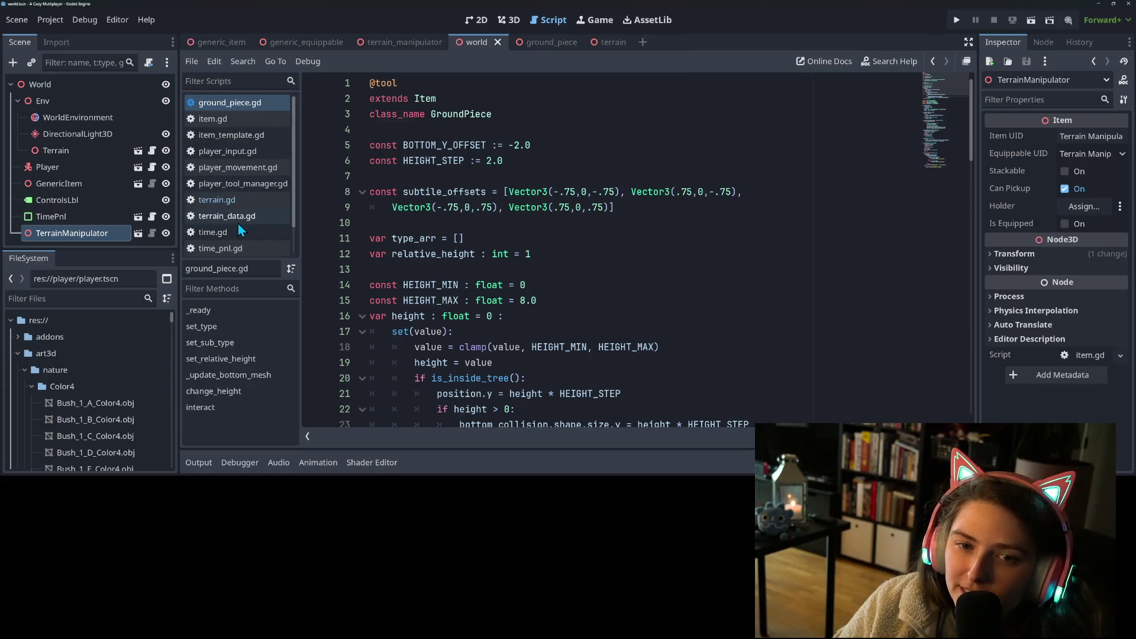
pyautogui.click(245, 169)
pyautogui.scroll(9, 448, 178)
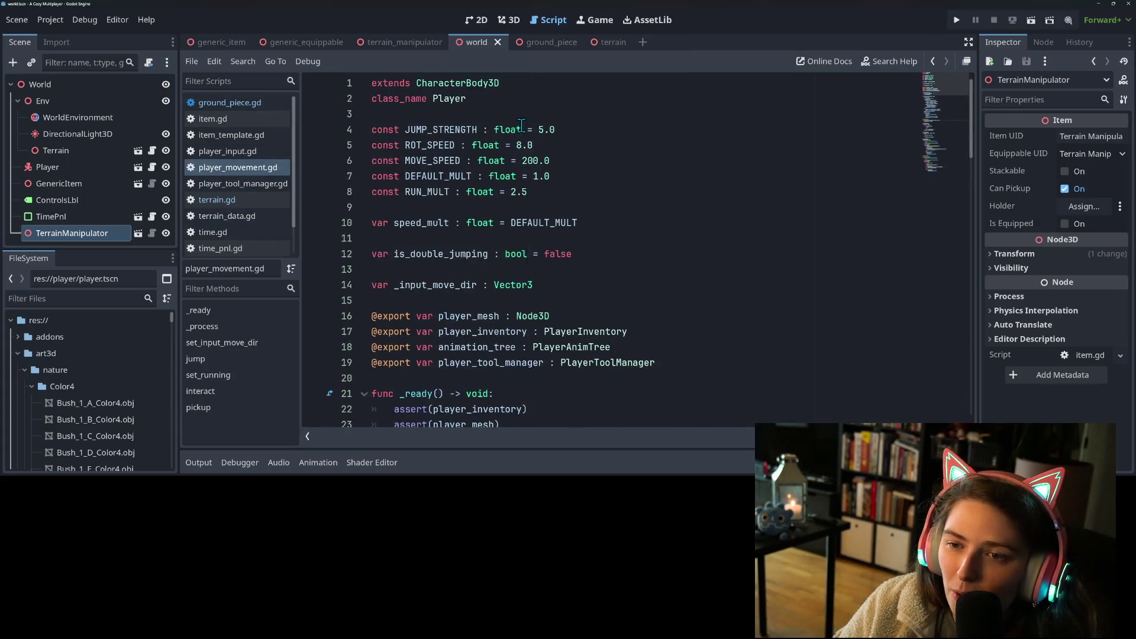
pyautogui.doubleClick(445, 161)
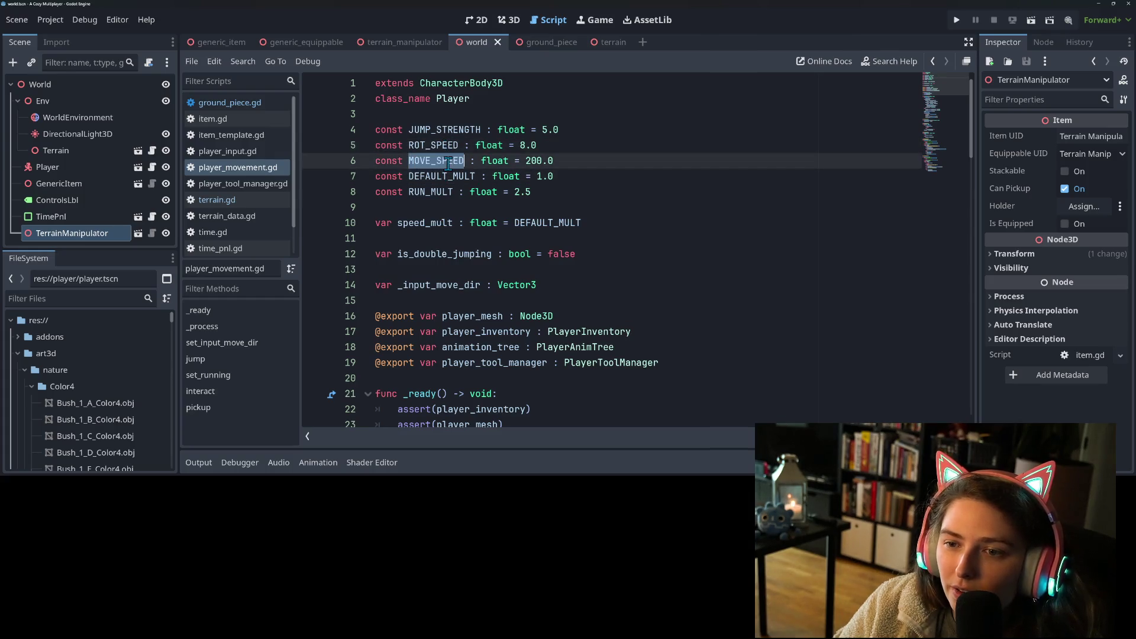
pyautogui.doubleClick(536, 161)
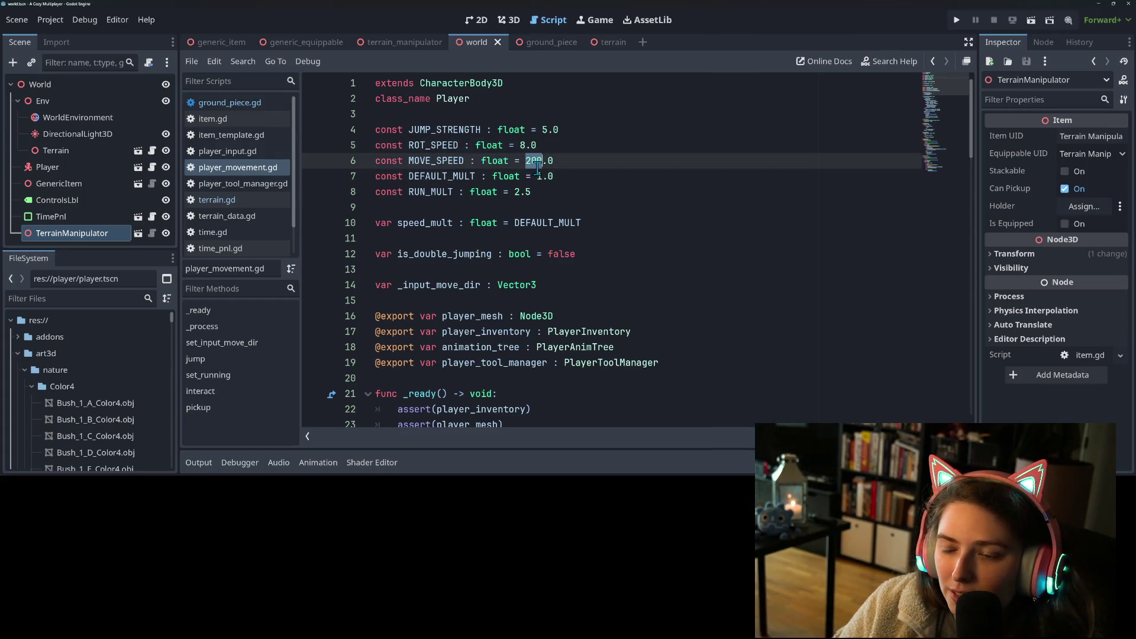
pyautogui.scroll(-10, 537, 168)
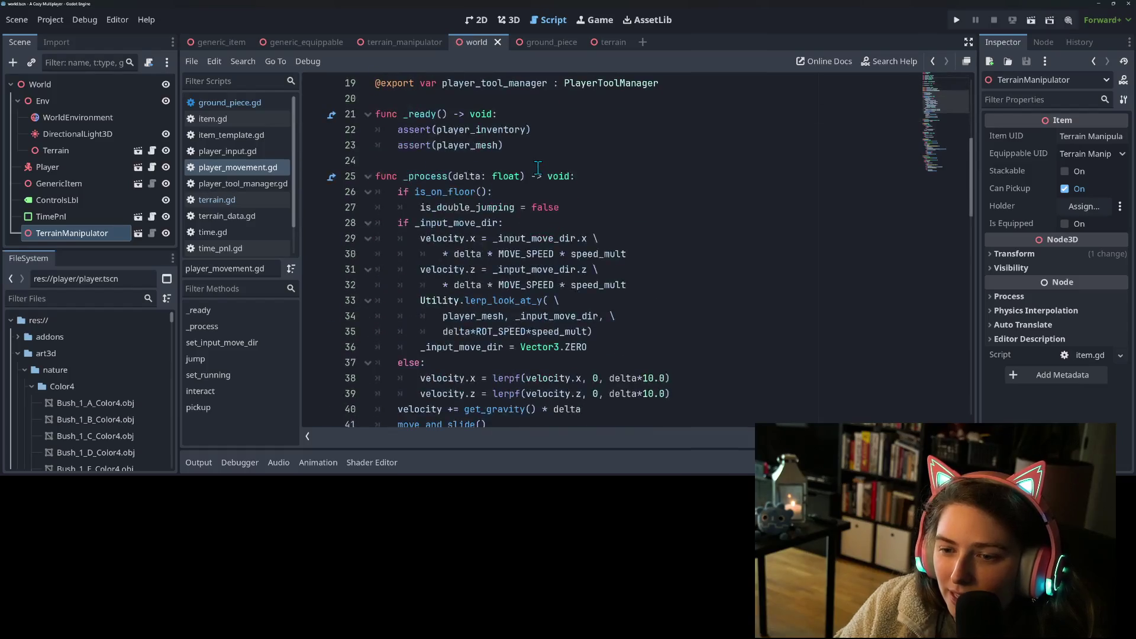
pyautogui.scroll(10, 584, 189)
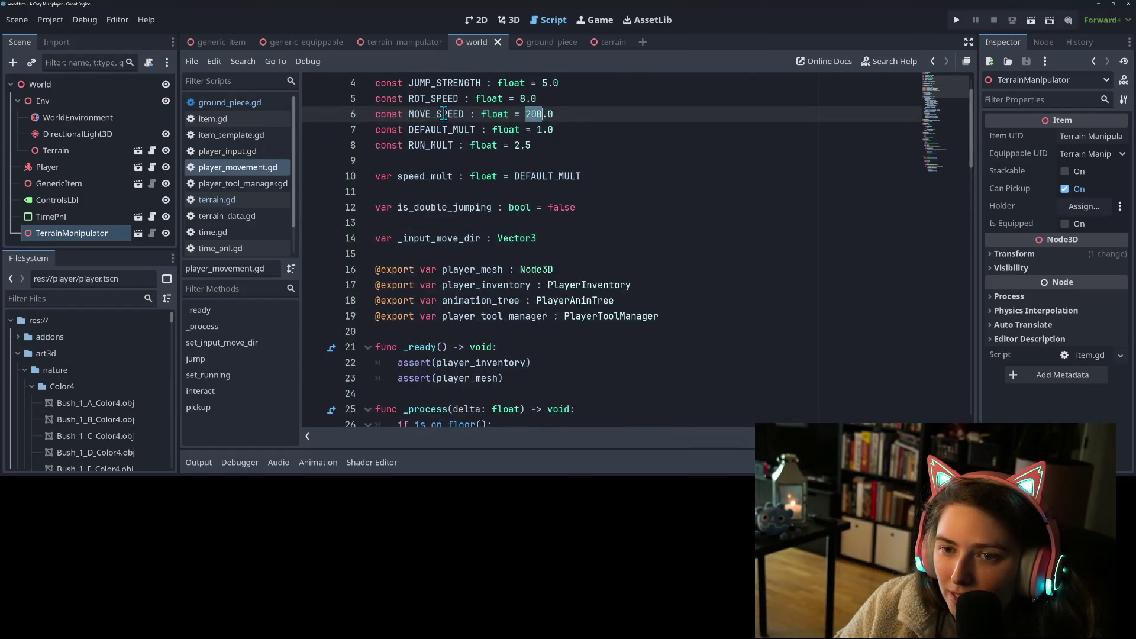
pyautogui.scroll(-6, 563, 175)
pyautogui.scroll(-3, 563, 175)
pyautogui.scroll(2, 577, 176)
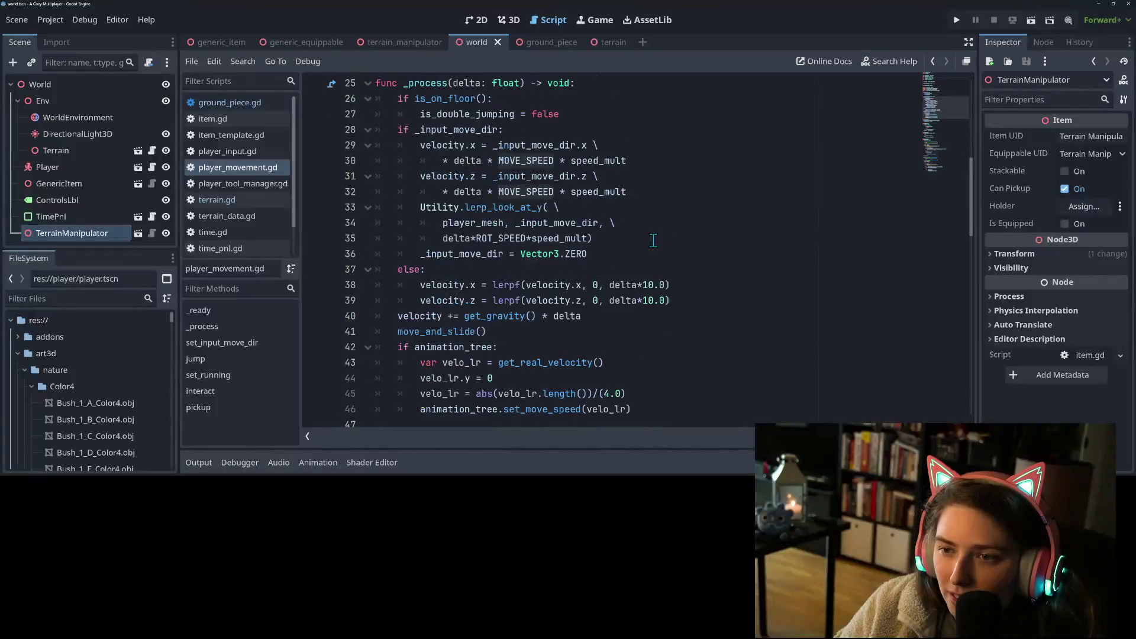
pyautogui.doubleClick(583, 191)
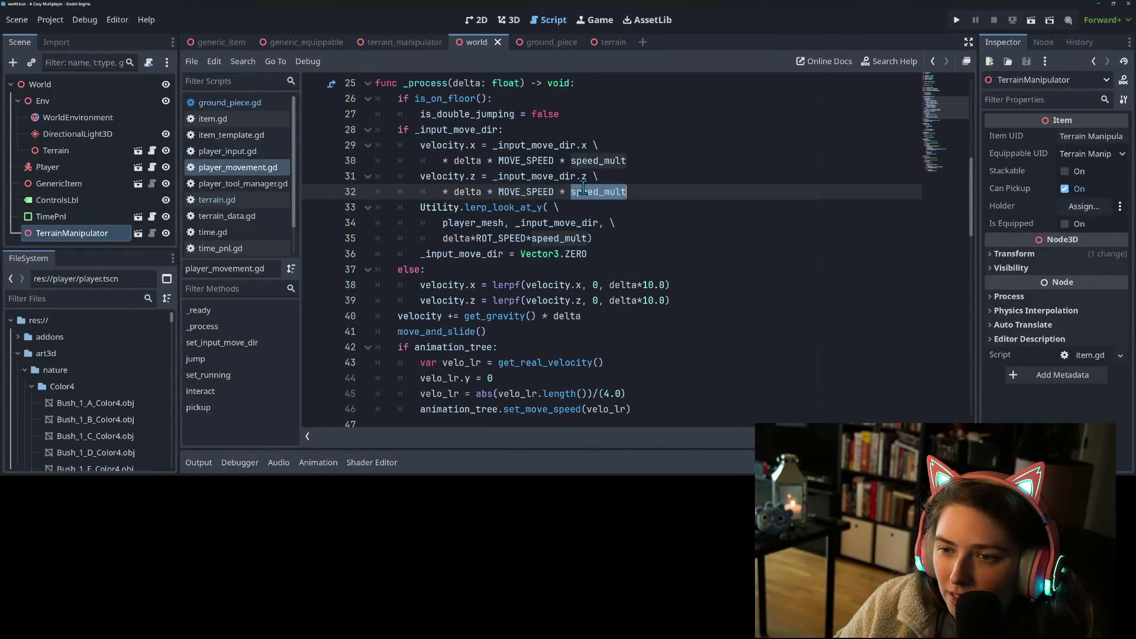
pyautogui.doubleClick(584, 161)
pyautogui.doubleClick(531, 145)
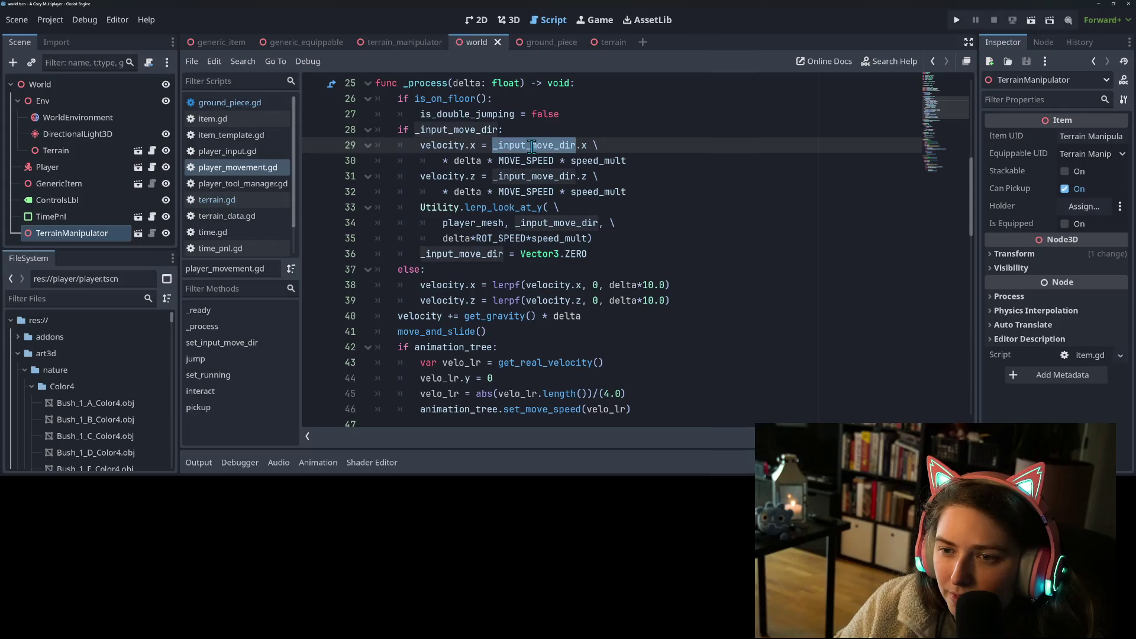
pyautogui.doubleClick(526, 160)
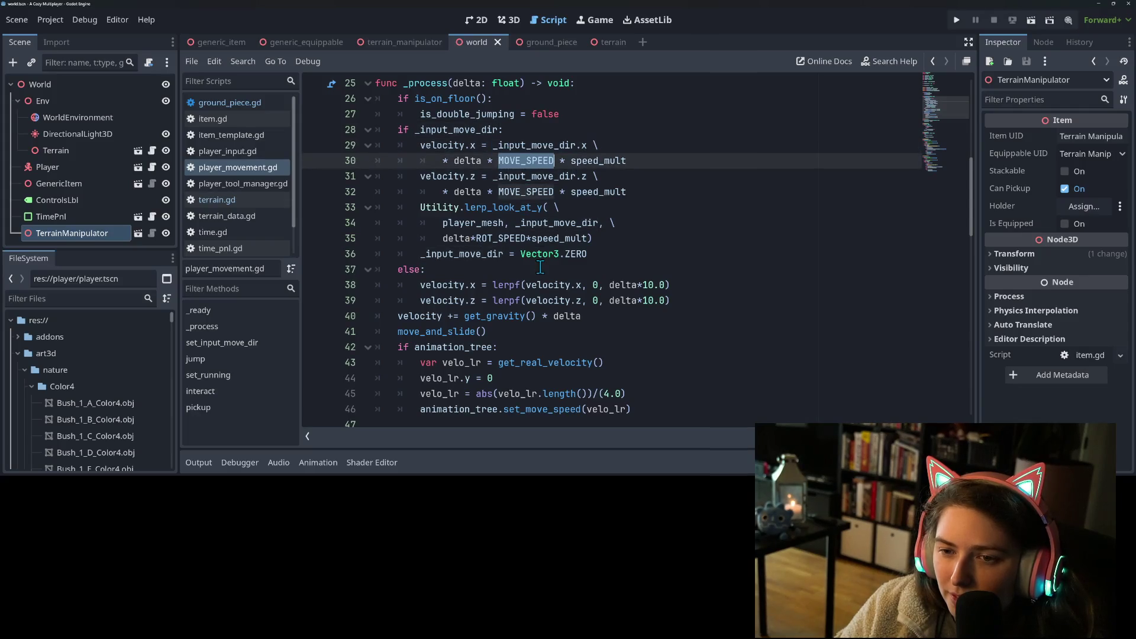
pyautogui.scroll(1, 540, 268)
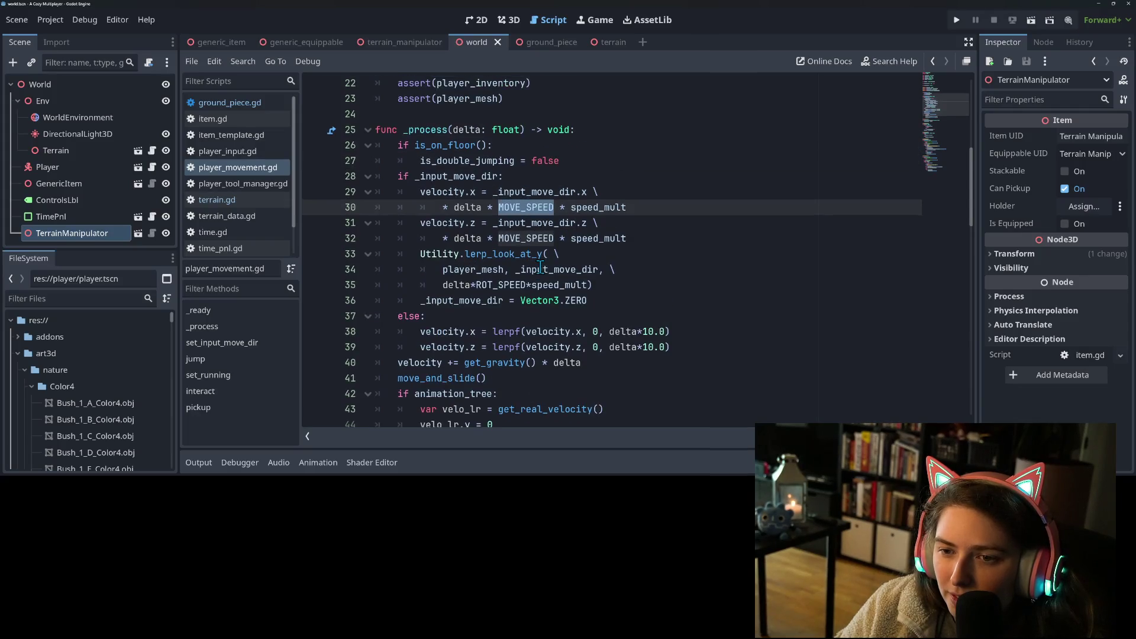
pyautogui.doubleClick(466, 207)
pyautogui.click(470, 238)
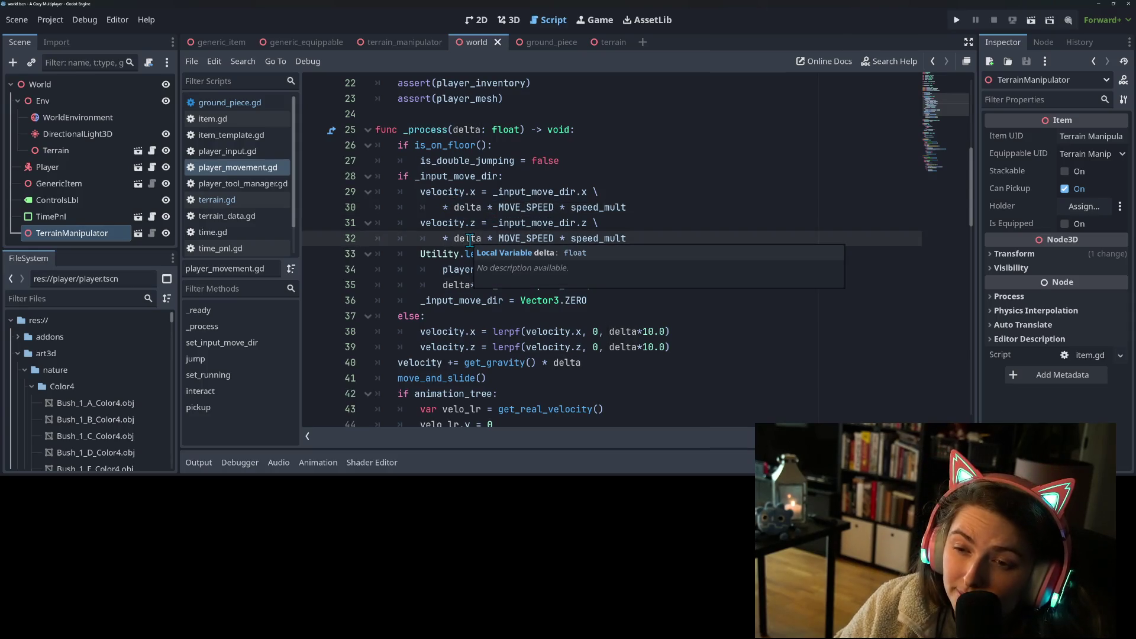
pyautogui.click(514, 224)
pyautogui.click(477, 236)
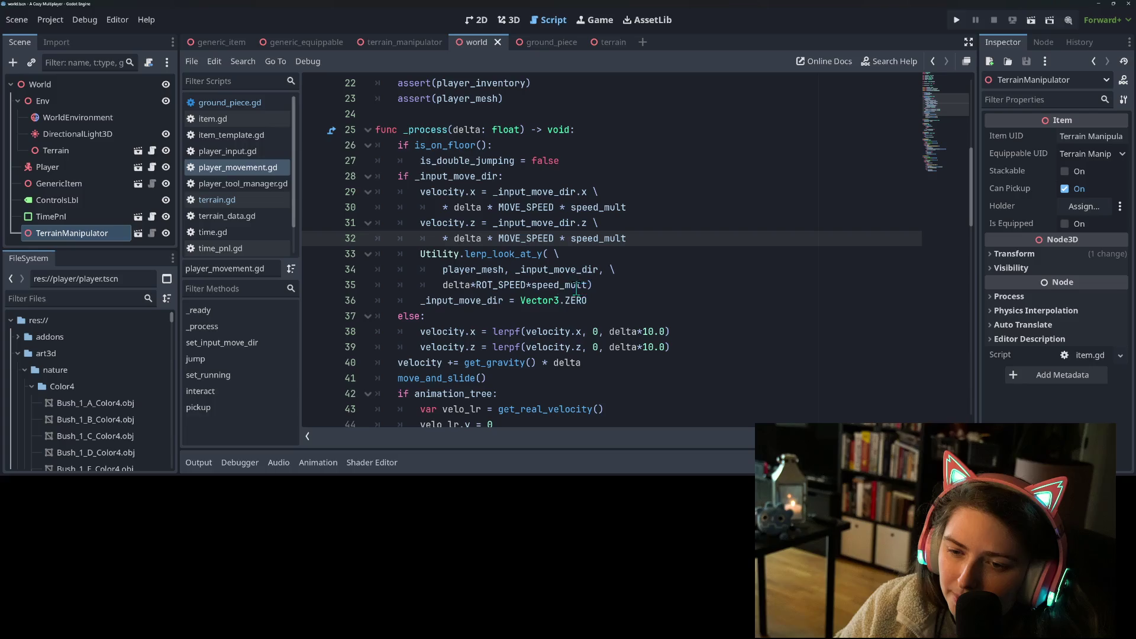
pyautogui.doubleClick(438, 254)
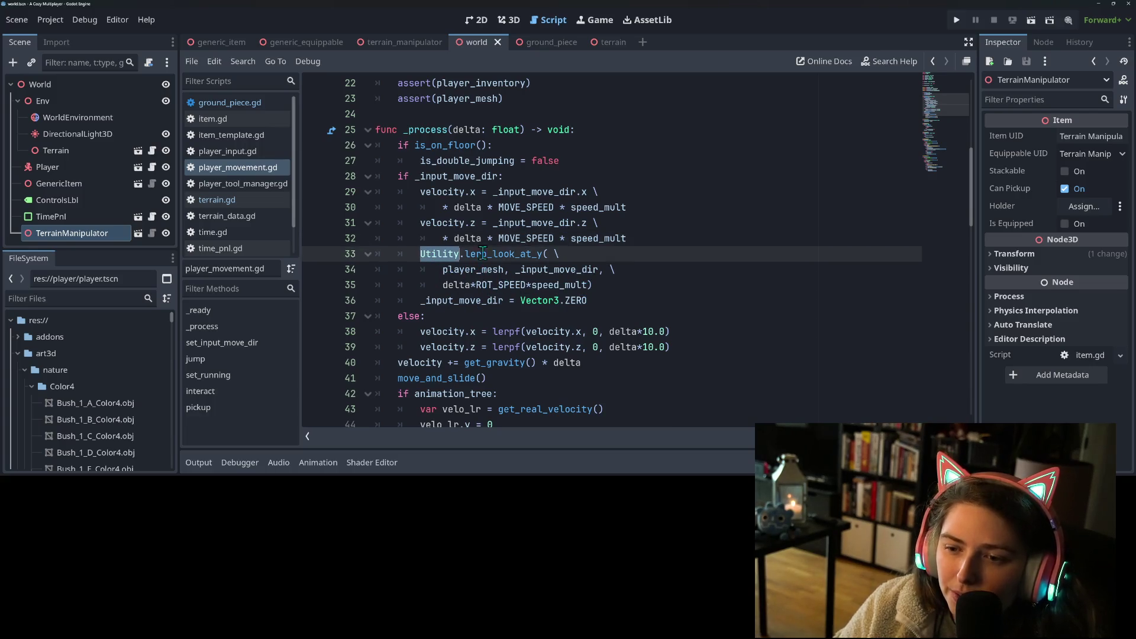
pyautogui.doubleClick(556, 269)
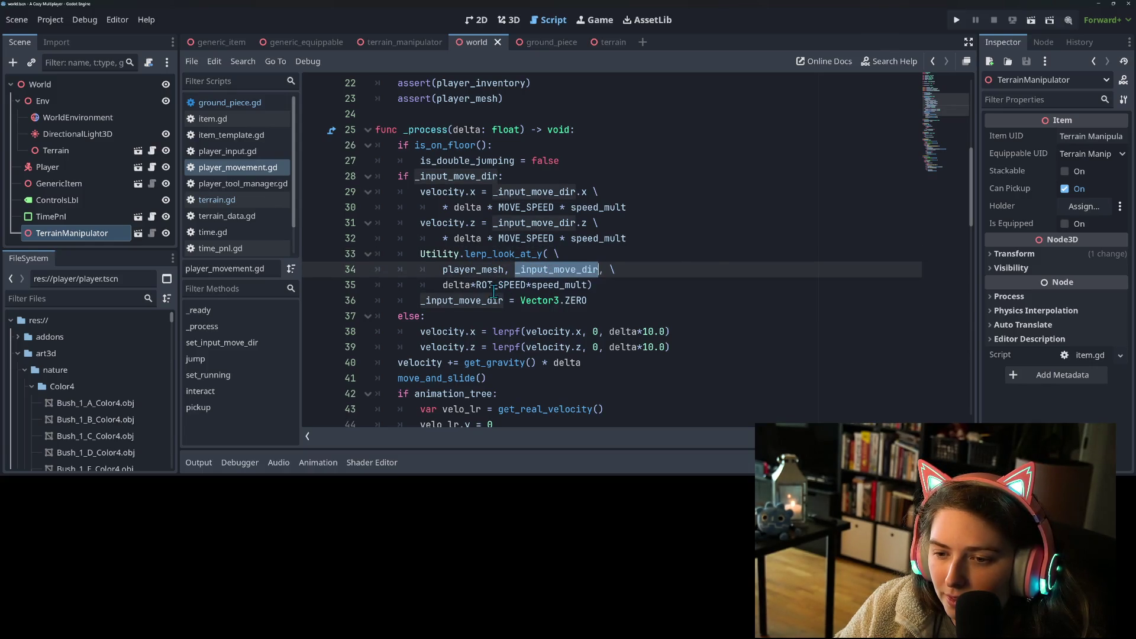
pyautogui.doubleClick(445, 269)
pyautogui.doubleClick(440, 255)
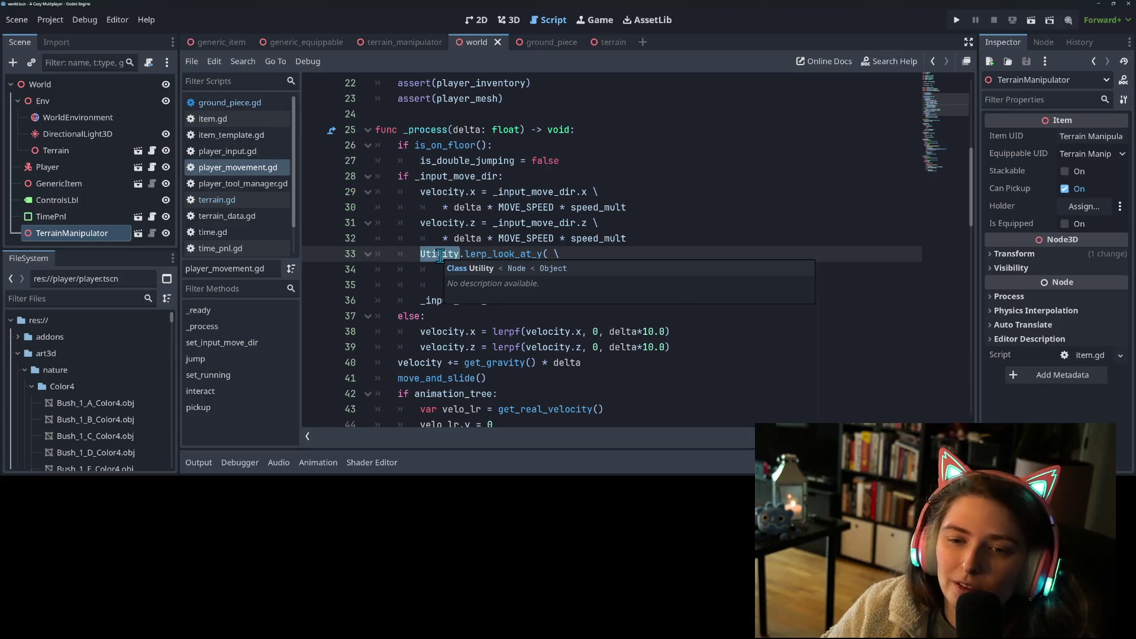
pyautogui.click(444, 302)
pyautogui.doubleClick(470, 307)
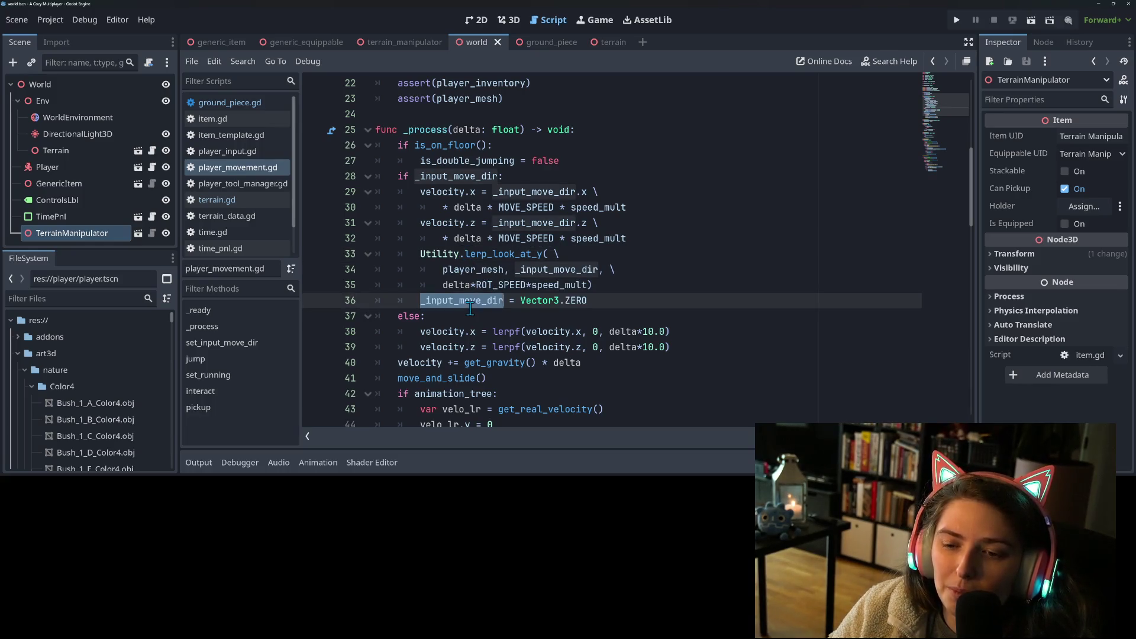
pyautogui.doubleClick(575, 271)
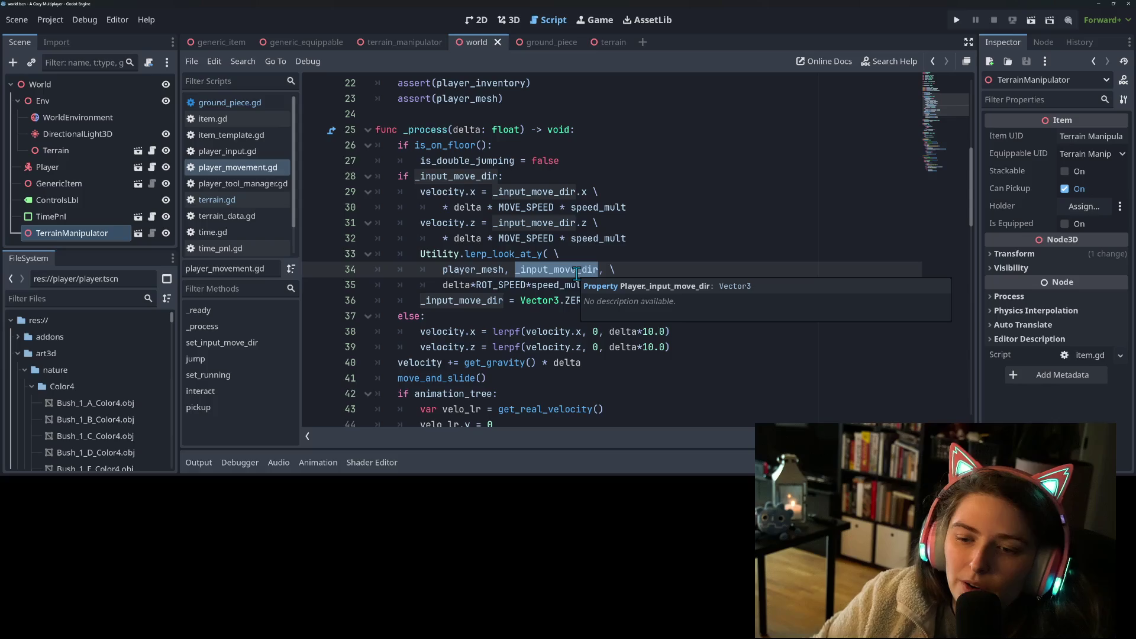
pyautogui.click(432, 323)
pyautogui.doubleClick(439, 255)
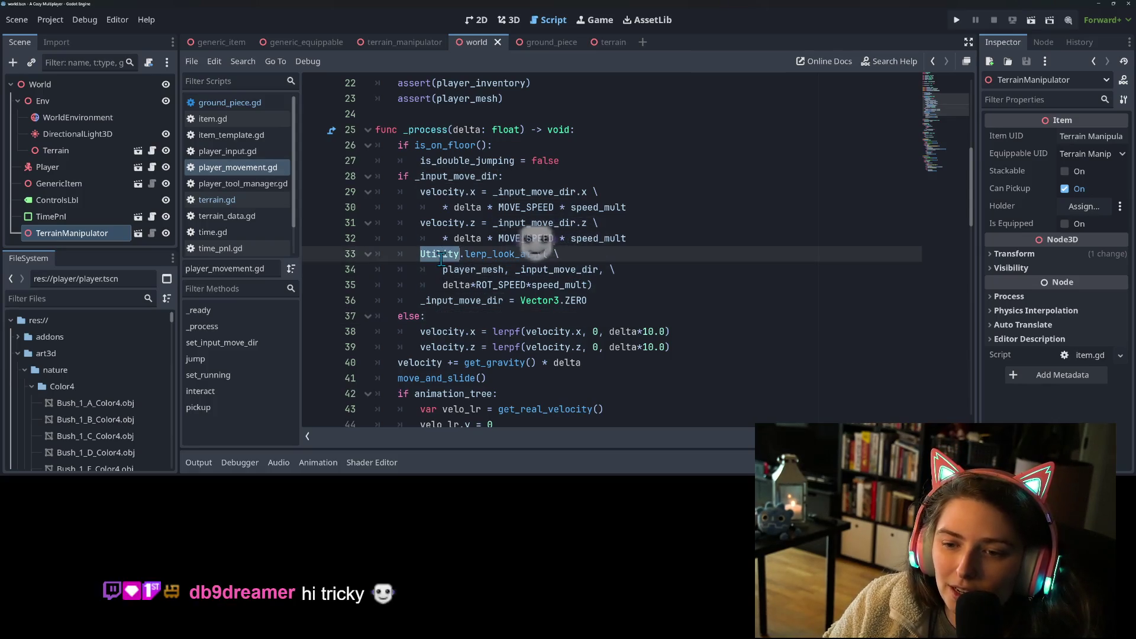
pyautogui.doubleClick(496, 254)
pyautogui.moveTo(496, 255)
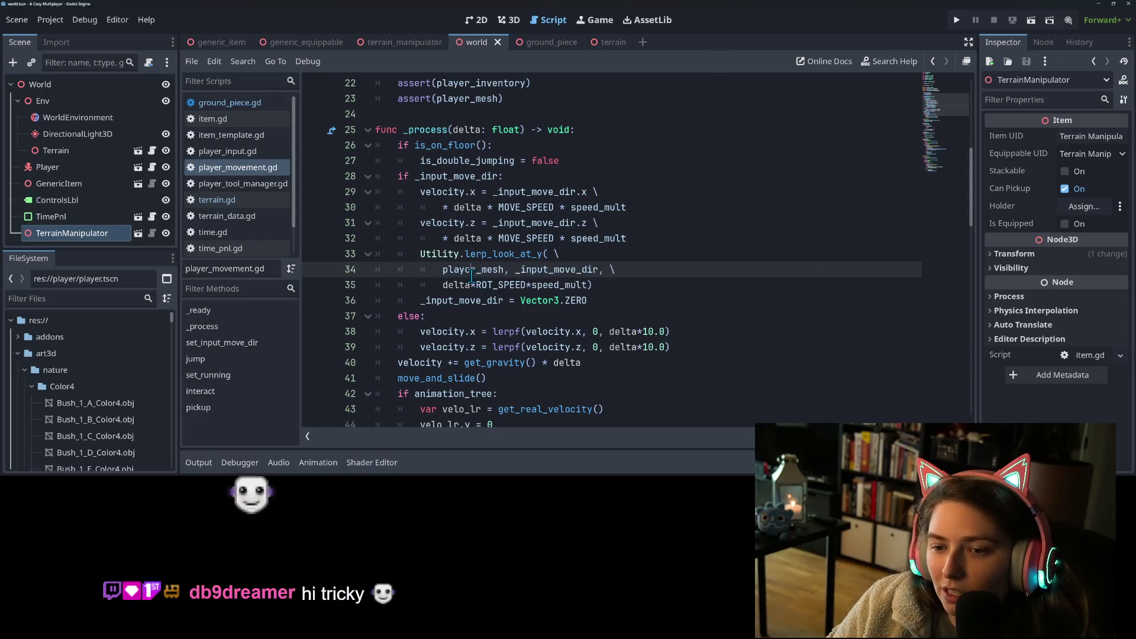
pyautogui.click(486, 285)
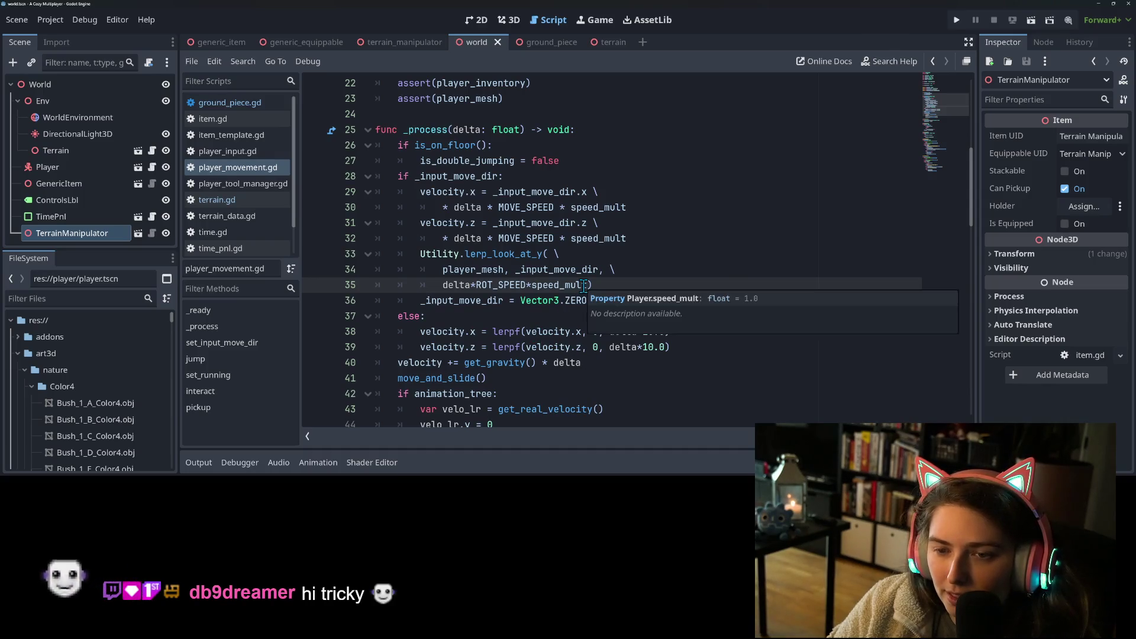
pyautogui.click(550, 319)
pyautogui.scroll(-2, 550, 319)
pyautogui.scroll(6, 474, 244)
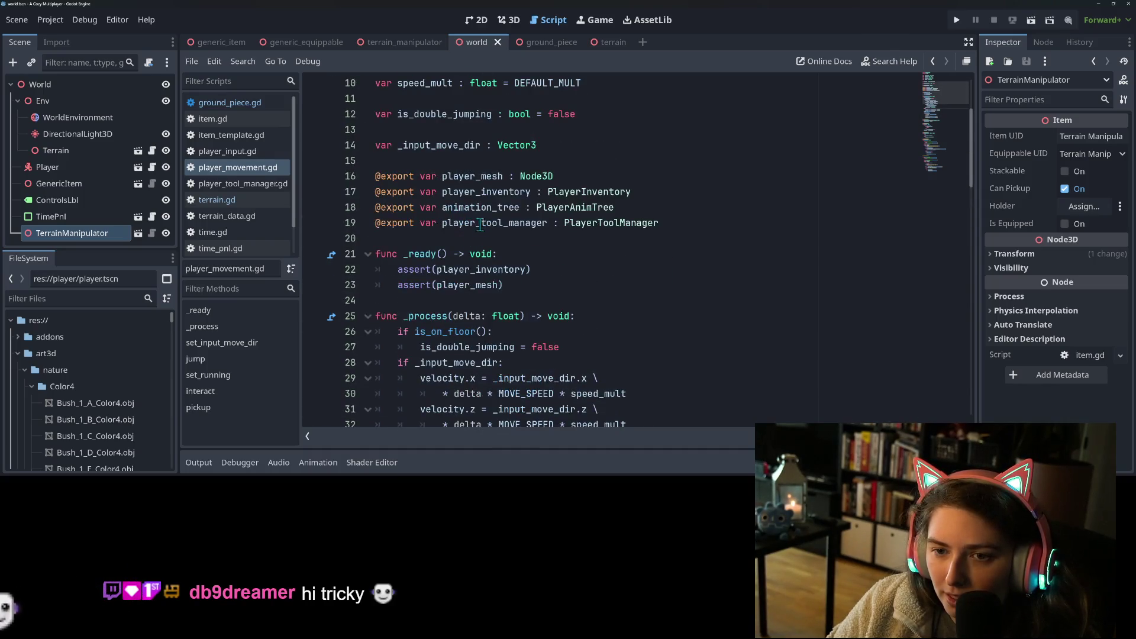
# - Declare a new member variable _last_move_dir of type Vector3 in player_movement.gd
pyautogui.click(467, 238)
pyautogui.press('Return')
pyautogui.hotkey('alt', 'Up')
pyautogui.hotkey('alt', 'Up')
pyautogui.hotkey('alt', 'Up')
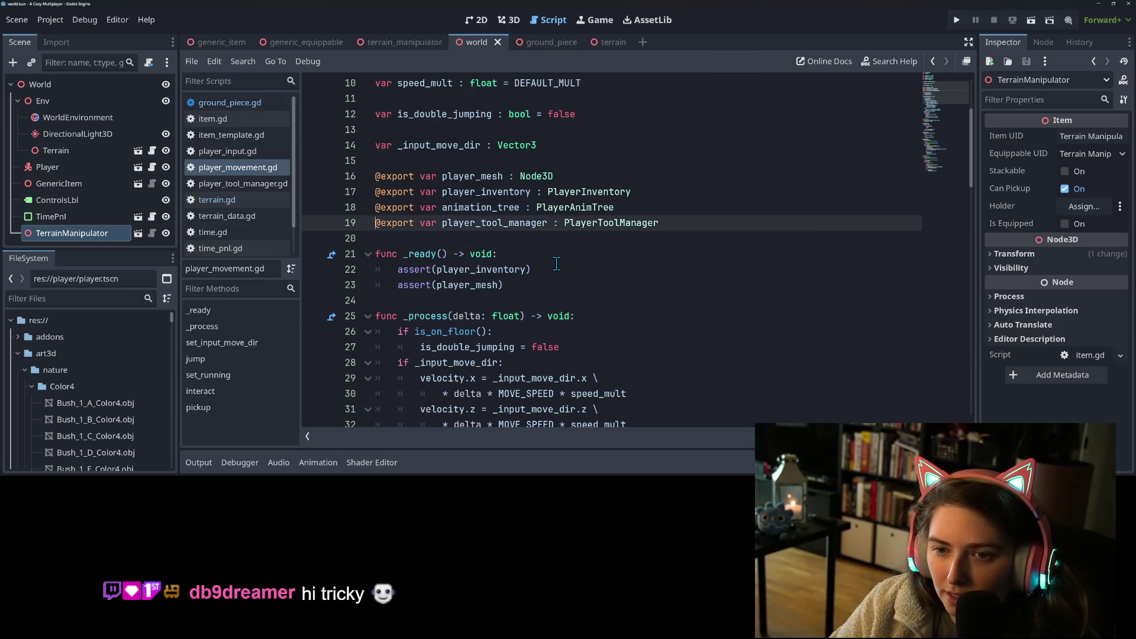
pyautogui.write('var last_move_dir')
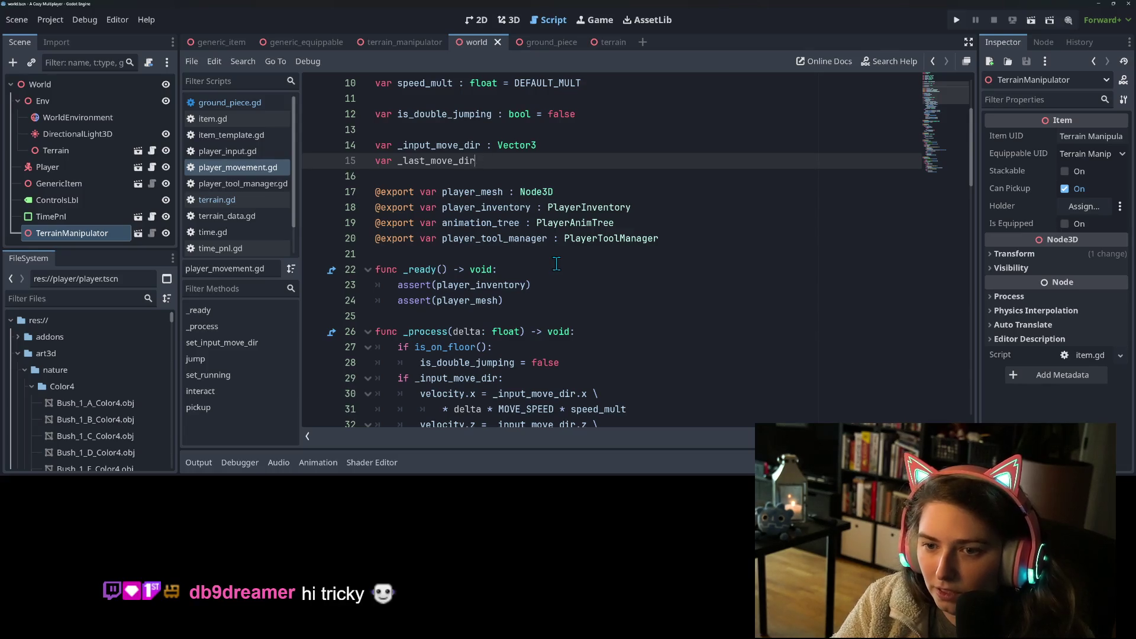
pyautogui.write(': V')
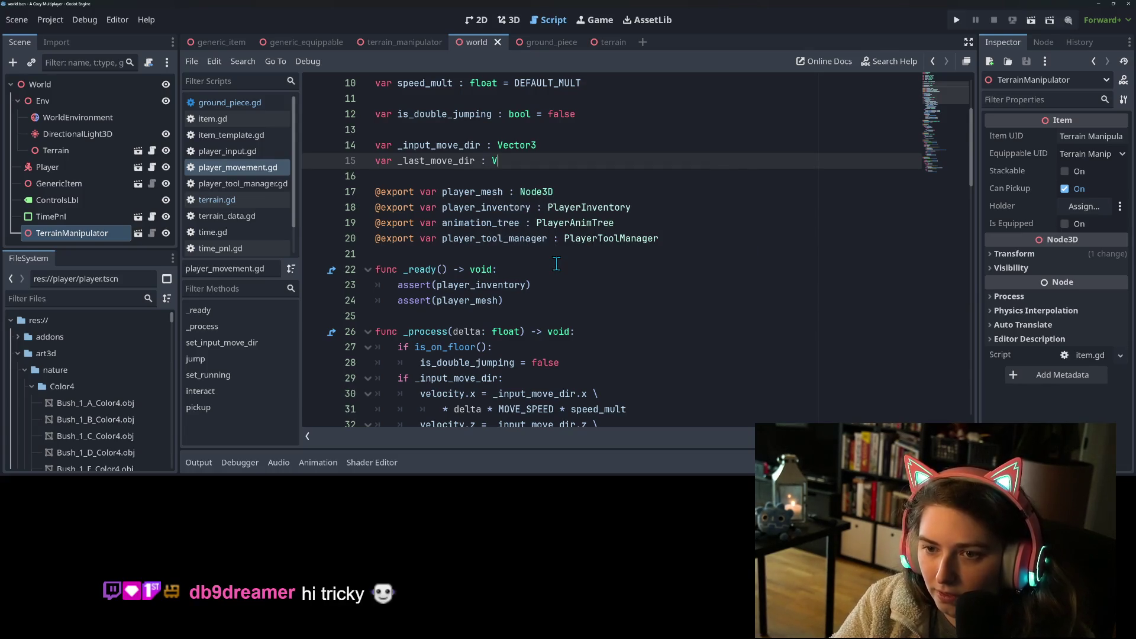
pyautogui.press('Down')
pyautogui.press('Down')
pyautogui.press('Return')
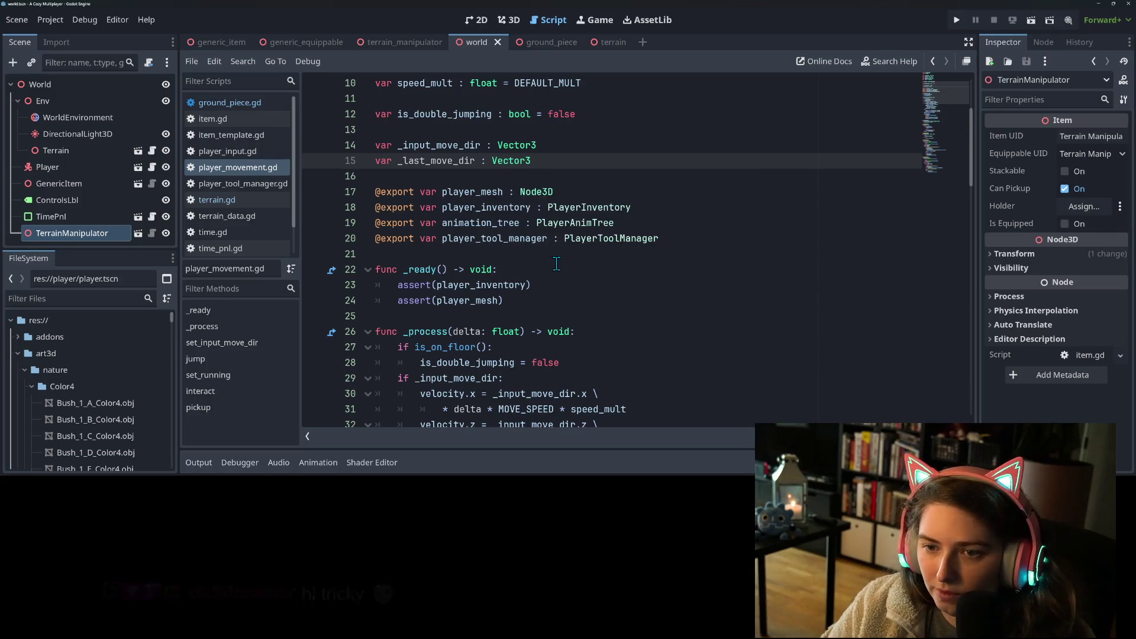
pyautogui.doubleClick(434, 160)
# - Store _input_move_dir into _last_move_dir just above the direction reset
pyautogui.scroll(-4, 510, 258)
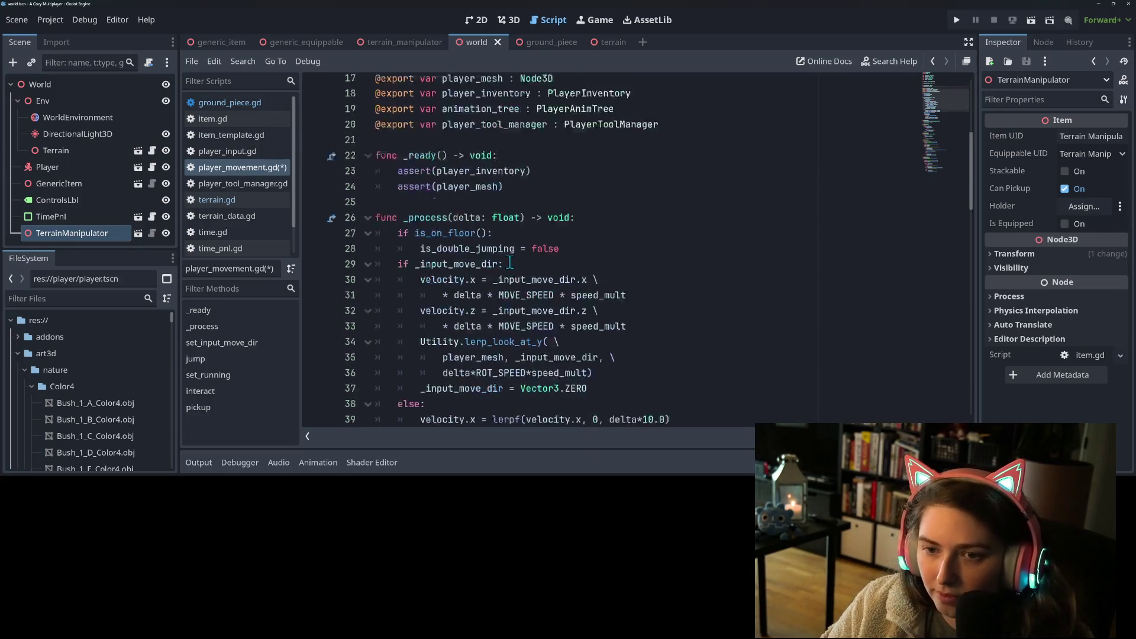
pyautogui.scroll(-1, 520, 266)
pyautogui.click(623, 277)
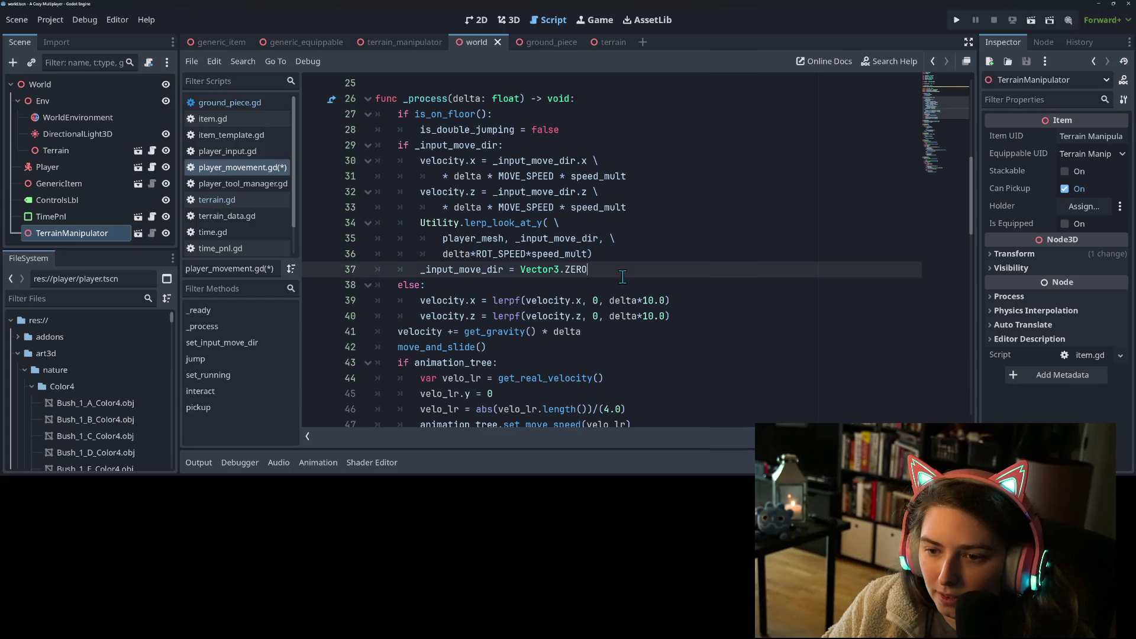
pyautogui.press('Up')
pyautogui.press('Down')
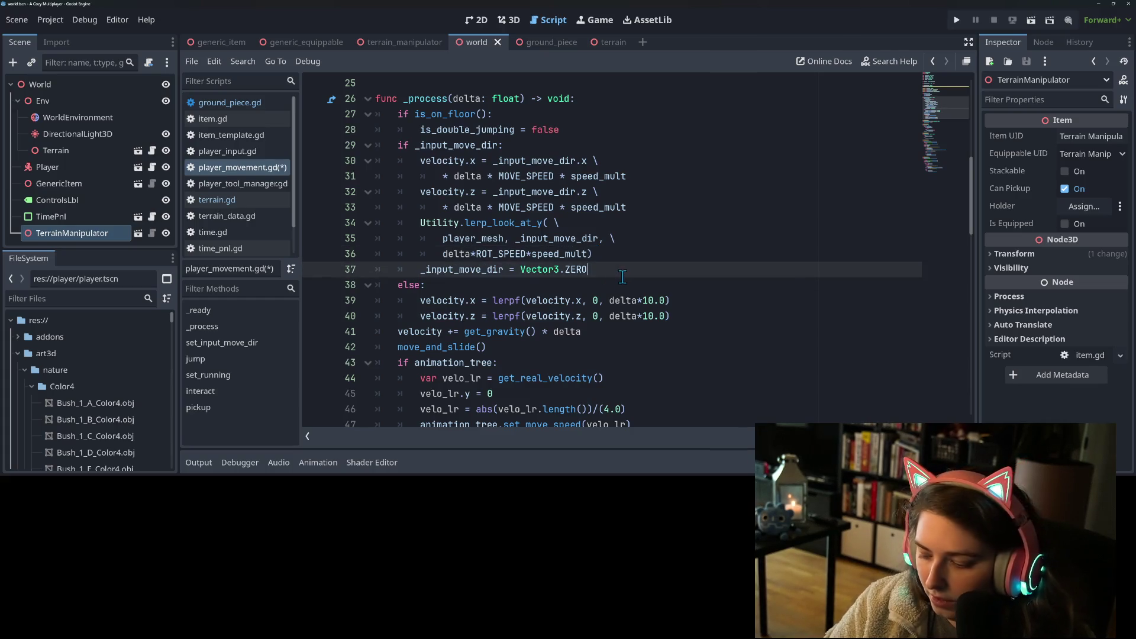
pyautogui.press('Return')
pyautogui.press('Up')
pyautogui.write('_last_move_dir')
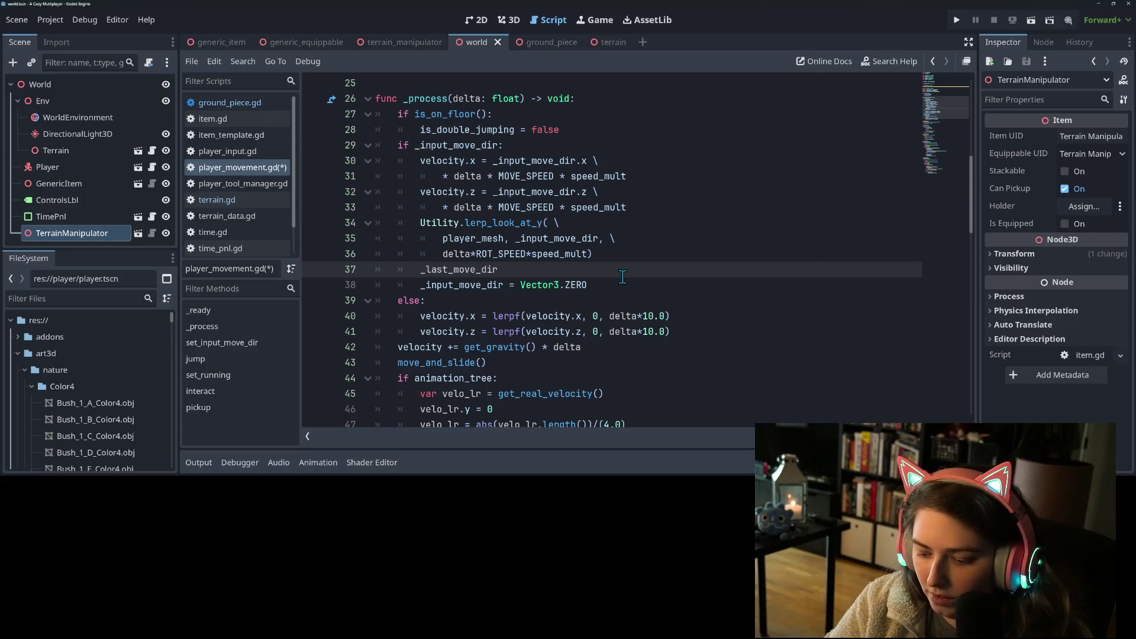
pyautogui.write(' = _input_move_dir')
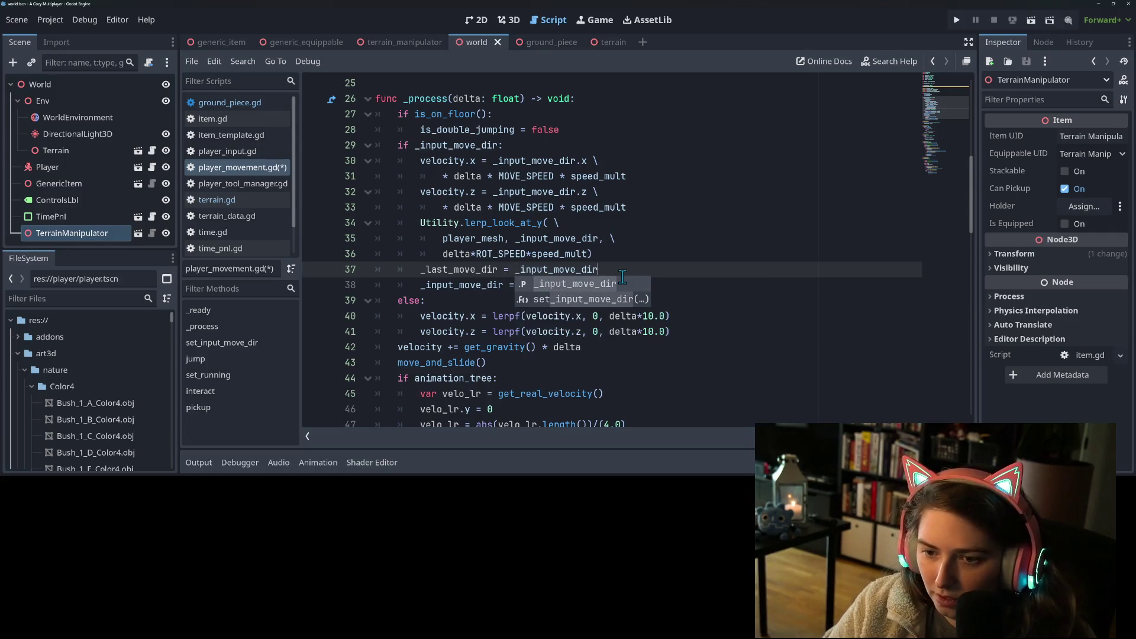
pyautogui.click(421, 258)
pyautogui.click(464, 296)
# - Copy the Utility.lerp_look_at_y call into the else branch using _last_move_dir, save, and run the game
pyautogui.moveTo(421, 223); pyautogui.dragTo(595, 251)
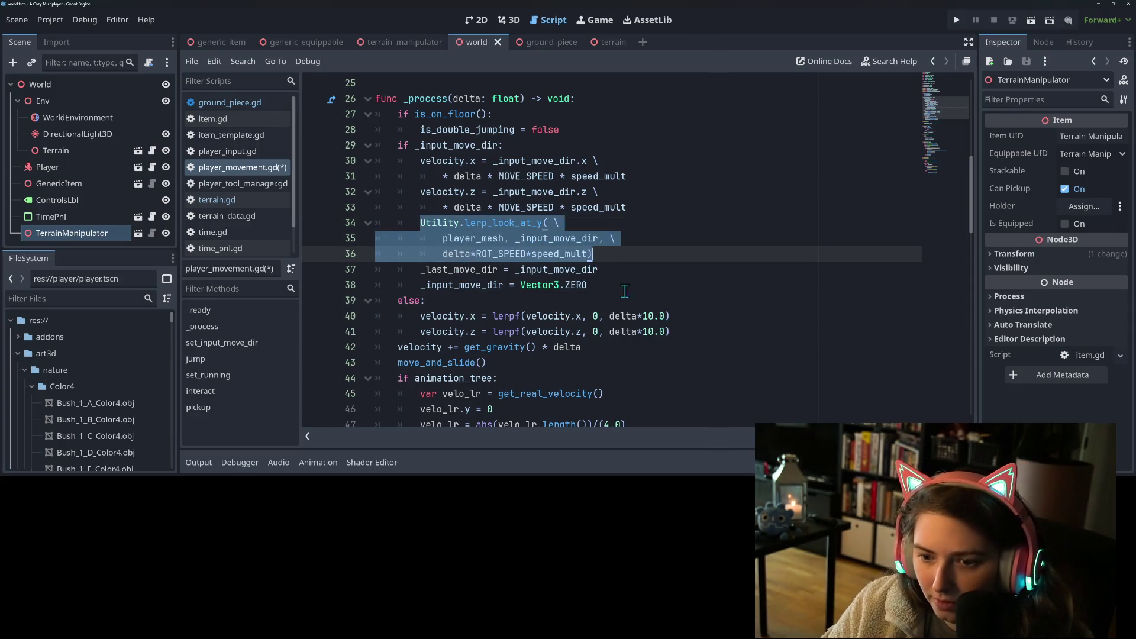
pyautogui.click(679, 330)
pyautogui.press('Return')
pyautogui.write('Utility.lerp_look_at_y( \\ \t\t\tplayer_mesh, _input_move_dir, \\ \t\t\tdelta*ROT_SPEED*speed_mult)')
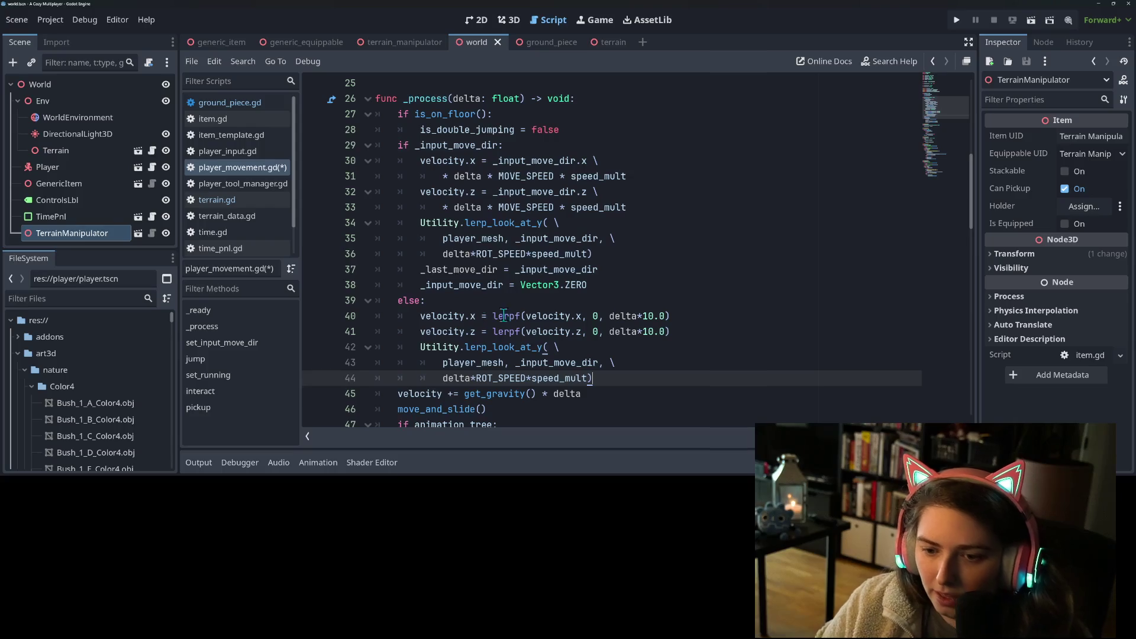
pyautogui.doubleClick(552, 364)
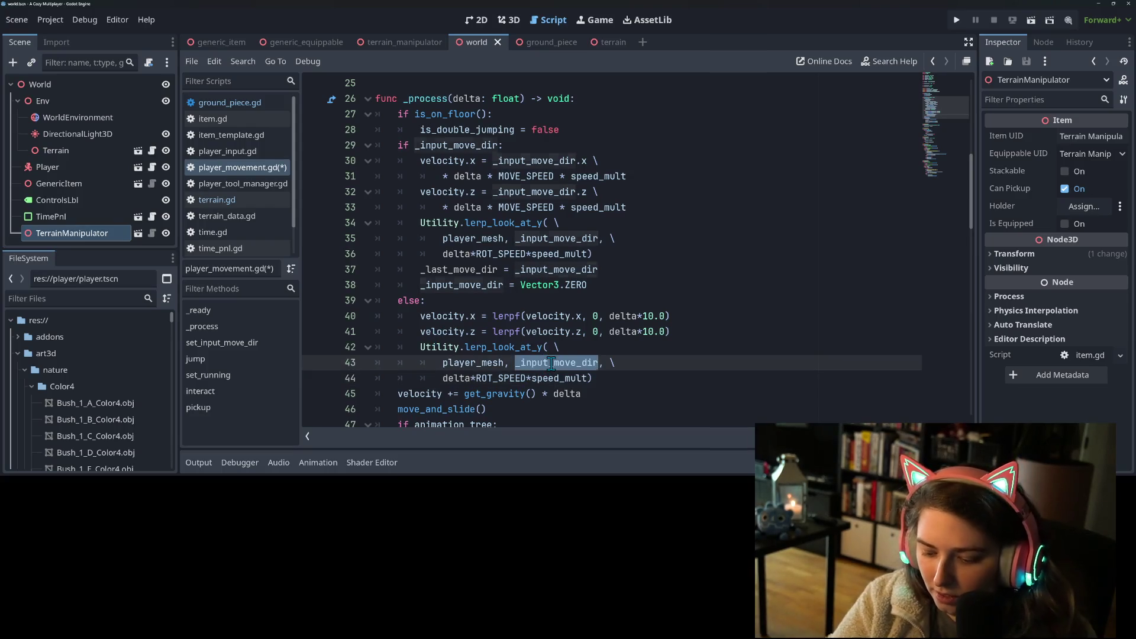
pyautogui.write('_la')
pyautogui.press('Return')
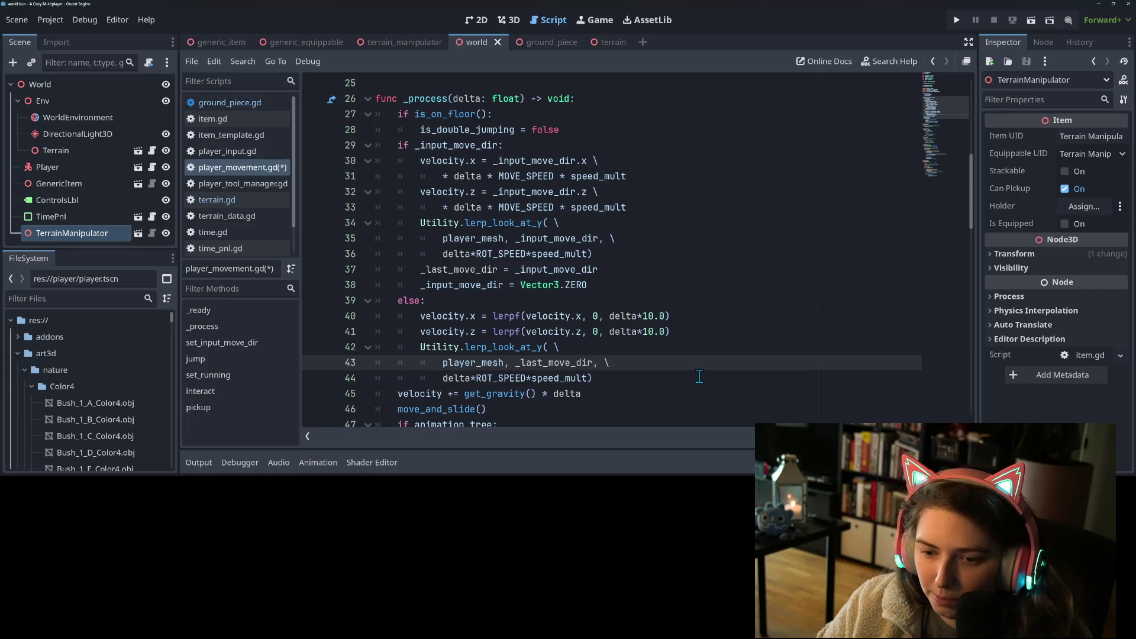
pyautogui.hotkey('ctrl', 's')
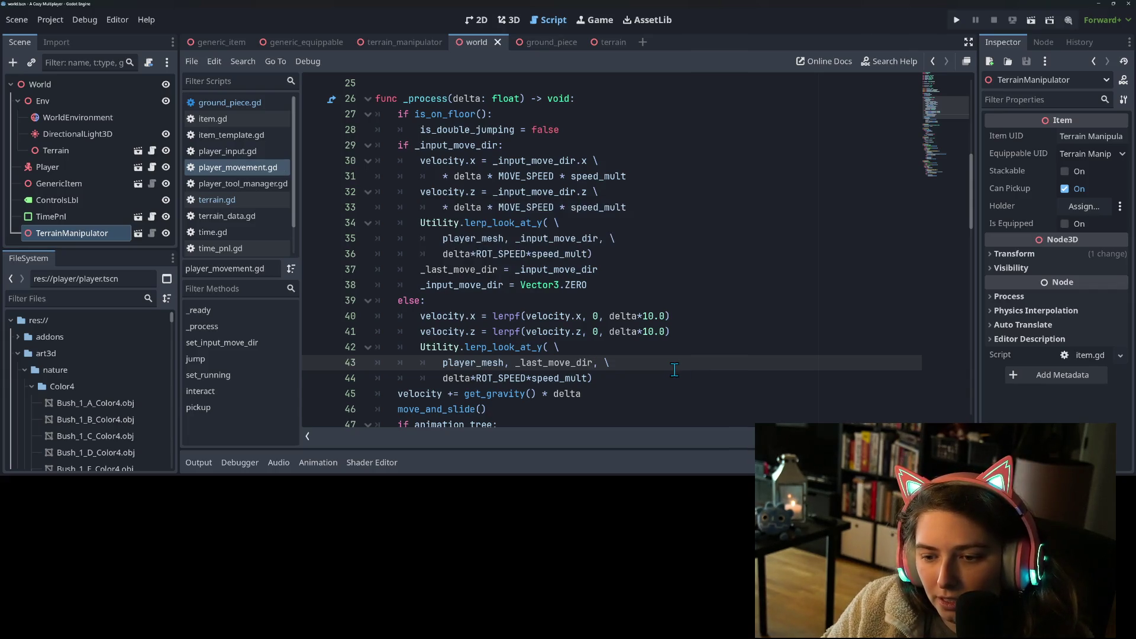
pyautogui.click(675, 377)
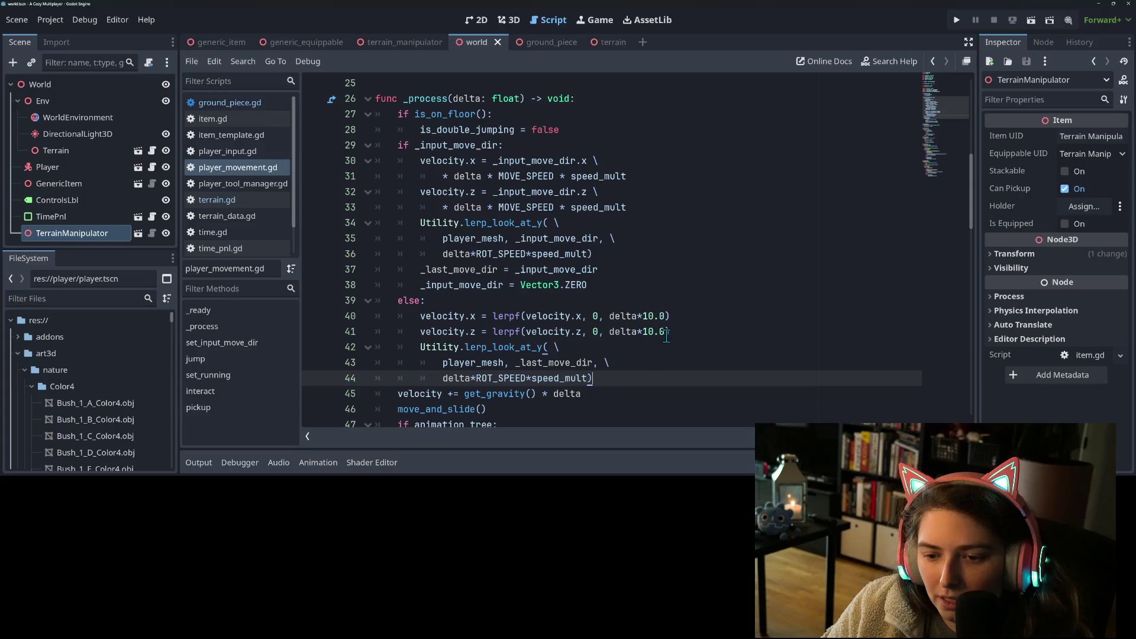
pyautogui.click(957, 19)
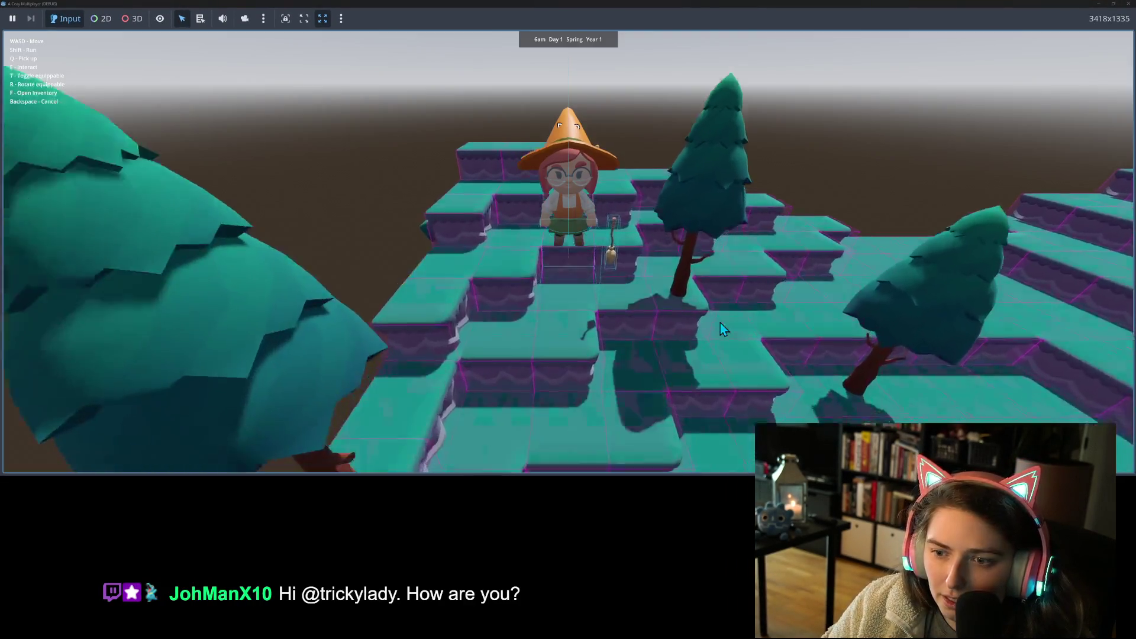
# - Walk the character around the platforms with WASD, watching how it turns
pyautogui.press('w')
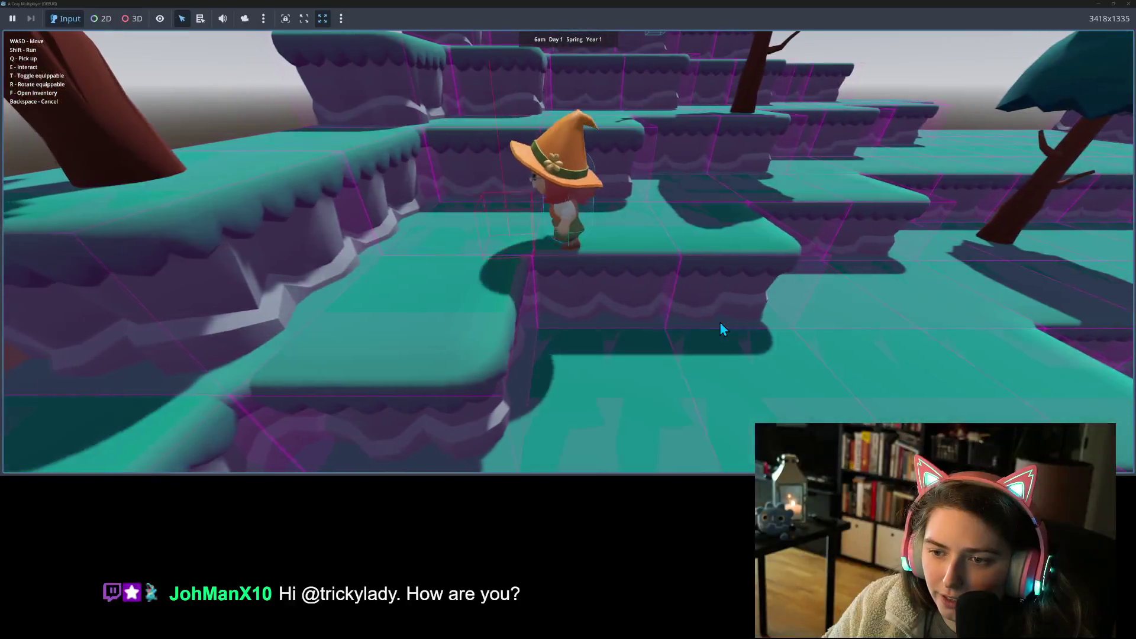
pyautogui.press('d')
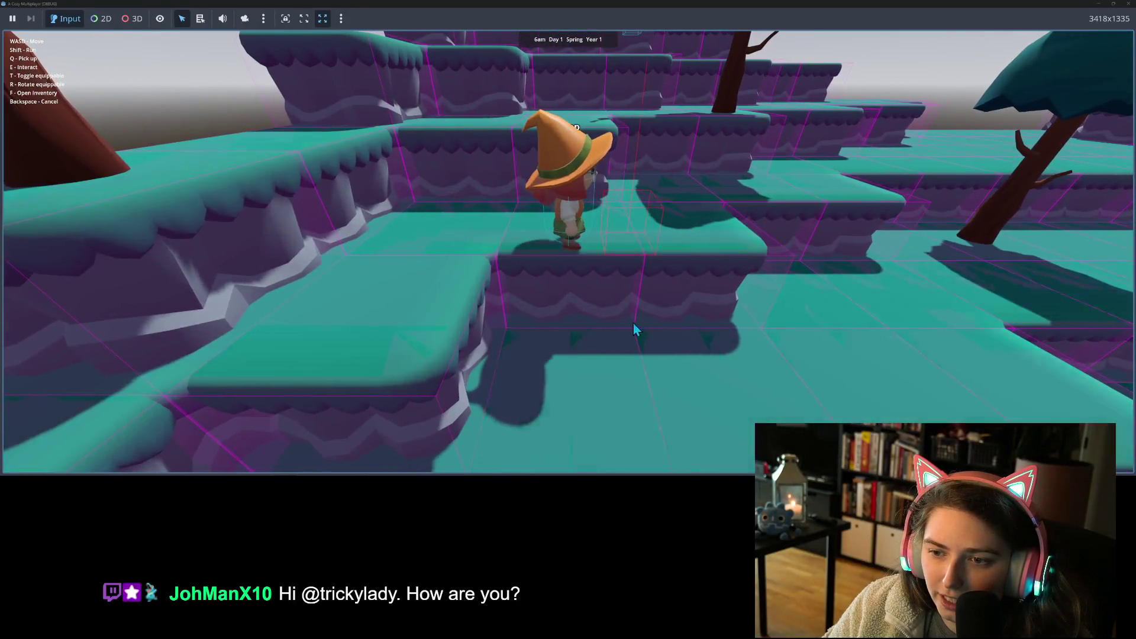
pyautogui.press('d')
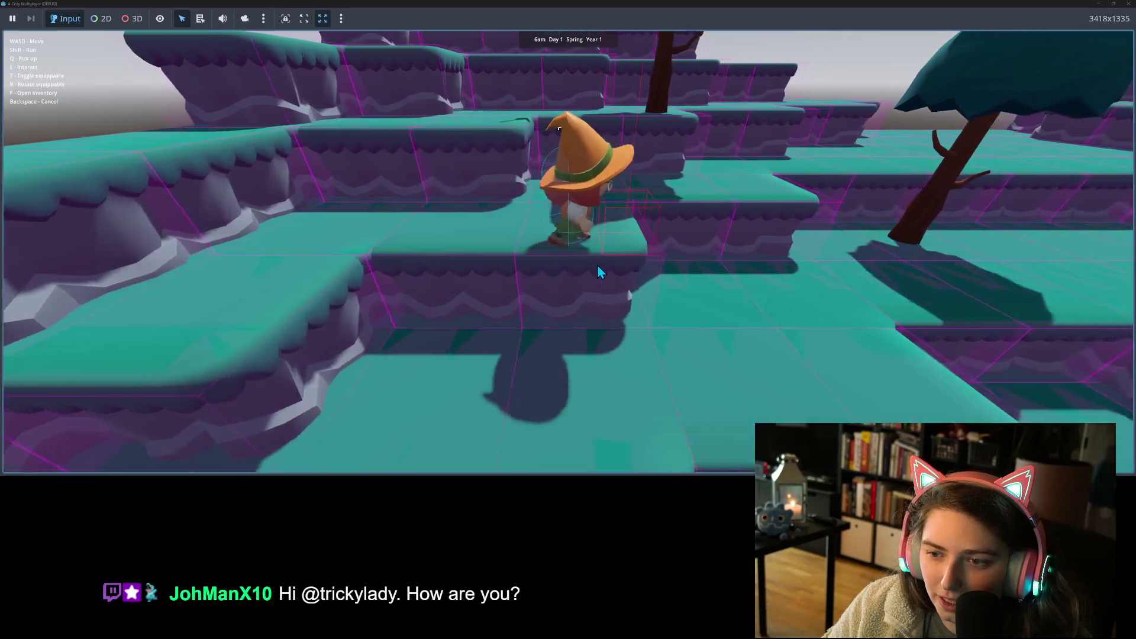
pyautogui.press('a')
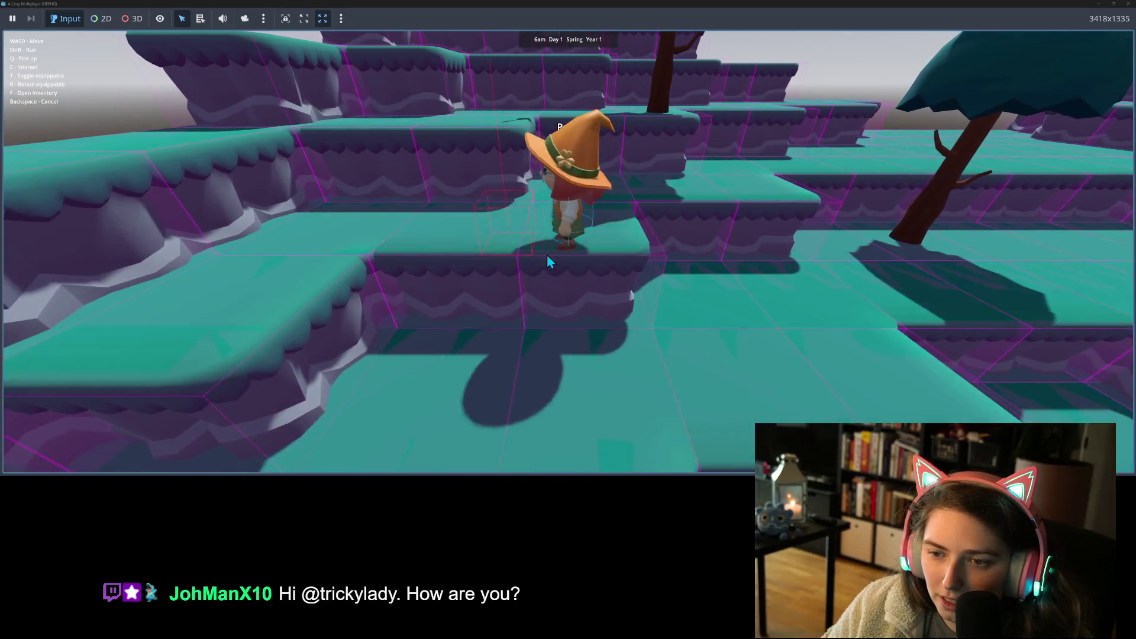
pyautogui.press('a')
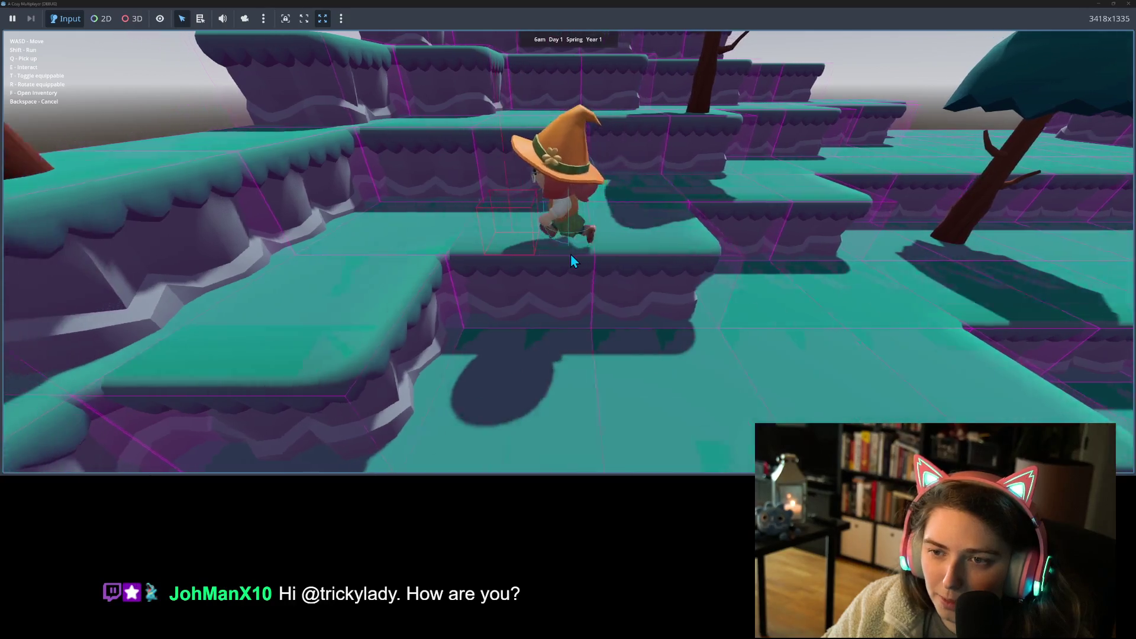
pyautogui.press('s')
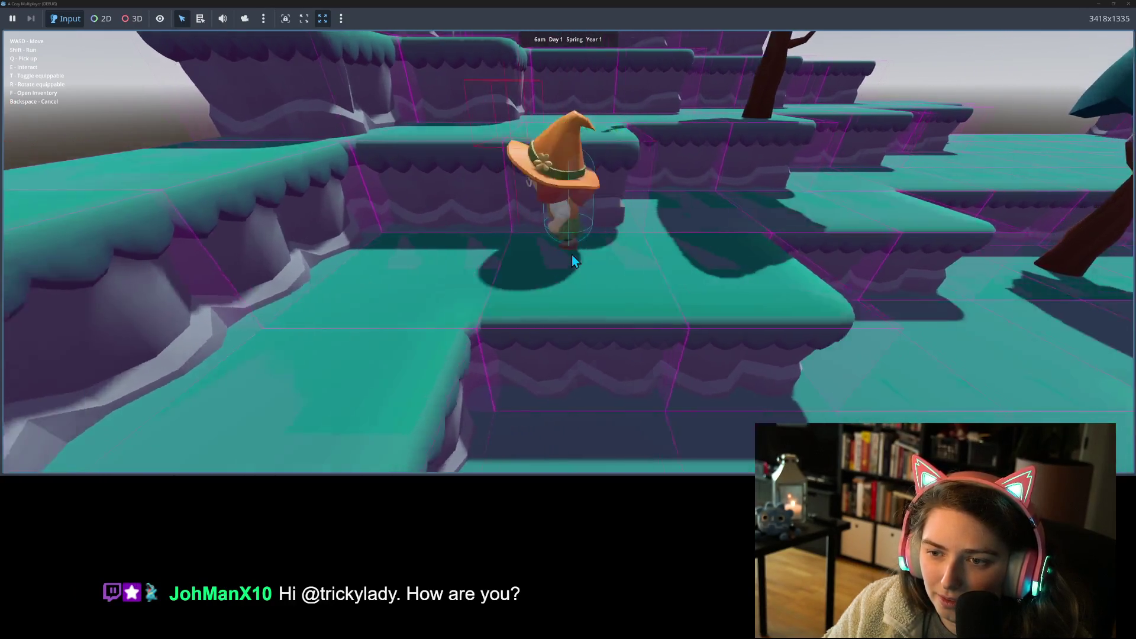
pyautogui.press('w')
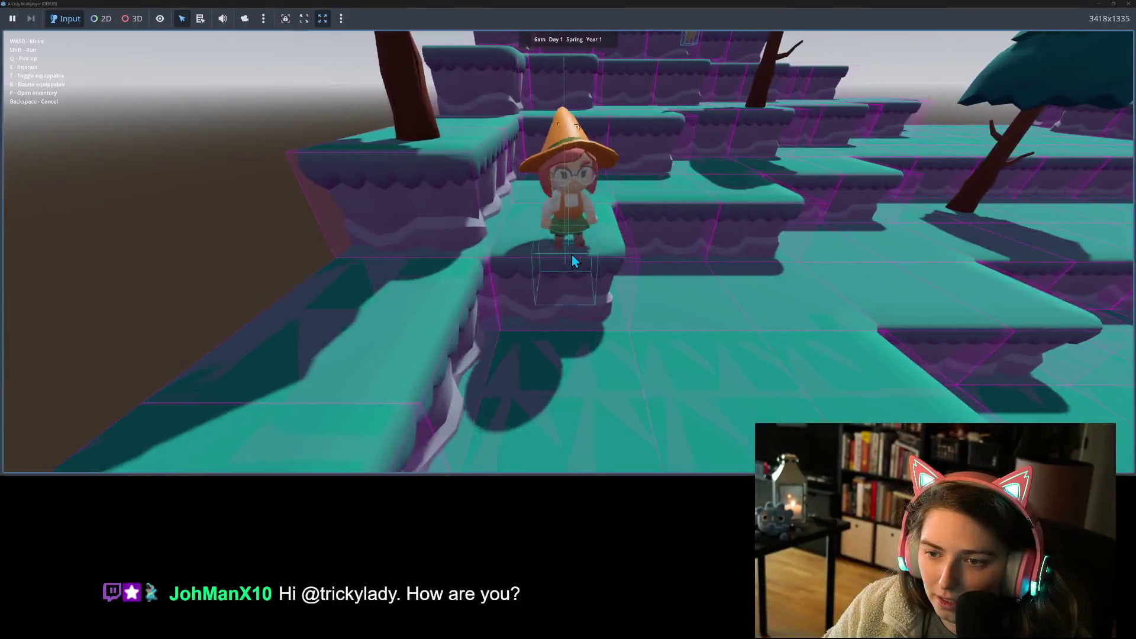
pyautogui.press('a')
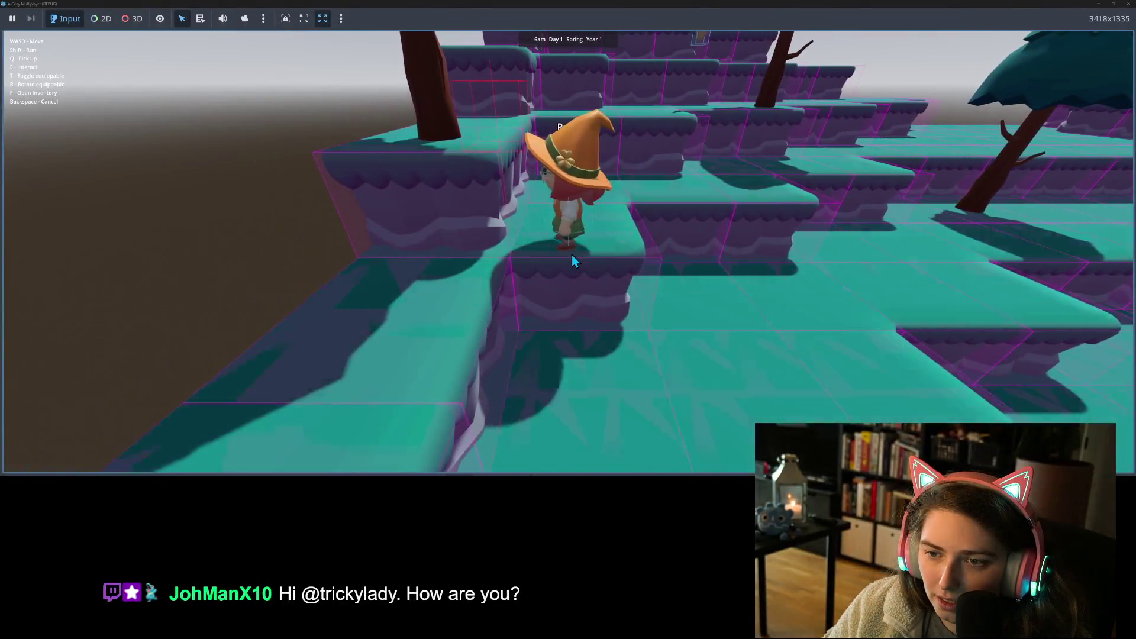
pyautogui.press('w')
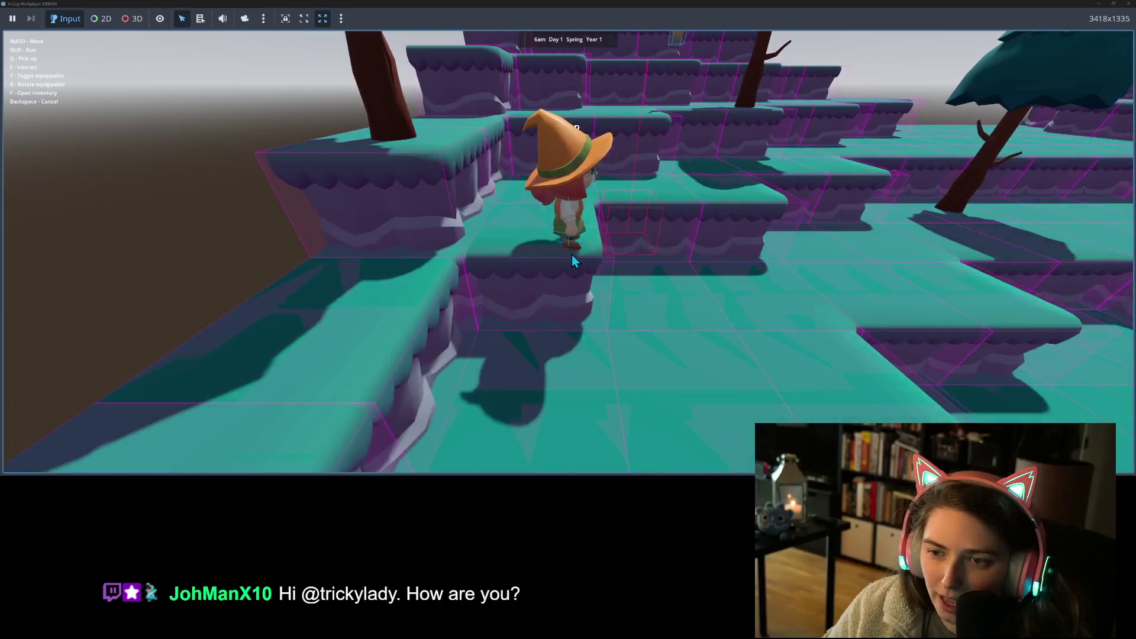
pyautogui.press('w')
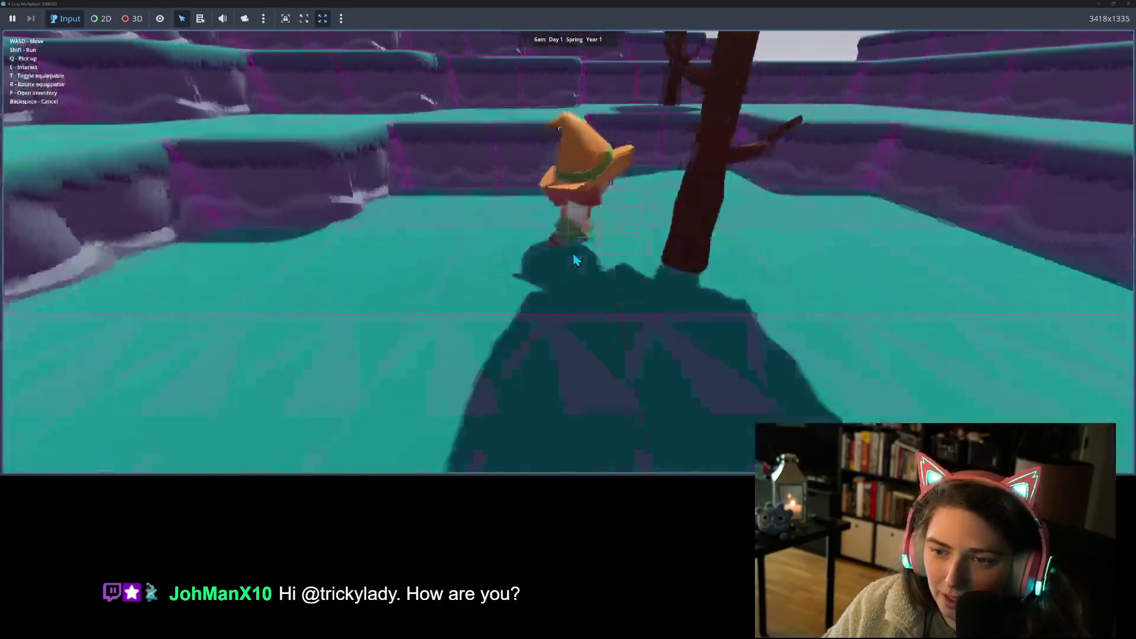
# - Turn the character to face each direction and check its idle facing, then hide the game window
pyautogui.press('s')
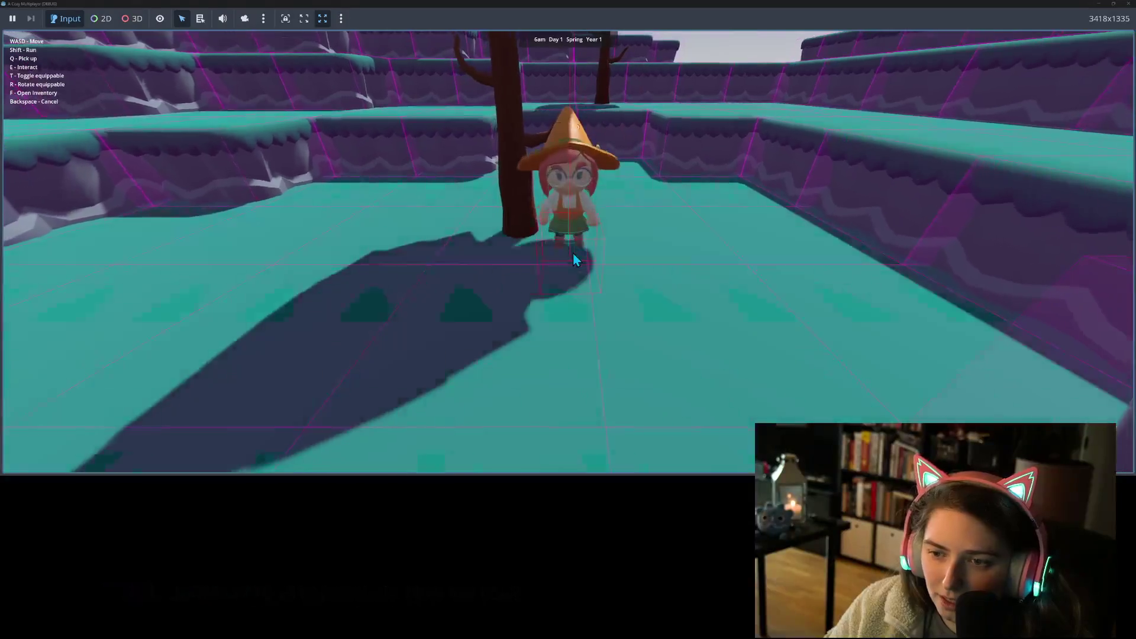
pyautogui.press('d')
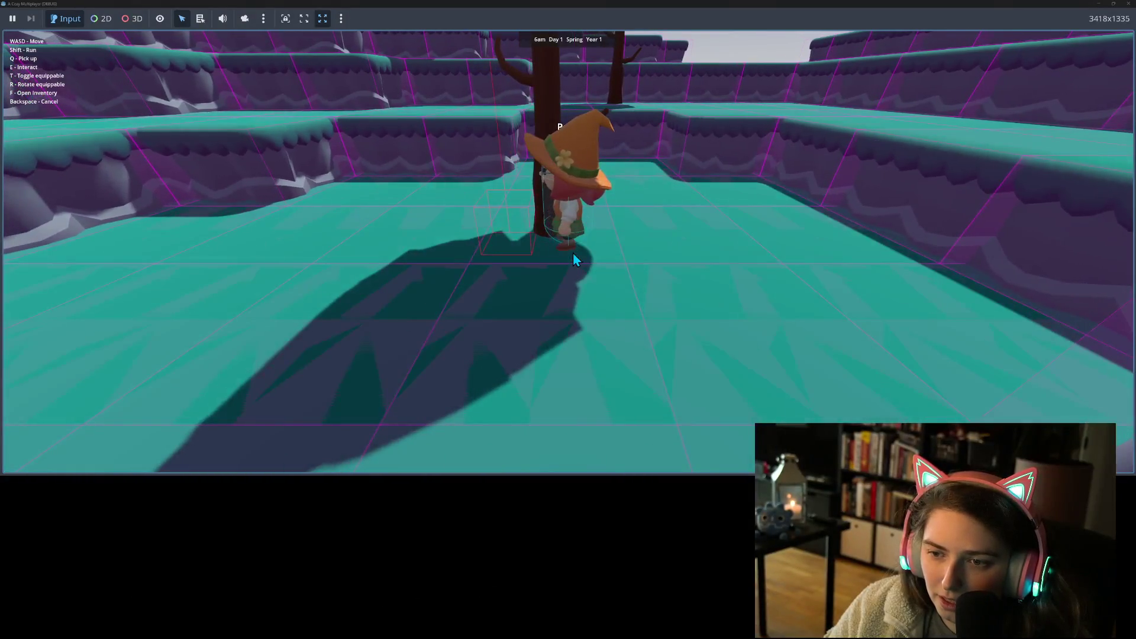
pyautogui.press('w')
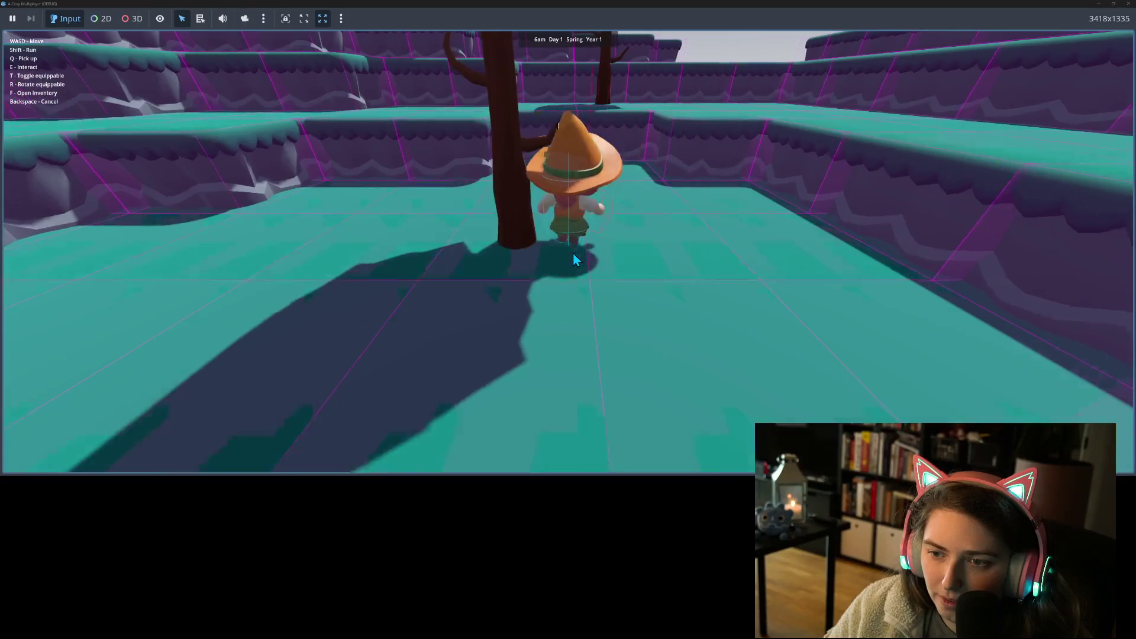
pyautogui.press('s')
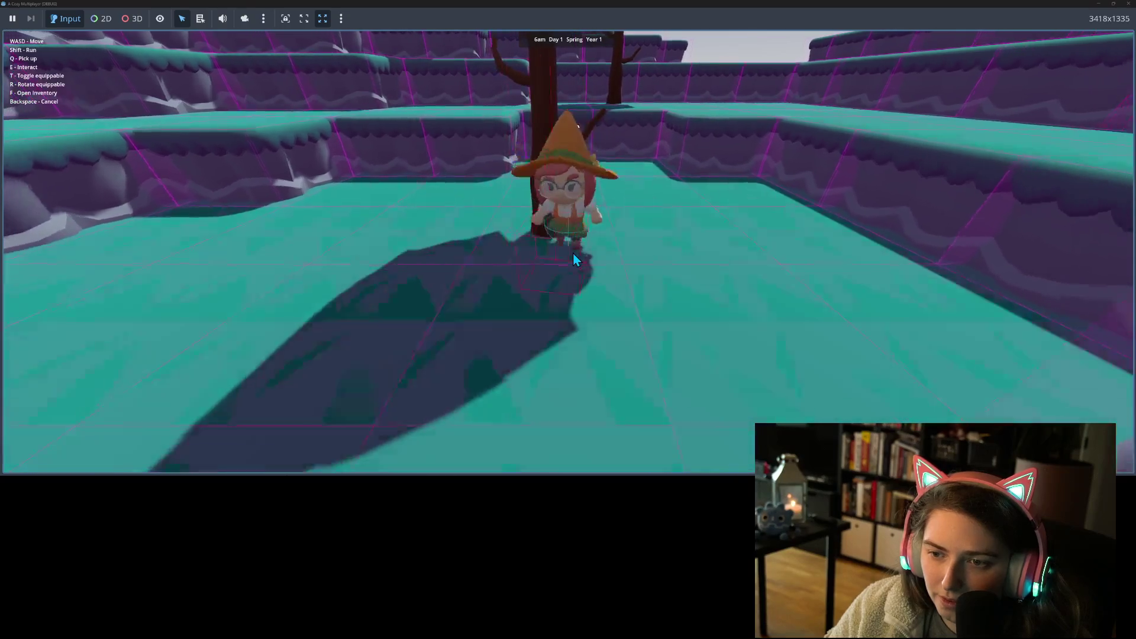
pyautogui.press('w')
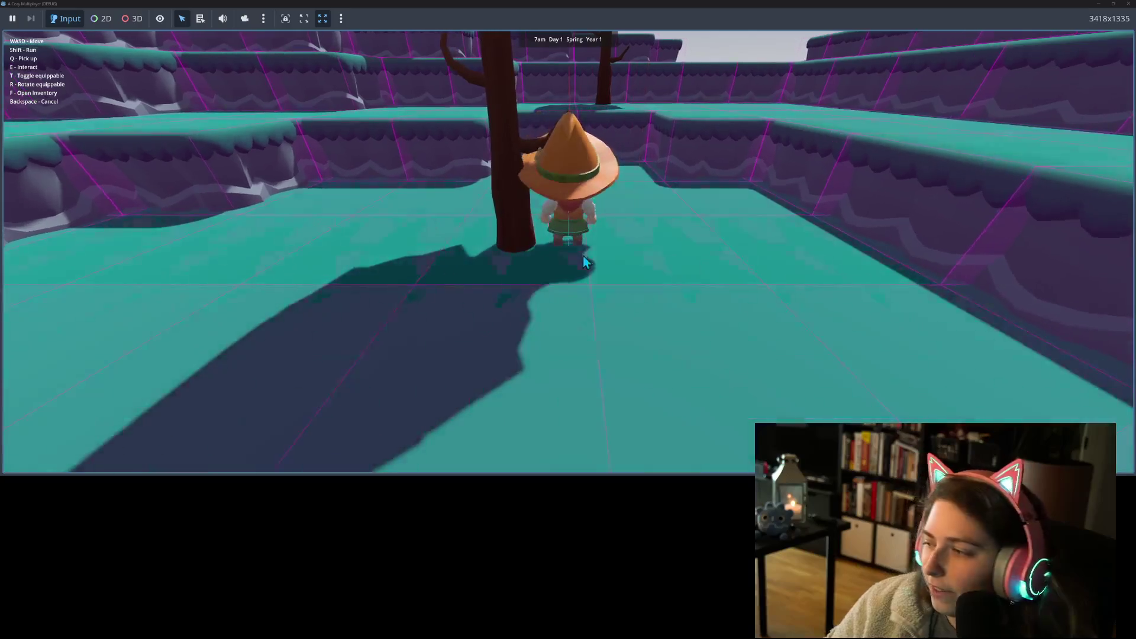
pyautogui.press('a')
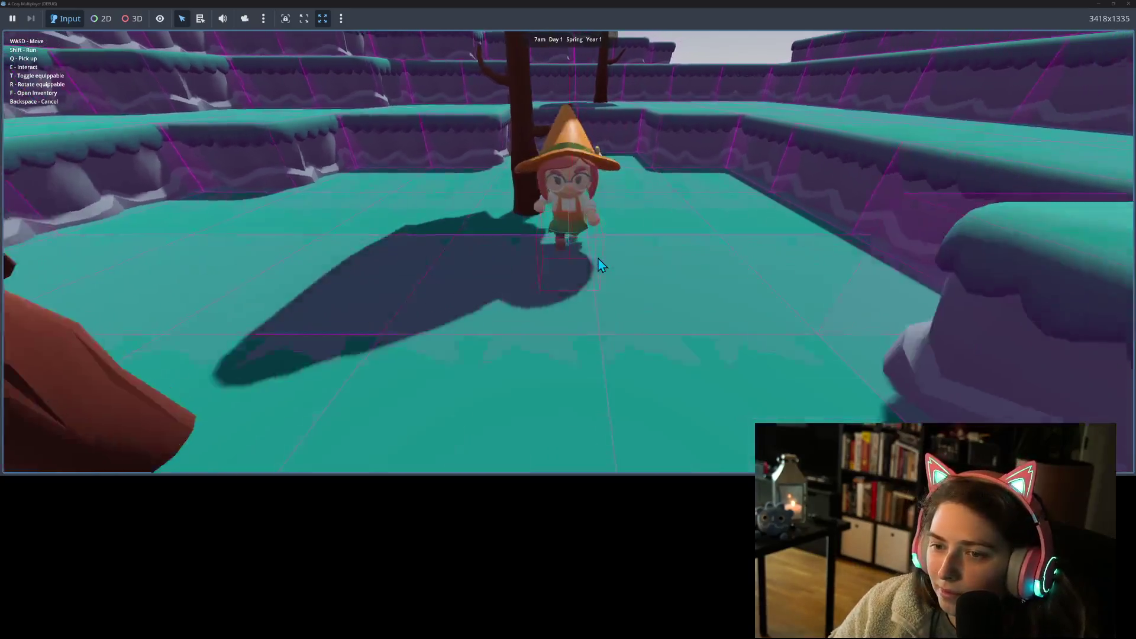
pyautogui.press('w')
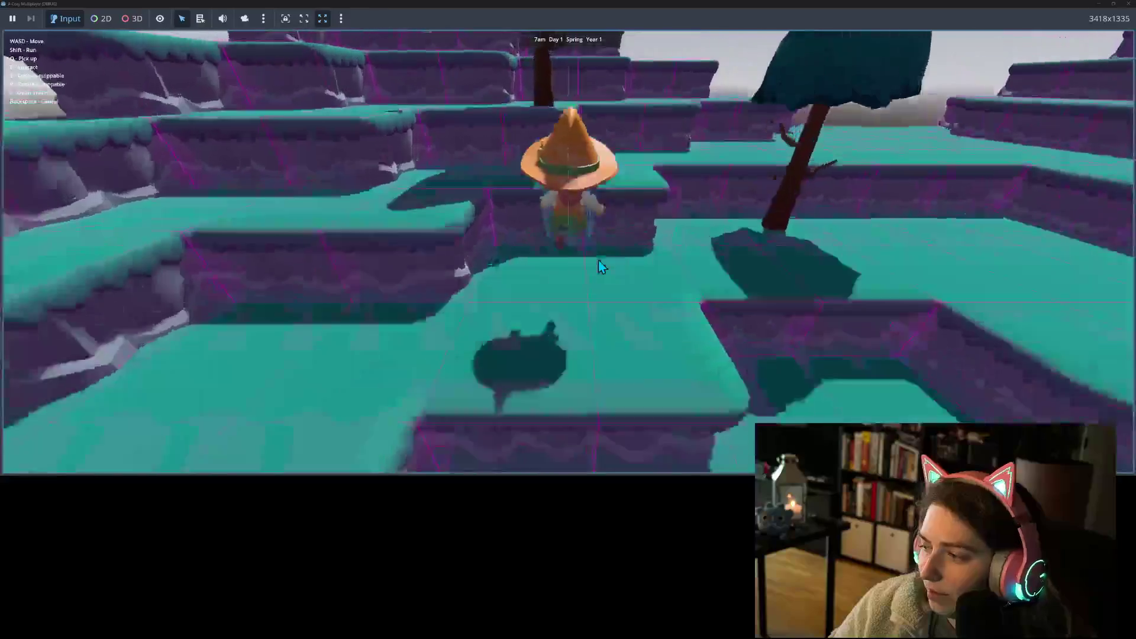
pyautogui.press('a')
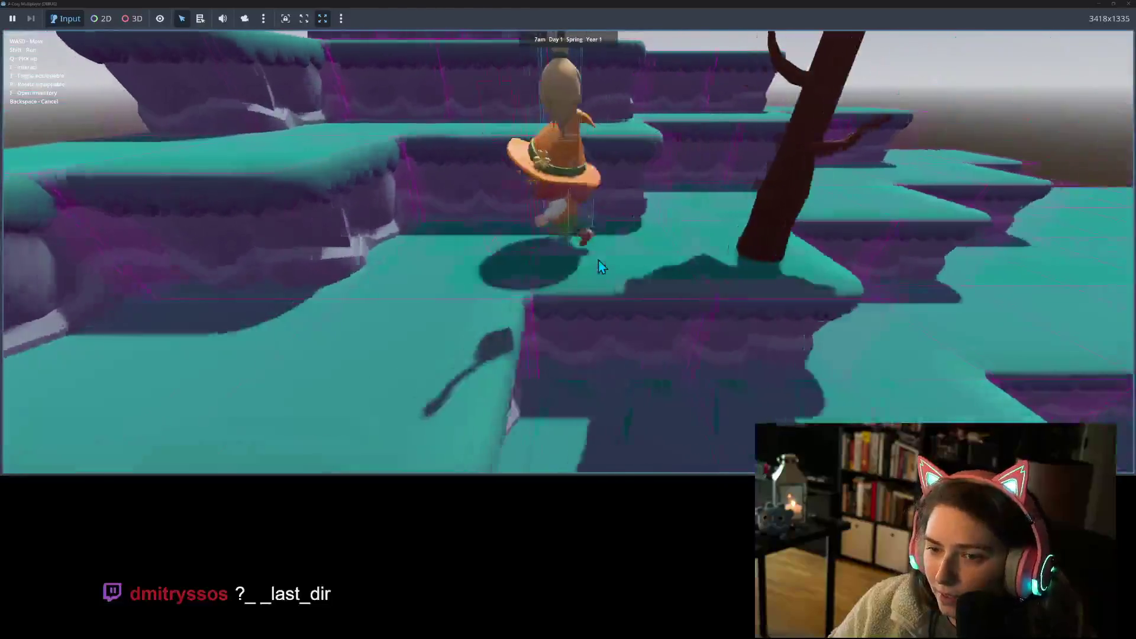
pyautogui.press('s')
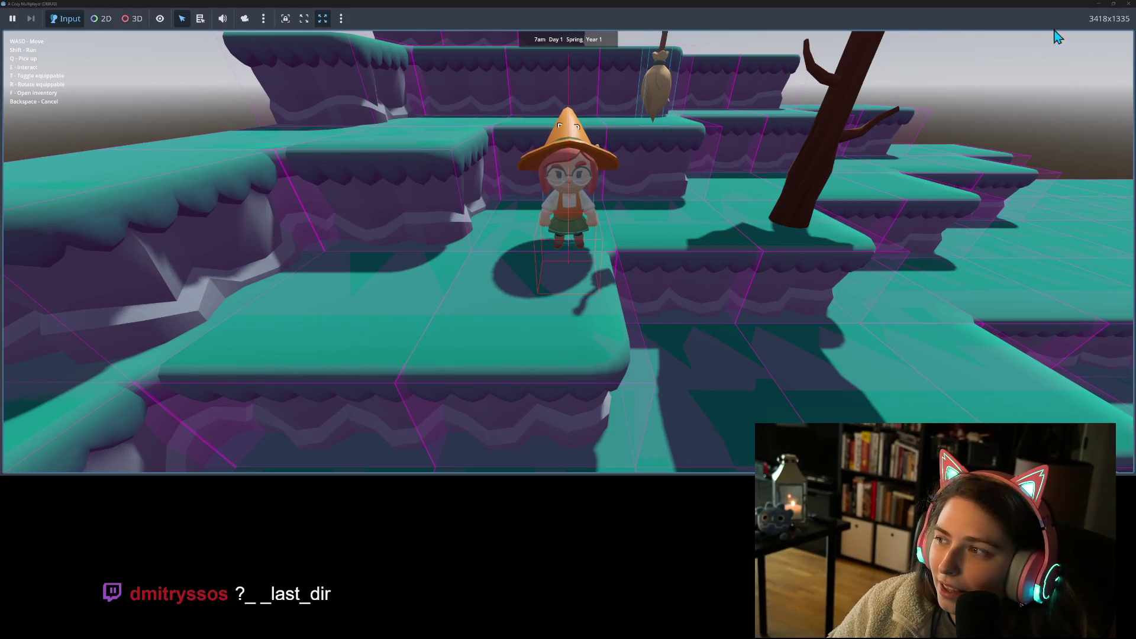
pyautogui.click(1098, 4)
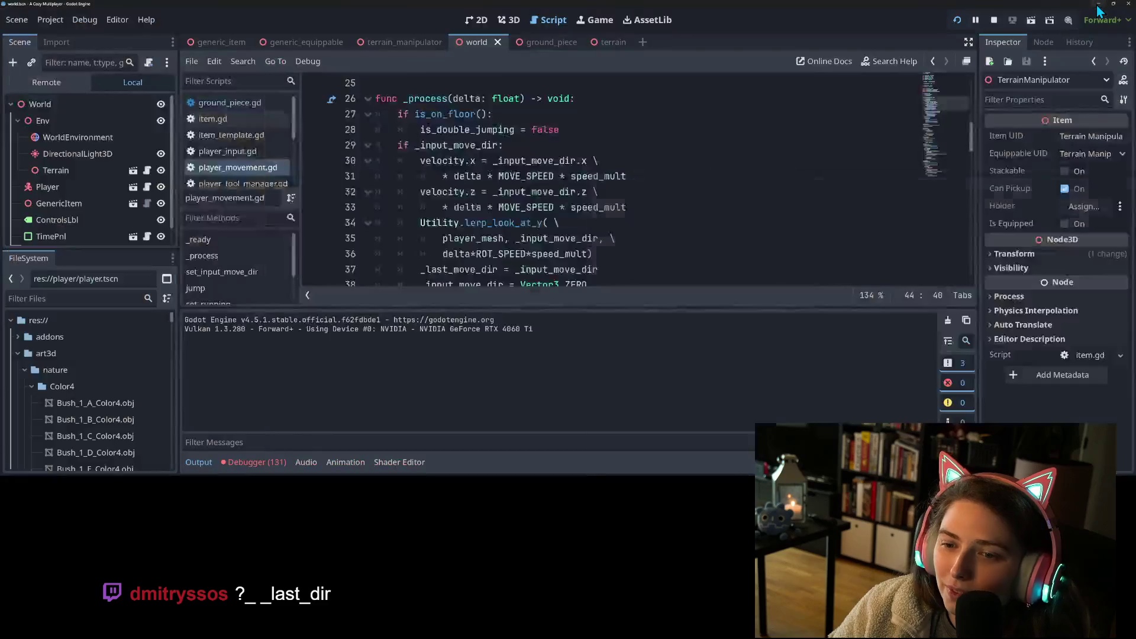
# - Show the Debugger's 131 look_at errors and jump to utility.gd line 13
pyautogui.click(258, 462)
pyautogui.click(276, 317)
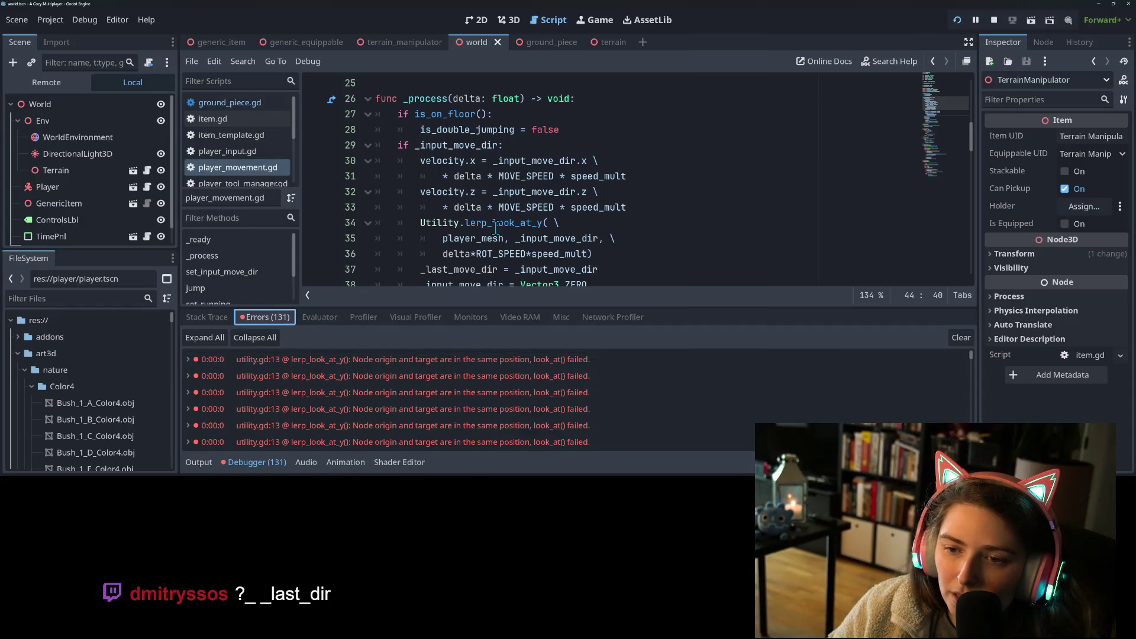
pyautogui.click(254, 463)
pyautogui.click(254, 466)
pyautogui.click(398, 359)
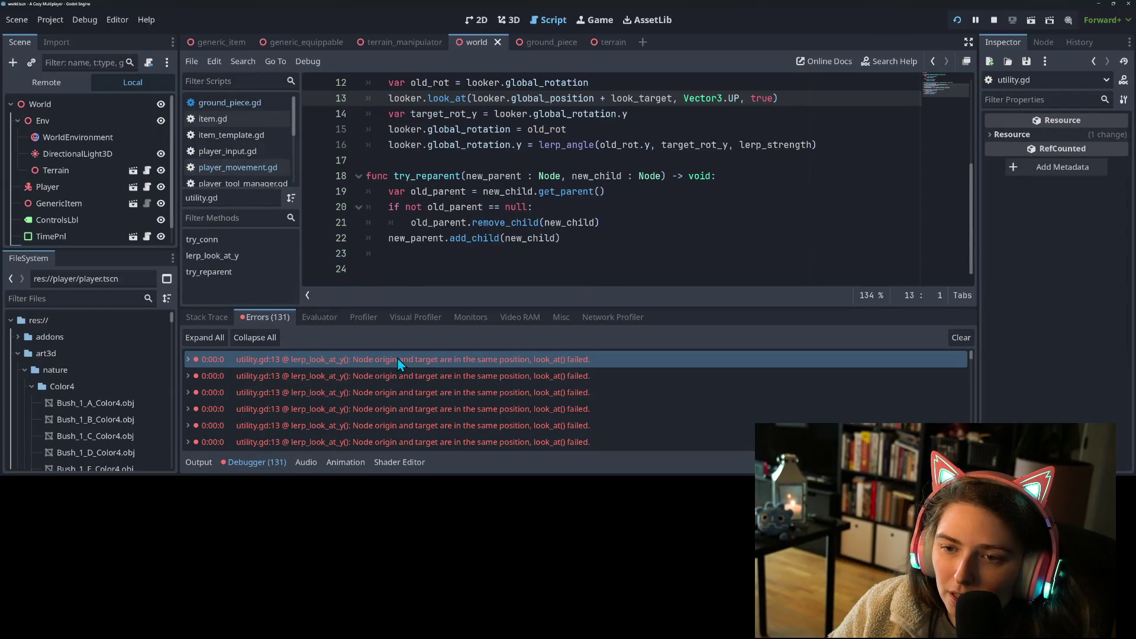
# - Inspect global_rotation and look_target on lines 12-13 of lerp_look_at_y
pyautogui.scroll(1, 610, 130)
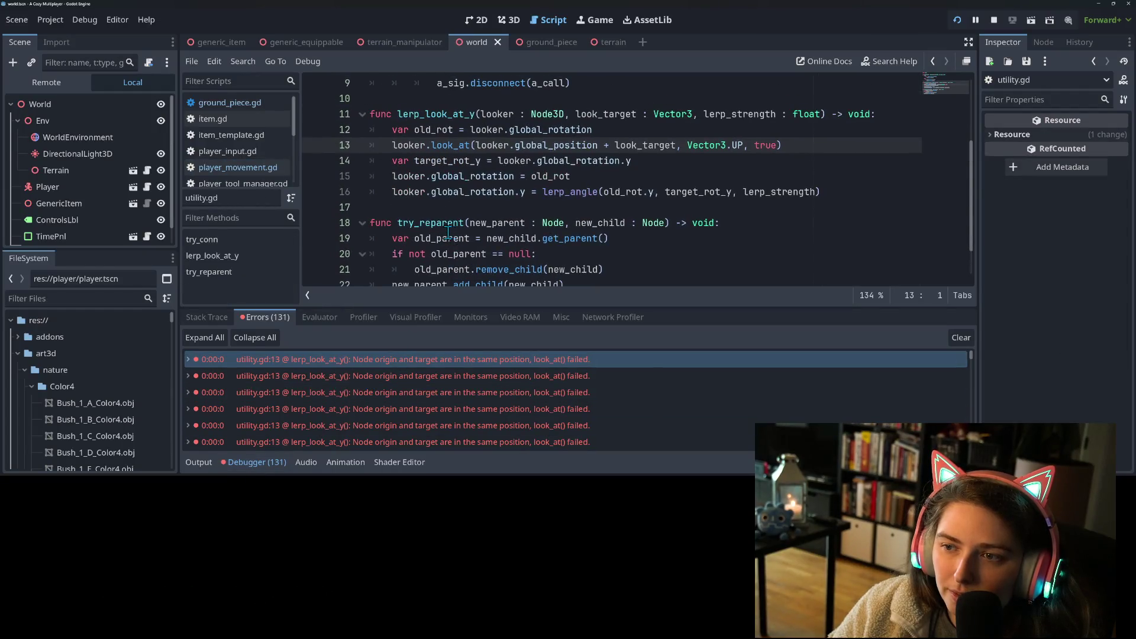
pyautogui.click(610, 131)
pyautogui.doubleClick(549, 129)
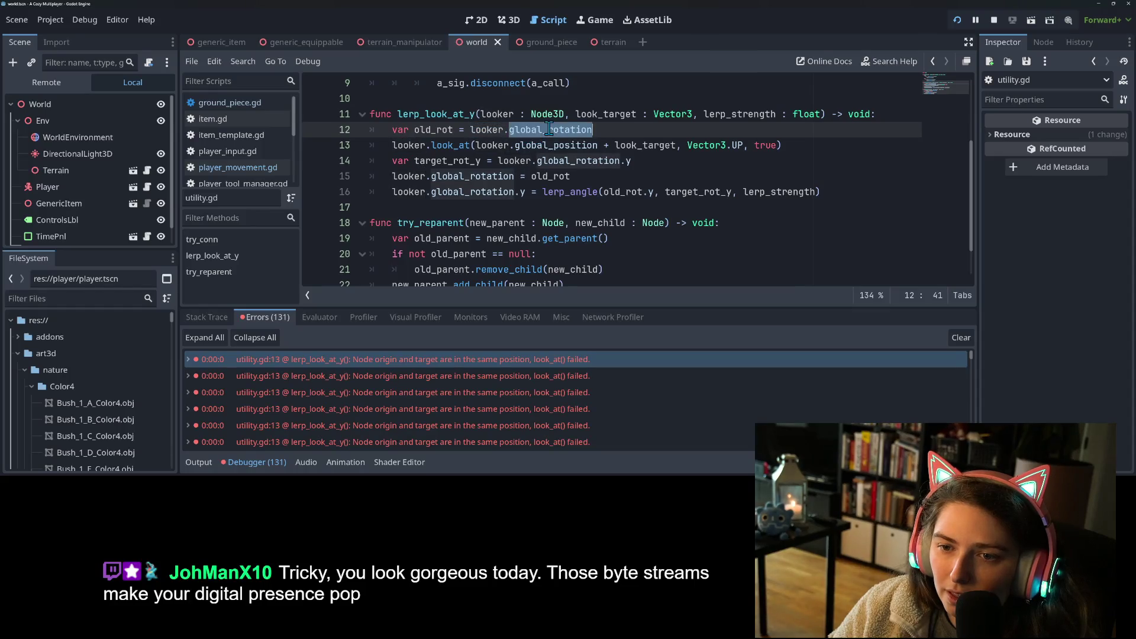
pyautogui.click(565, 129)
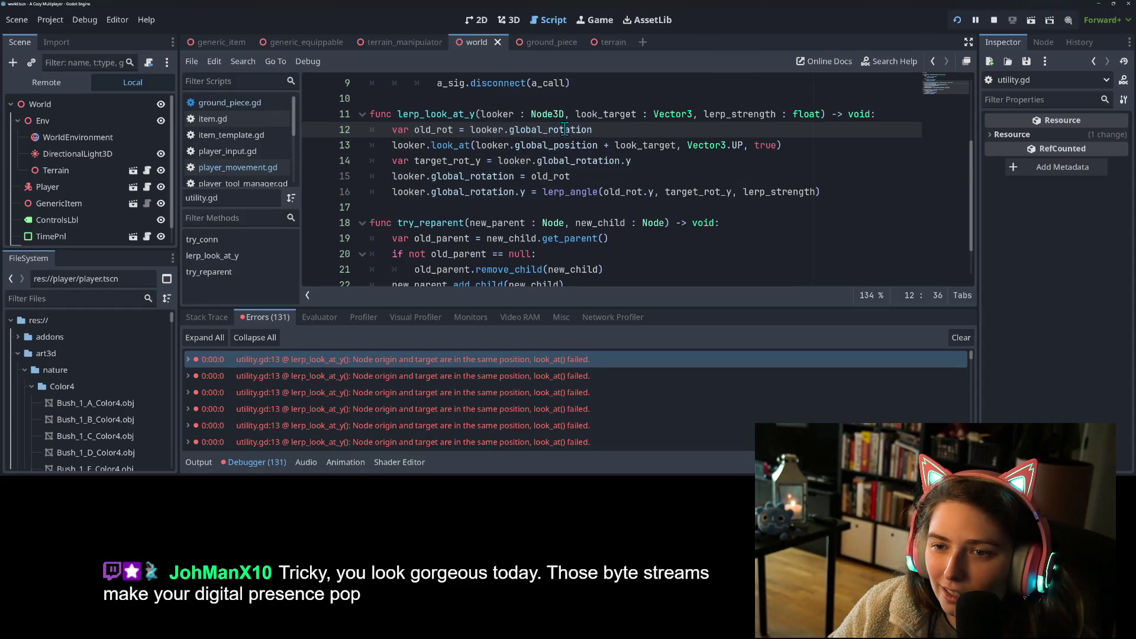
pyautogui.doubleClick(637, 145)
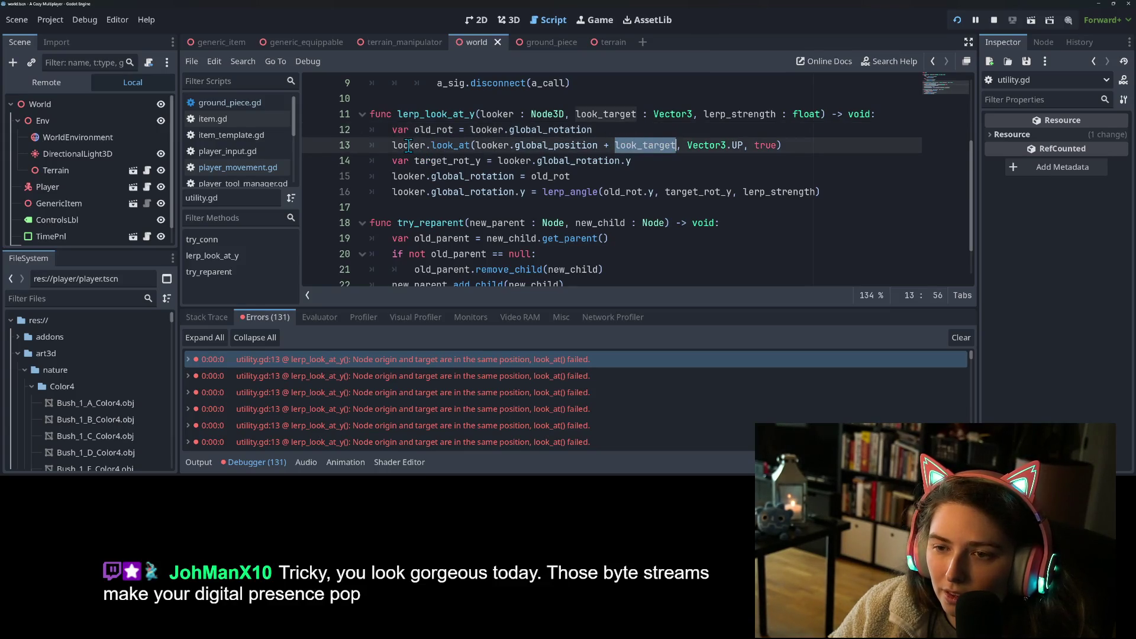
pyautogui.moveTo(408, 146)
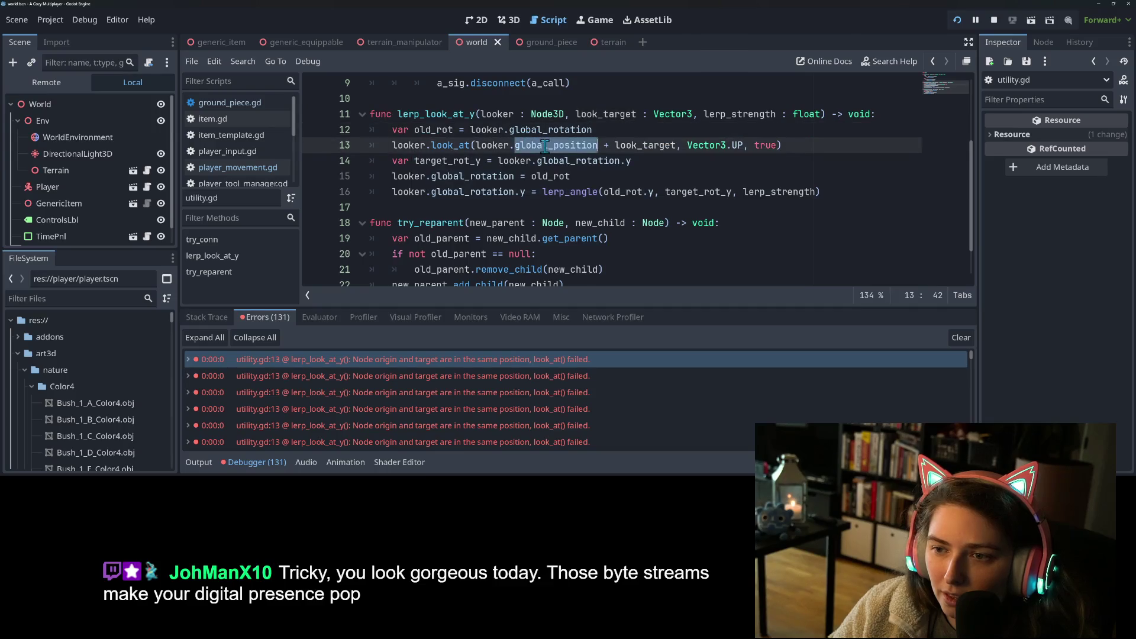
pyautogui.click(626, 128)
pyautogui.click(391, 131)
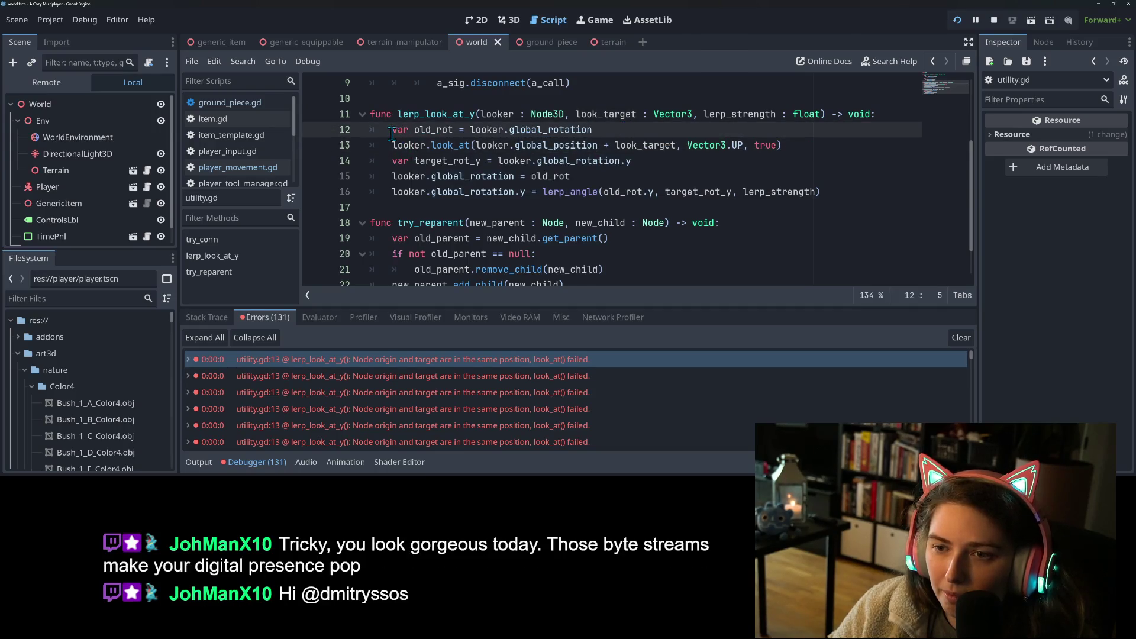
# - Add 'if look_target == Vector3.ZERO: return' at the top of lerp_look_at_y, save, and rerun the game
pyautogui.press('Return')
pyautogui.press('Up')
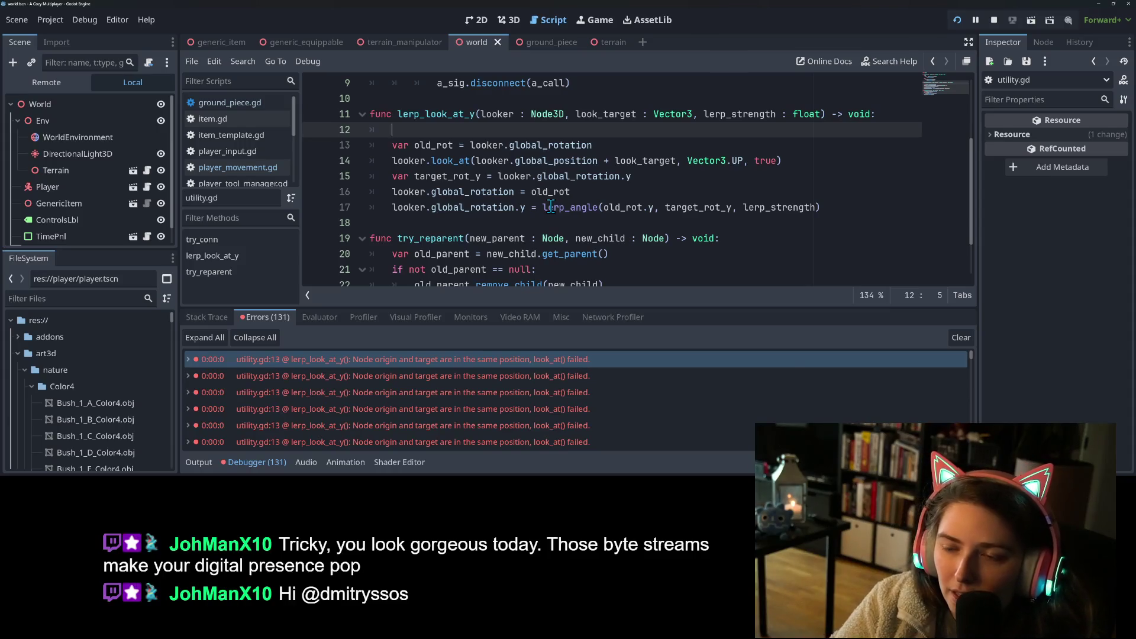
pyautogui.write('if loo')
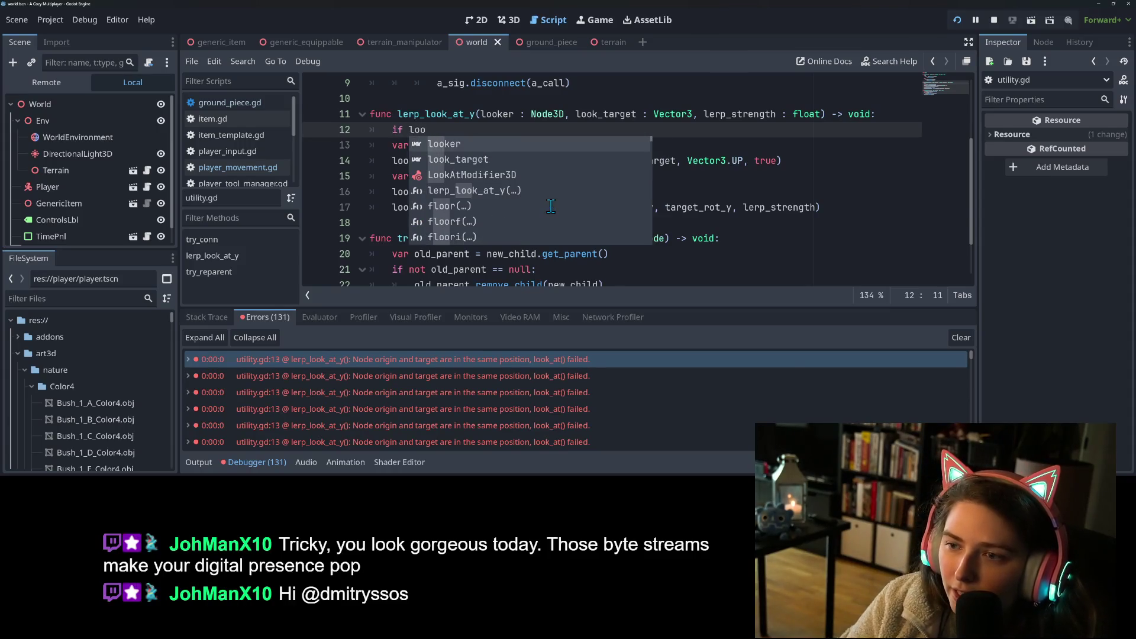
pyautogui.press('Down')
pyautogui.press('Return')
pyautogui.write('= Ve')
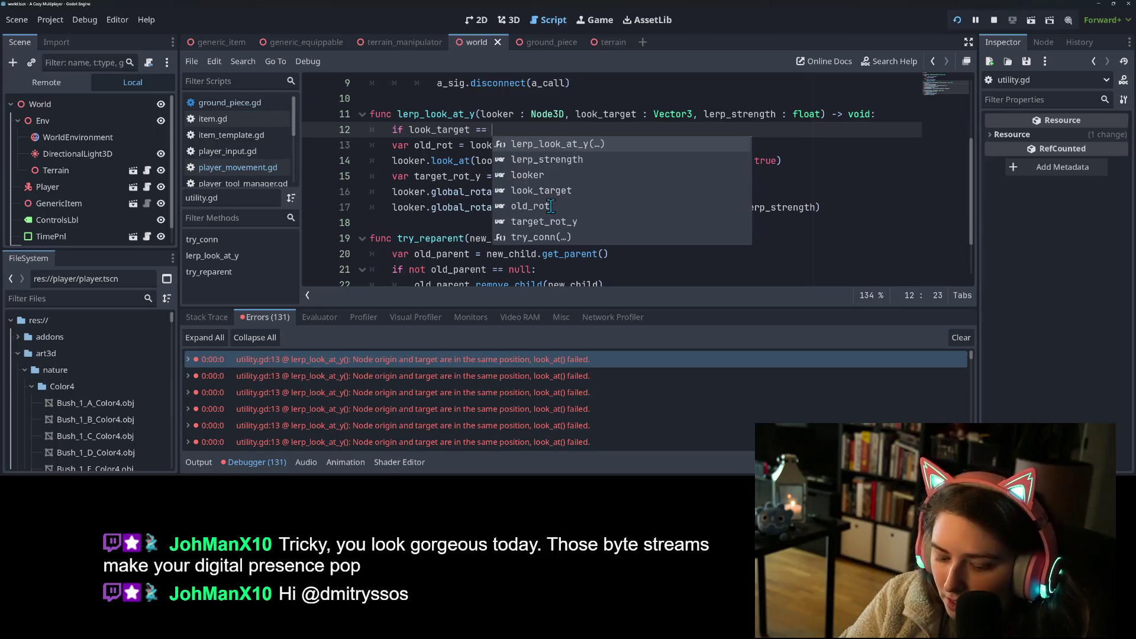
pyautogui.press('Down')
pyautogui.press('Down')
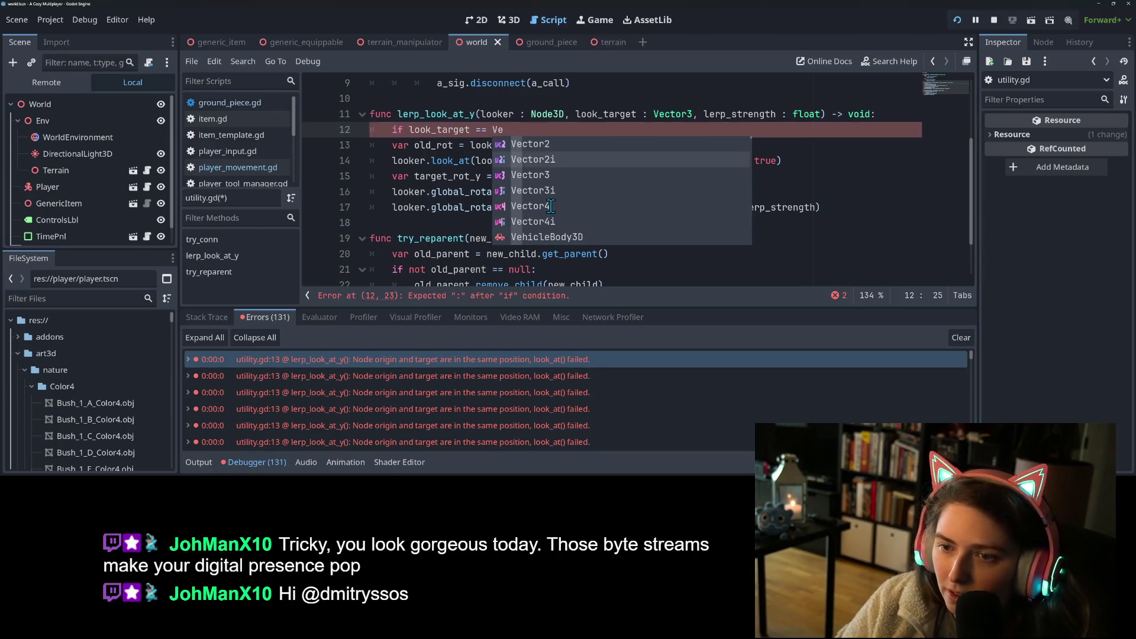
pyautogui.press('Return')
pyautogui.write('.')
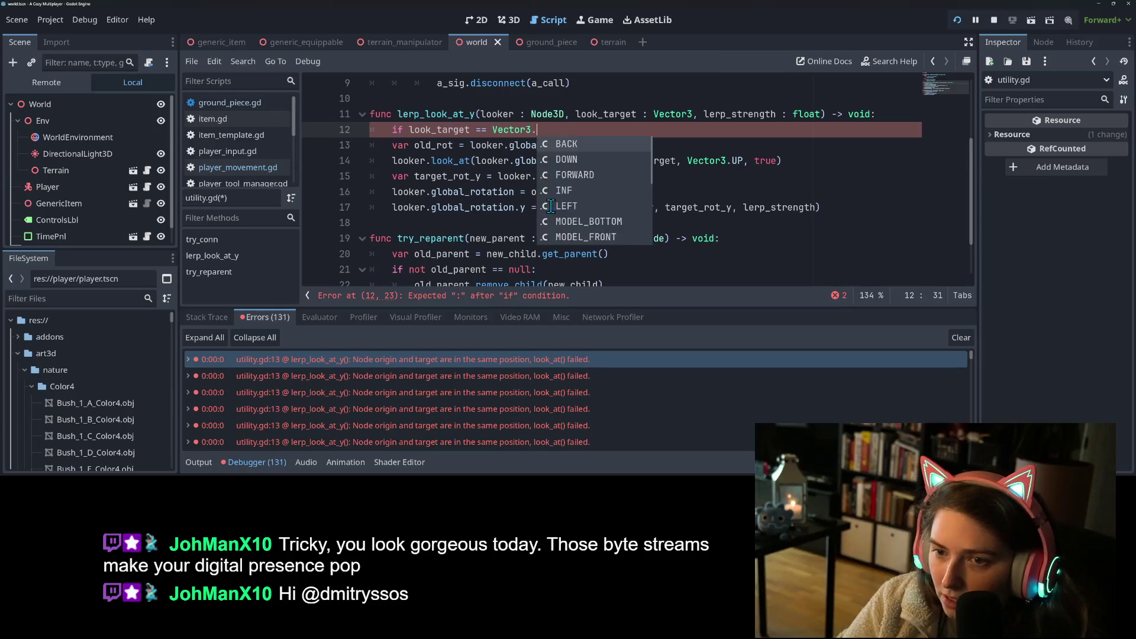
pyautogui.write('ZERO:')
pyautogui.press('Return')
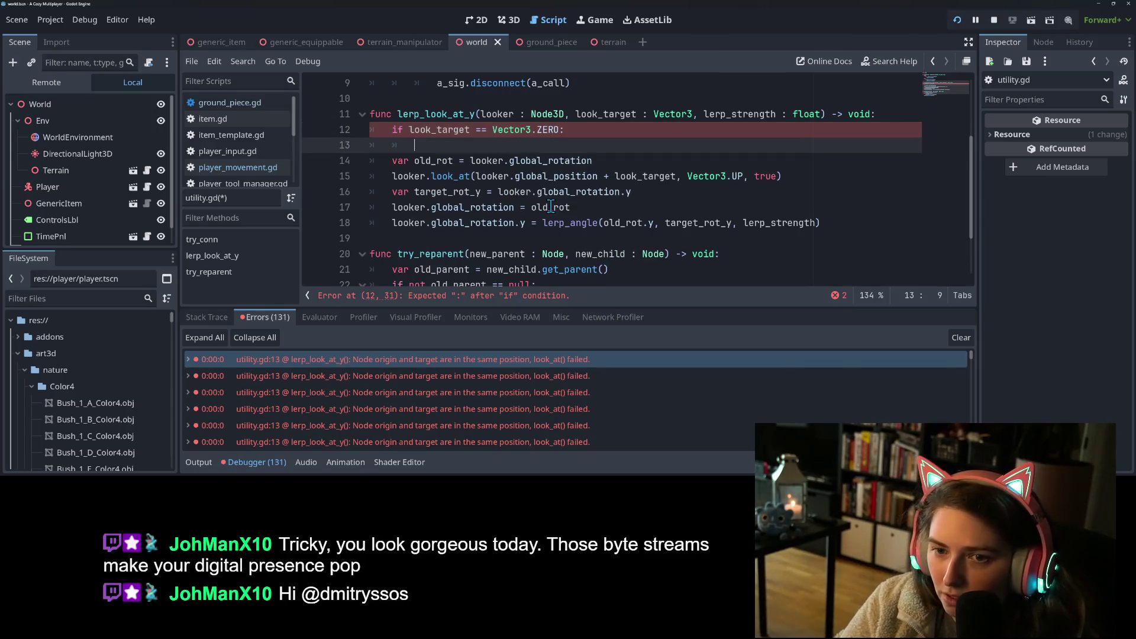
pyautogui.write('return')
pyautogui.hotkey('ctrl', 's')
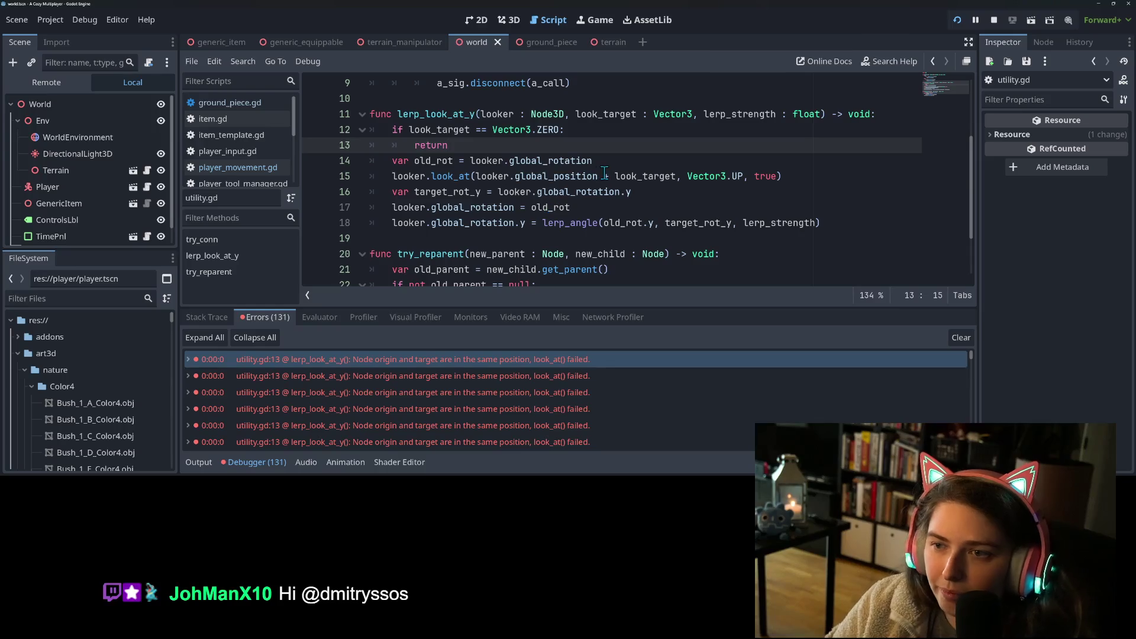
pyautogui.click(957, 22)
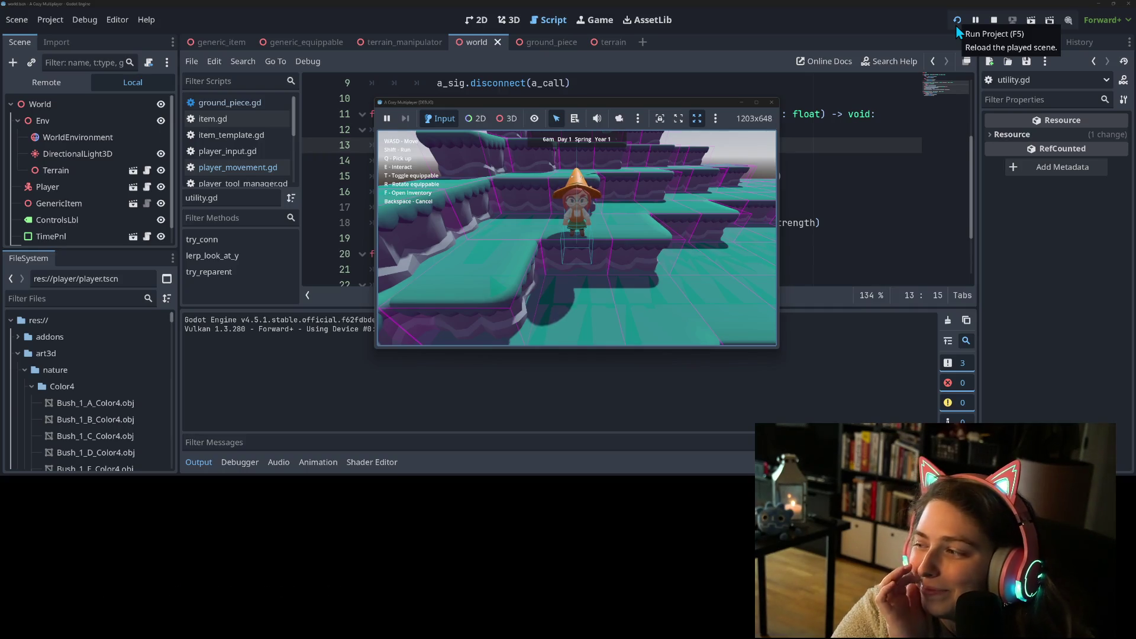
# - Walk the character across the platforms with WASD, checking its facing while moving and idle
pyautogui.press('w')
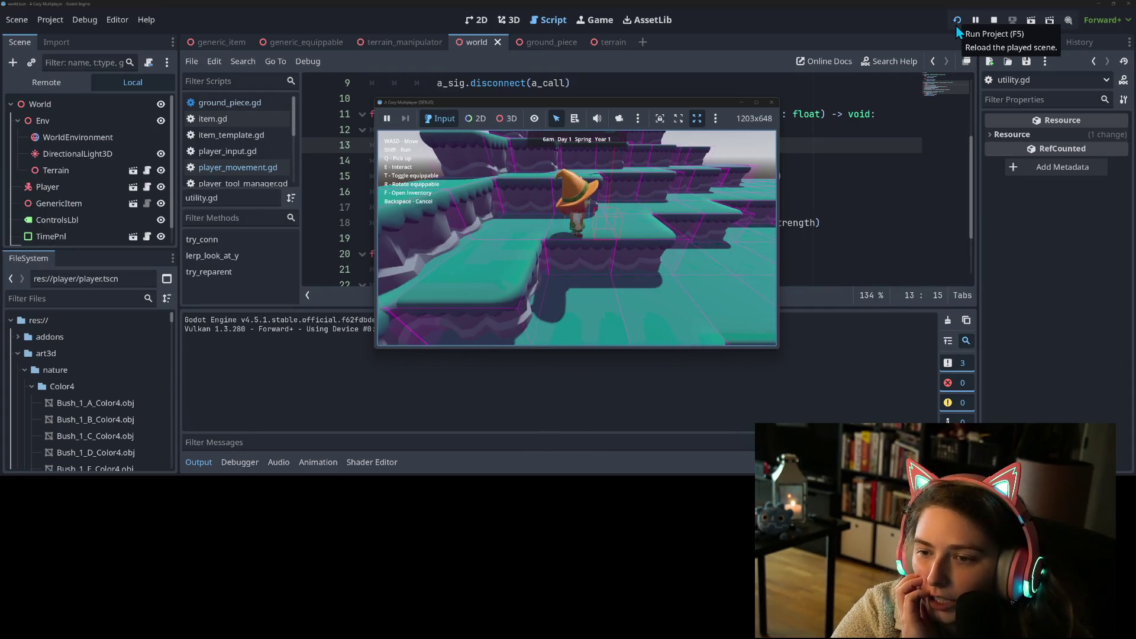
pyautogui.press('s')
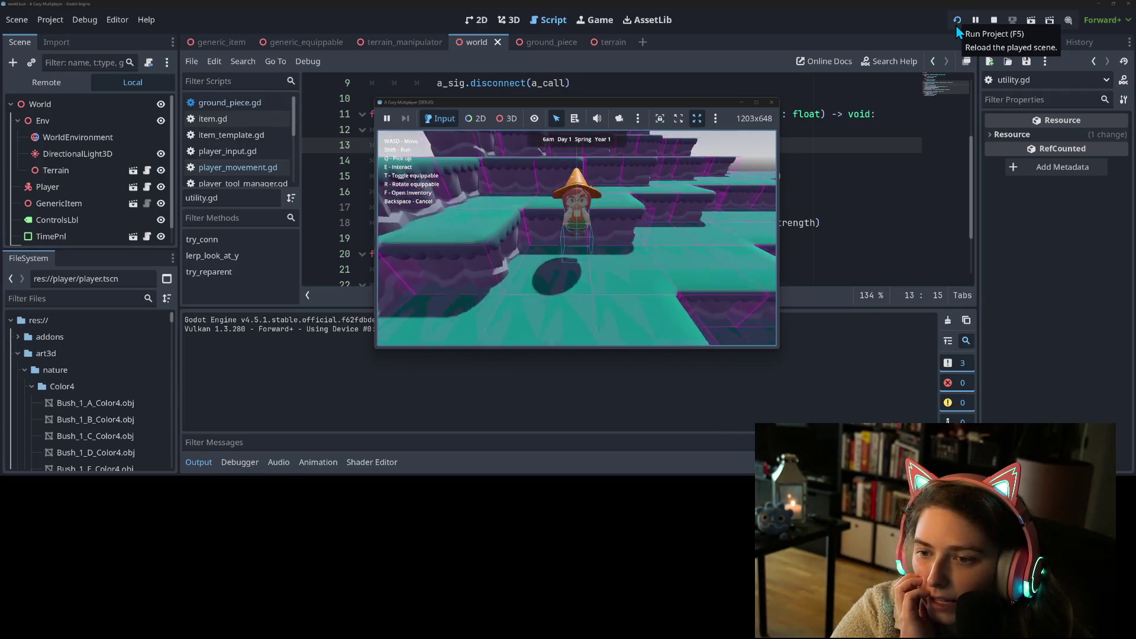
pyautogui.press('w')
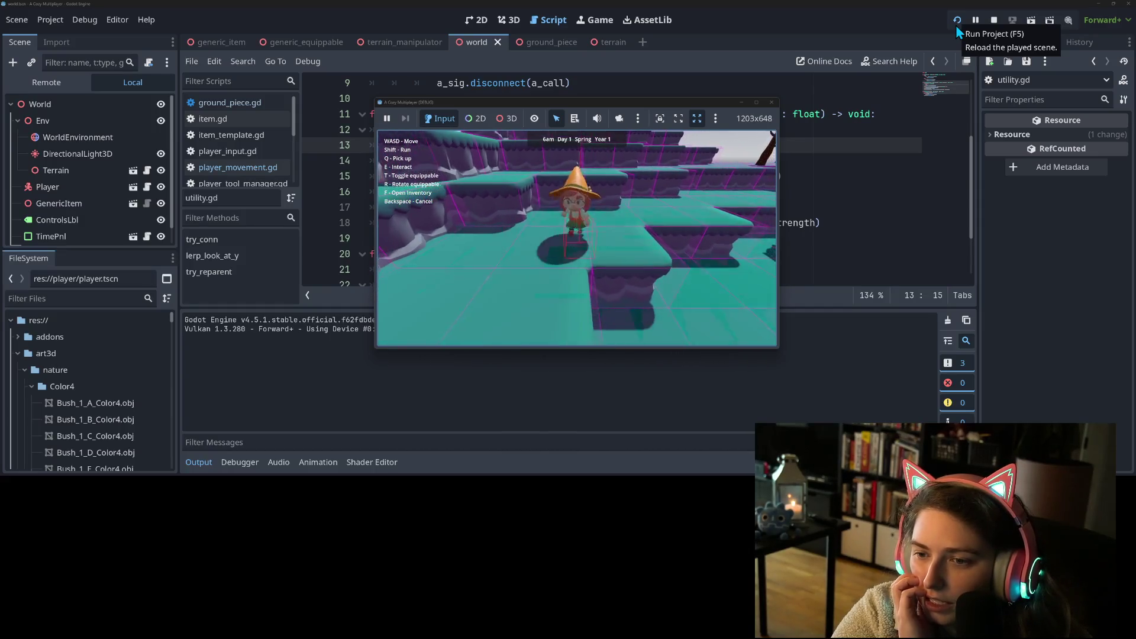
pyautogui.press('a')
pyautogui.press('s')
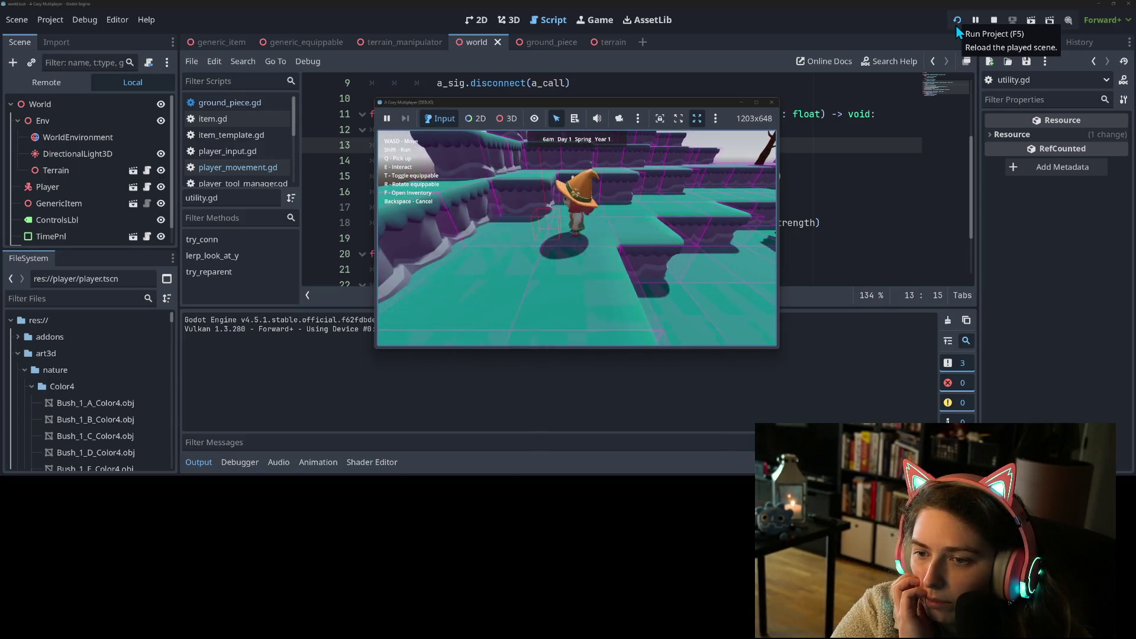
pyautogui.press('w')
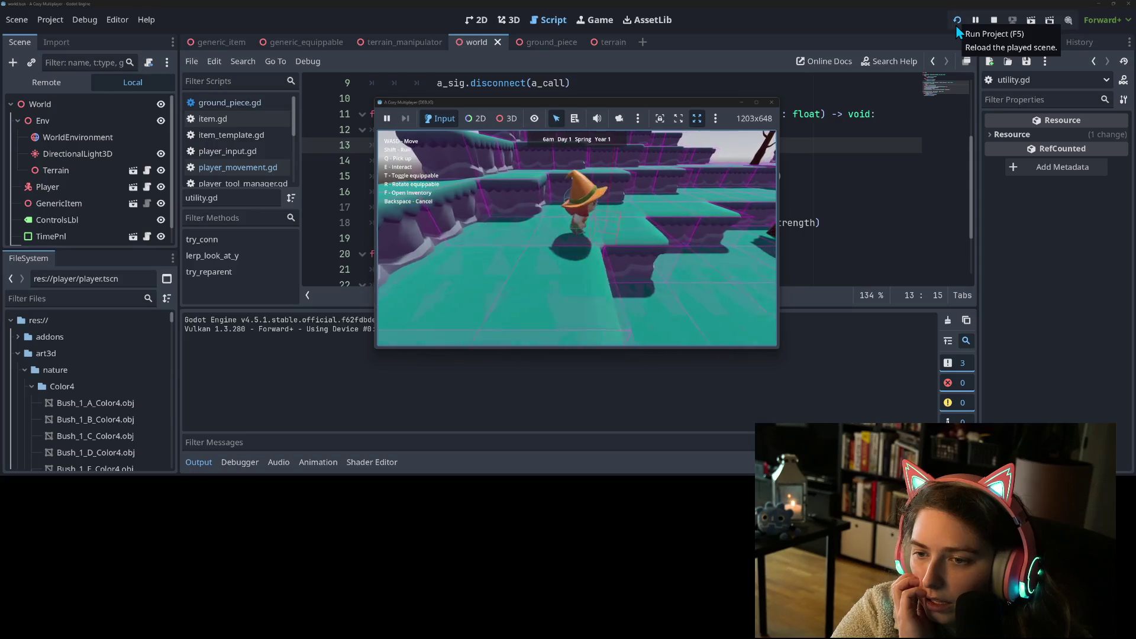
pyautogui.press('w')
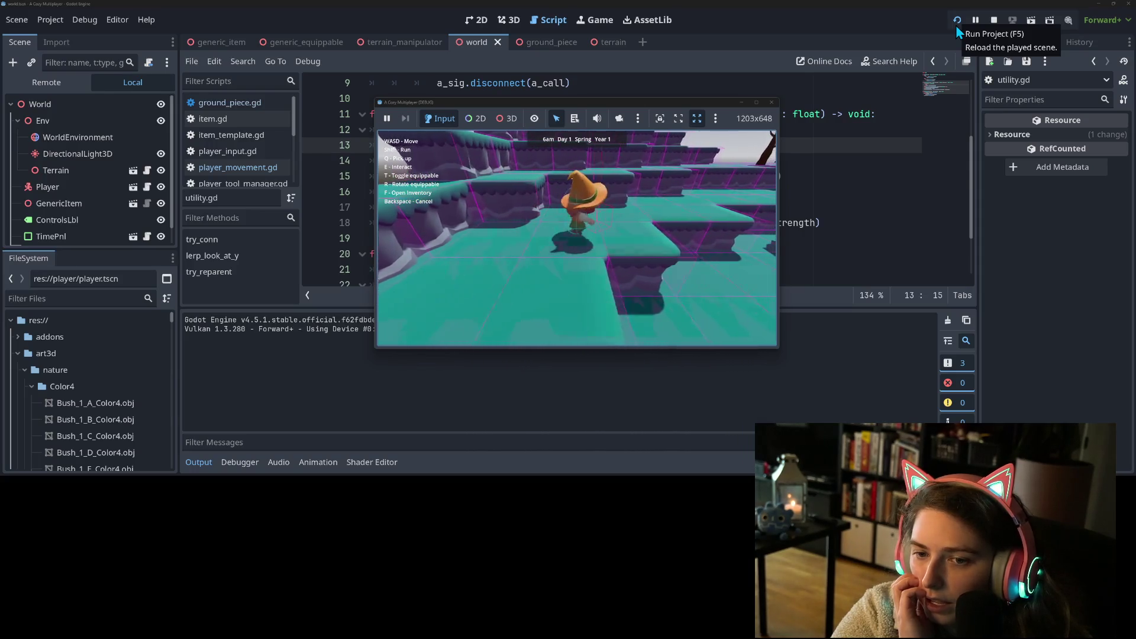
pyautogui.press('w')
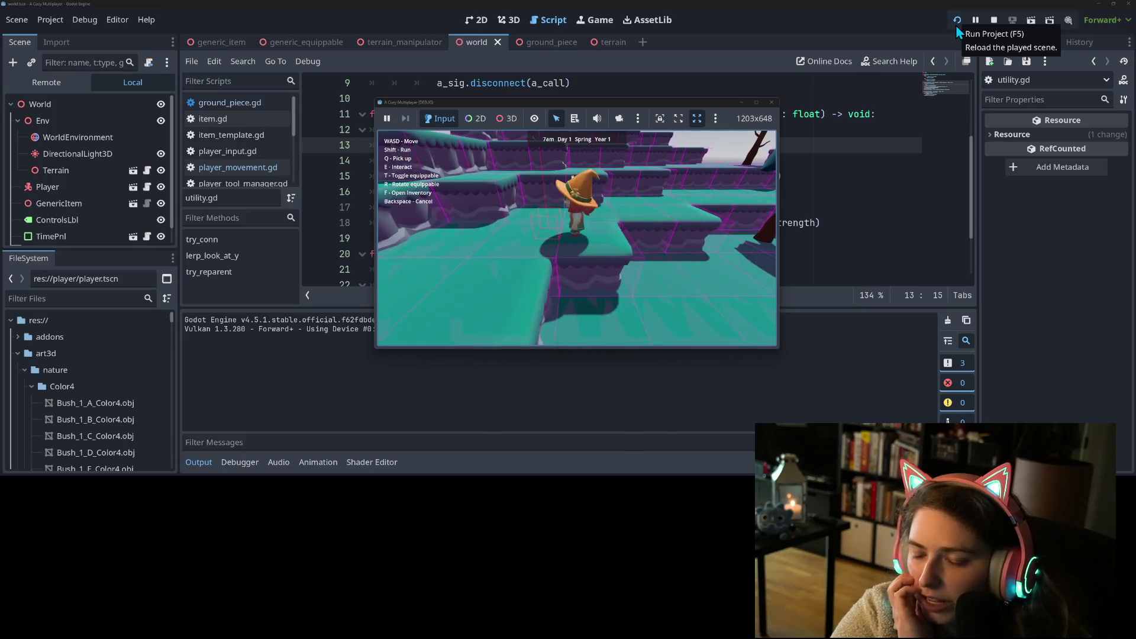
pyautogui.press('w')
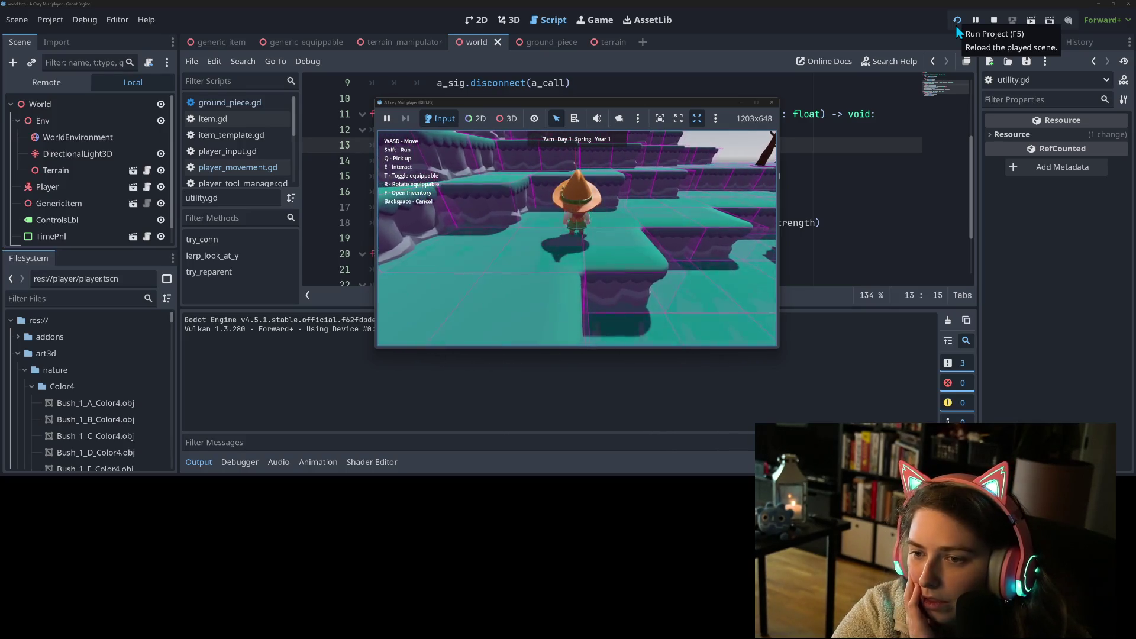
pyautogui.press('w')
pyautogui.press('a')
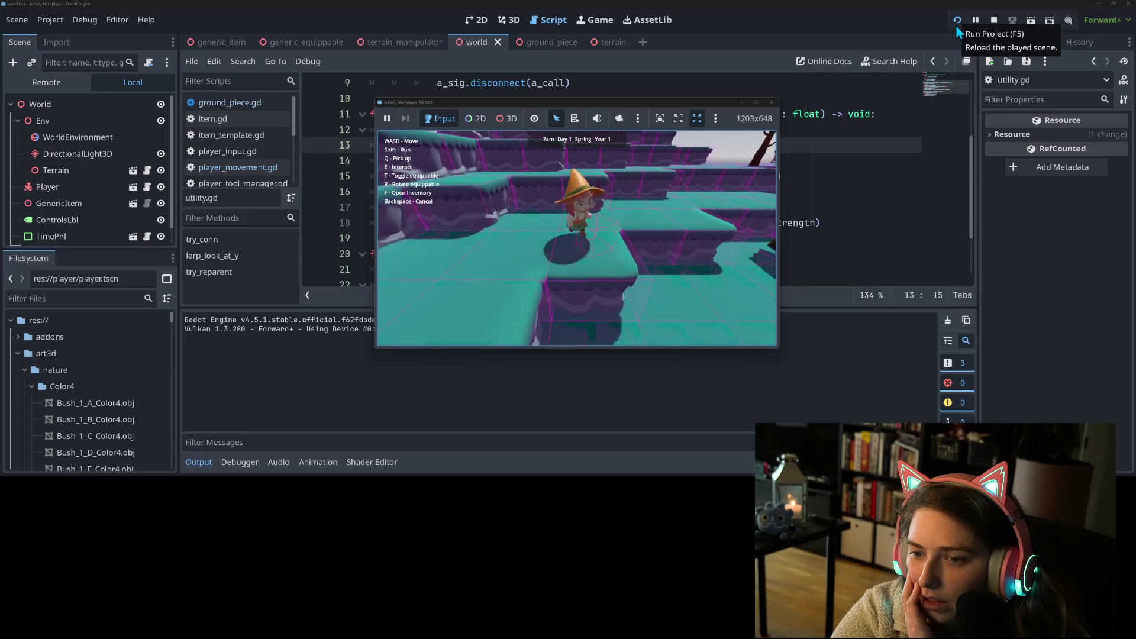
pyautogui.press('w')
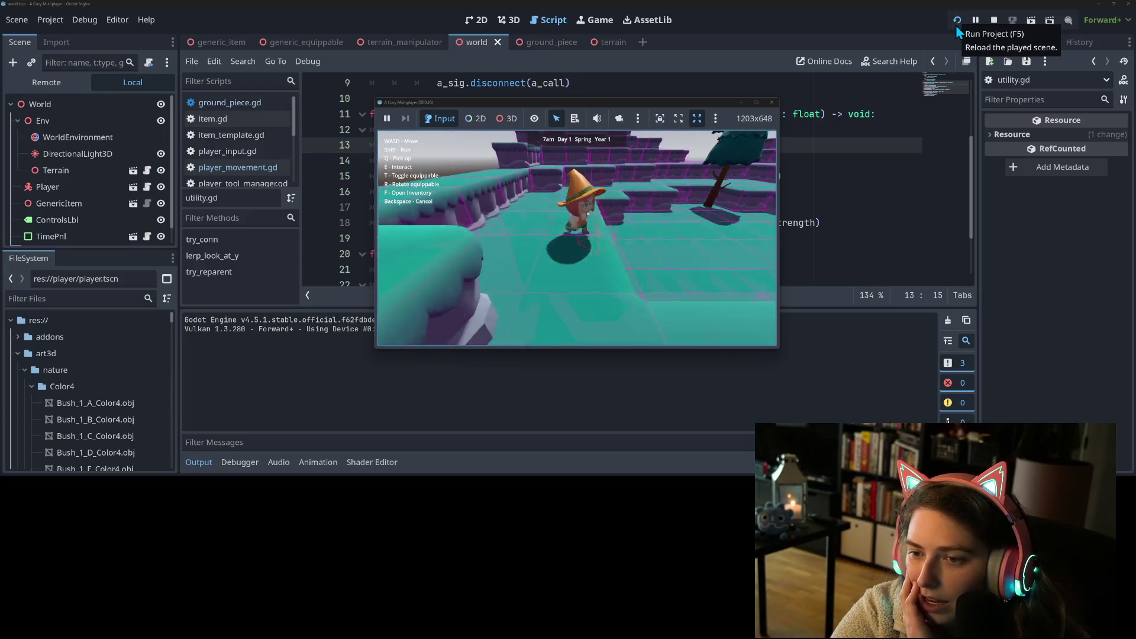
pyautogui.press('w')
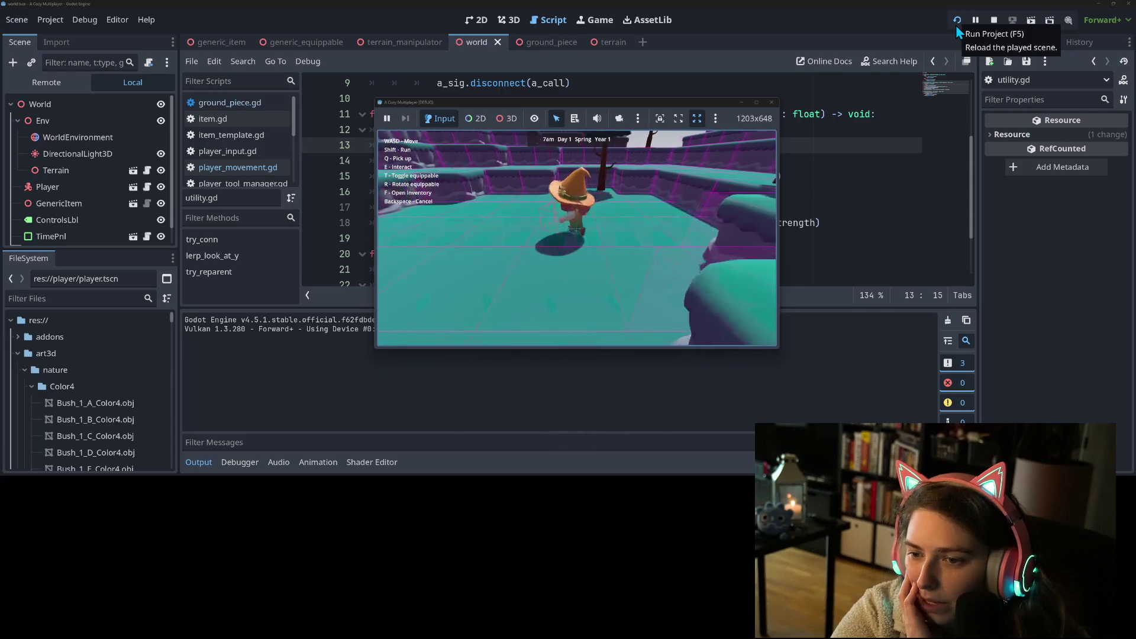
# - Stop the game, collapse the Output panel, and switch to GitHub Desktop
pyautogui.click(995, 22)
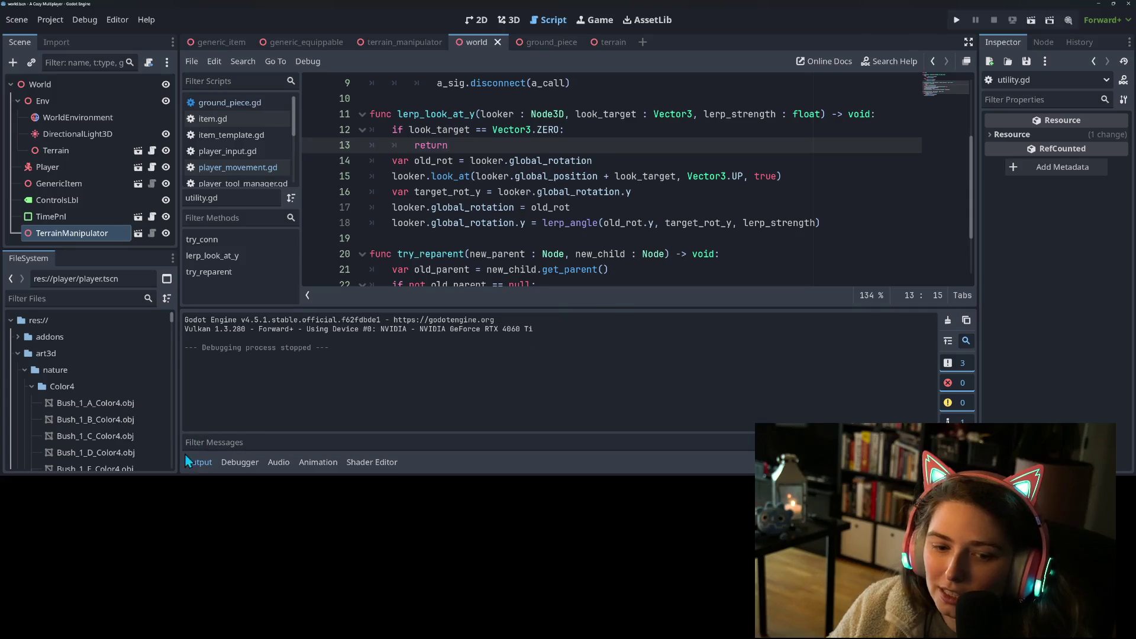
pyautogui.click(200, 460)
pyautogui.click(524, 192)
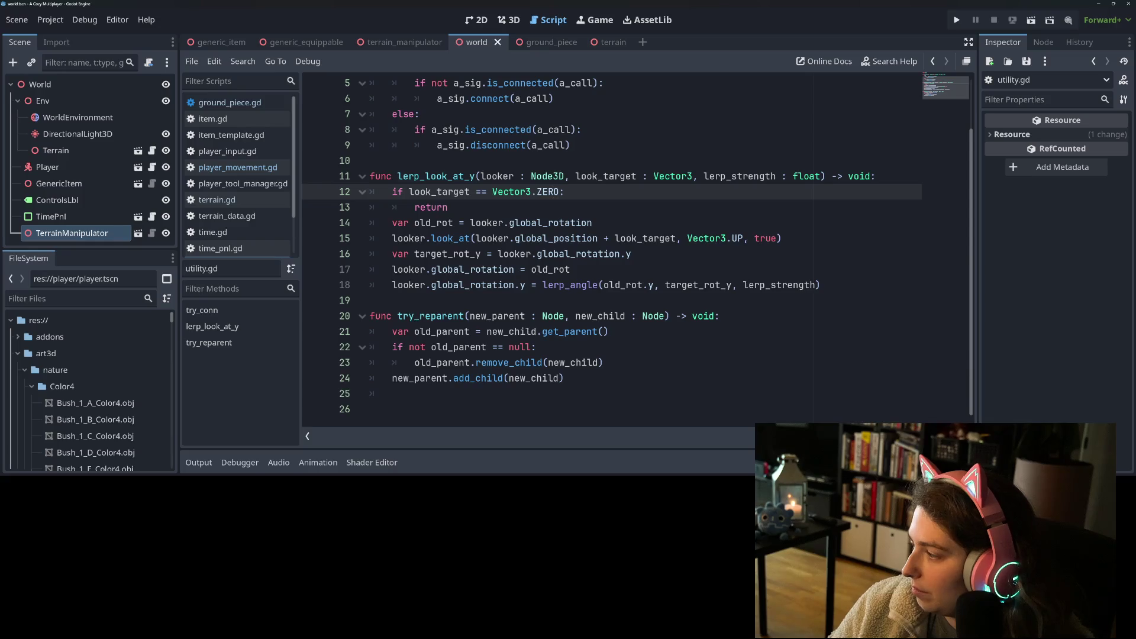
pyautogui.hotkey('alt', 'Tab')
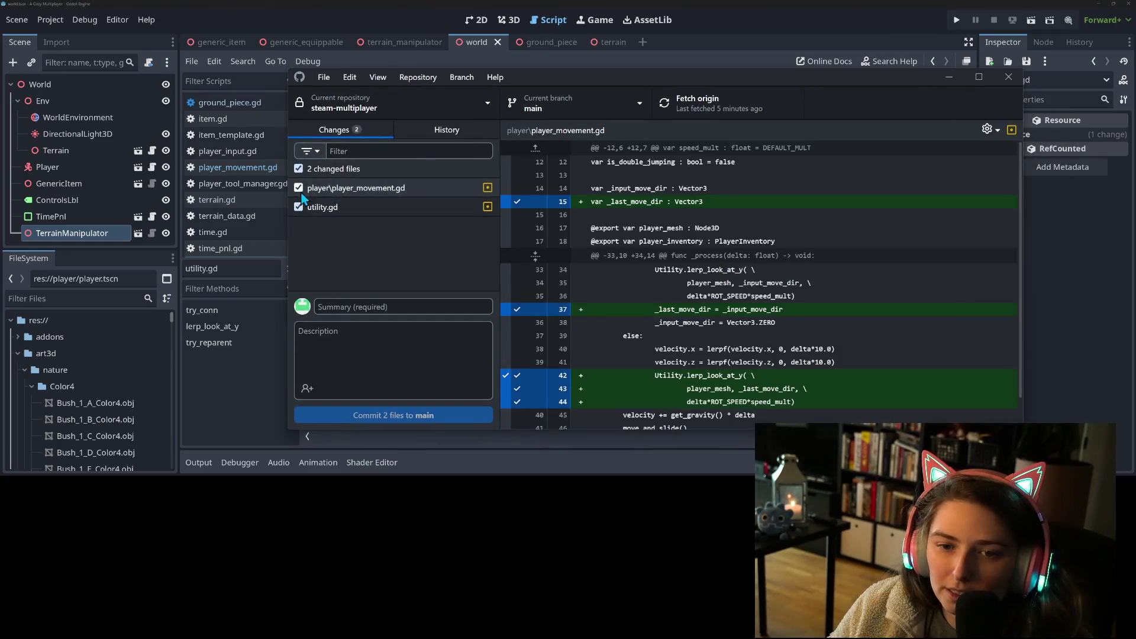
# - Commit only utility.gd with a summary describing the lerp_look_at_y same-point bug fix
pyautogui.click(299, 188)
pyautogui.click(335, 207)
pyautogui.click(398, 308)
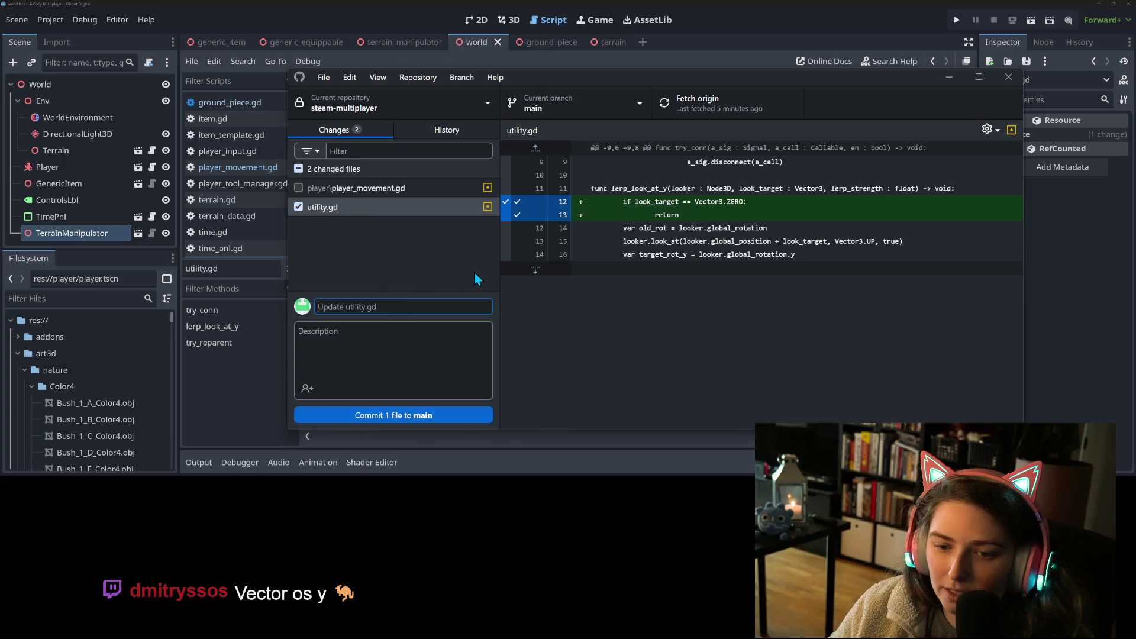
pyautogui.write('fixes ut')
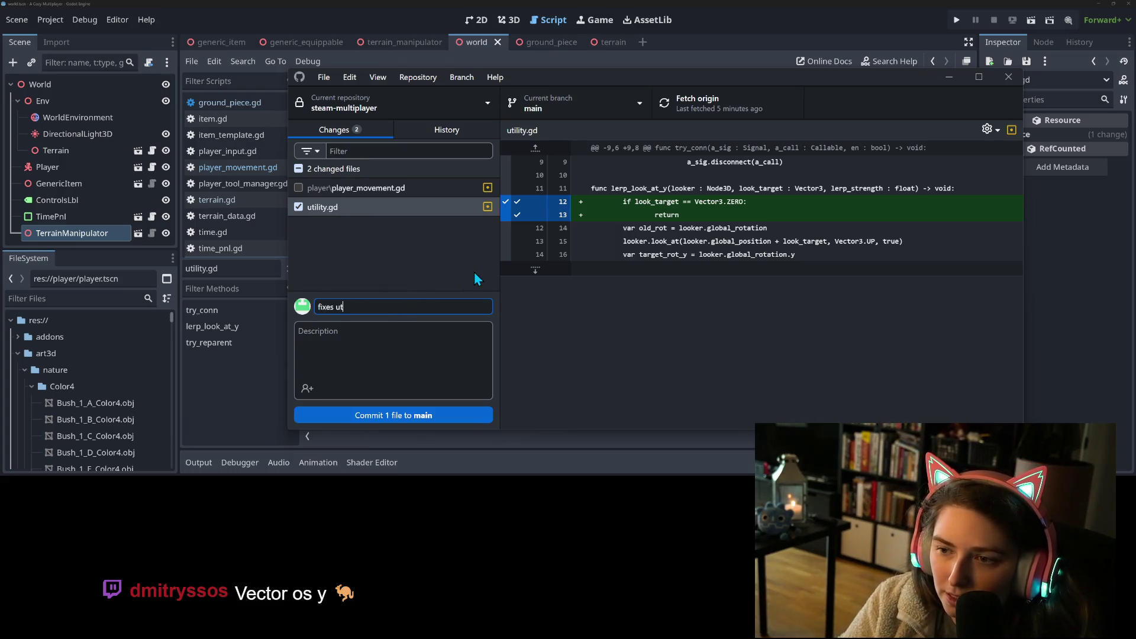
pyautogui.press('BackSpace')
pyautogui.write('lerp look at y ')
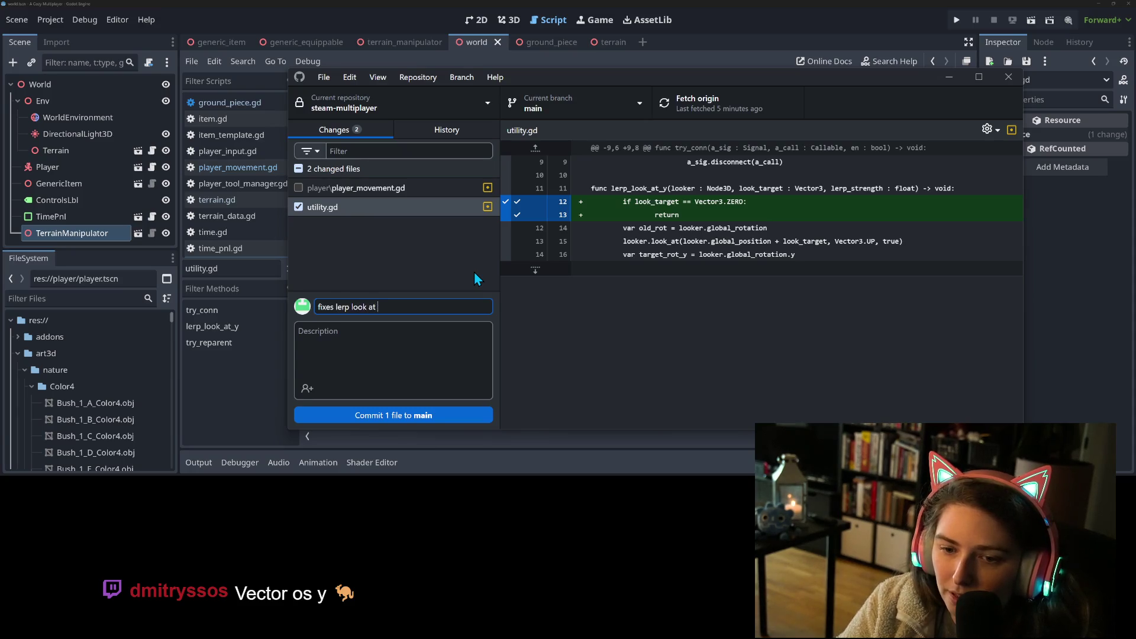
pyautogui.write('bug')
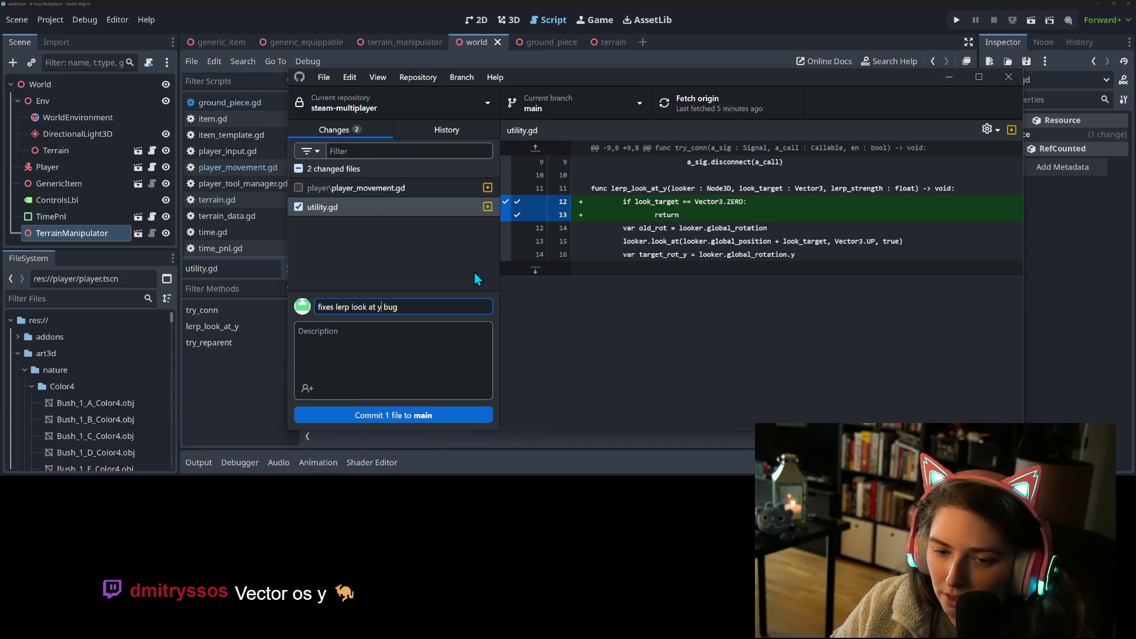
pyautogui.press('BackSpace')
pyautogui.press('BackSpace')
pyautogui.press('BackSpace')
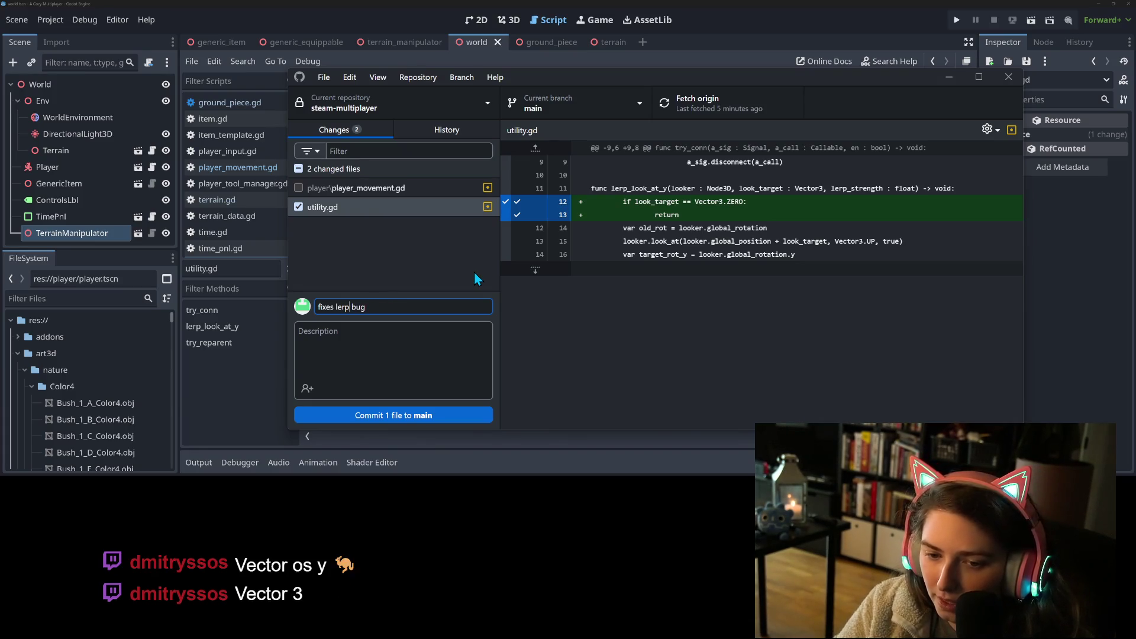
pyautogui.write('_look_at_y same')
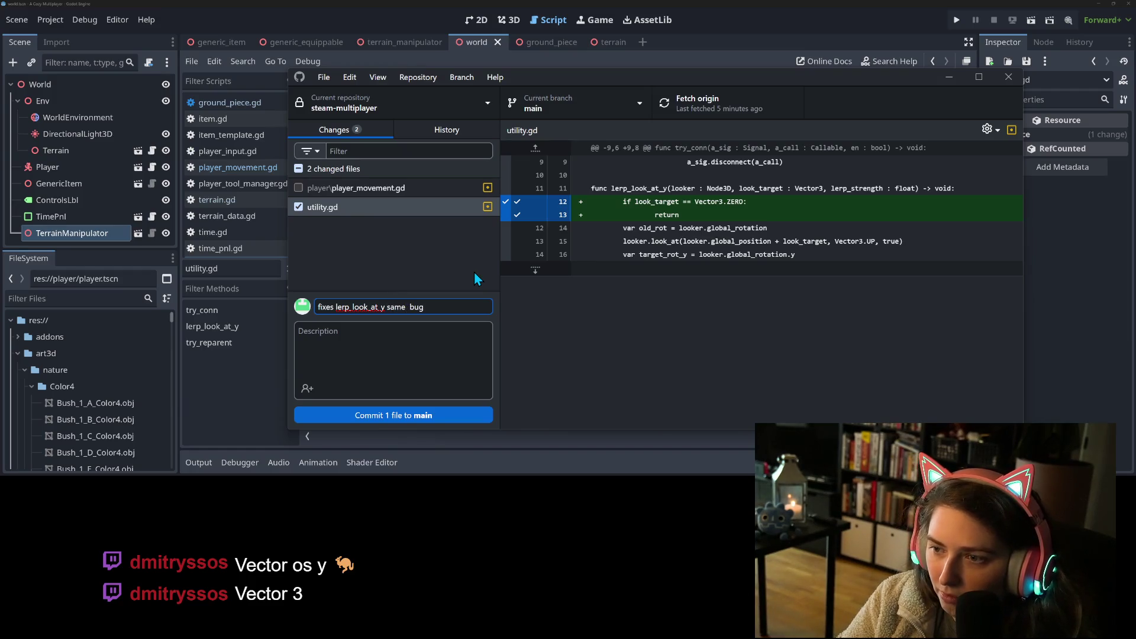
pyautogui.press('BackSpace')
pyautogui.press('BackSpace')
pyautogui.press('BackSpace')
pyautogui.write('look at same poi')
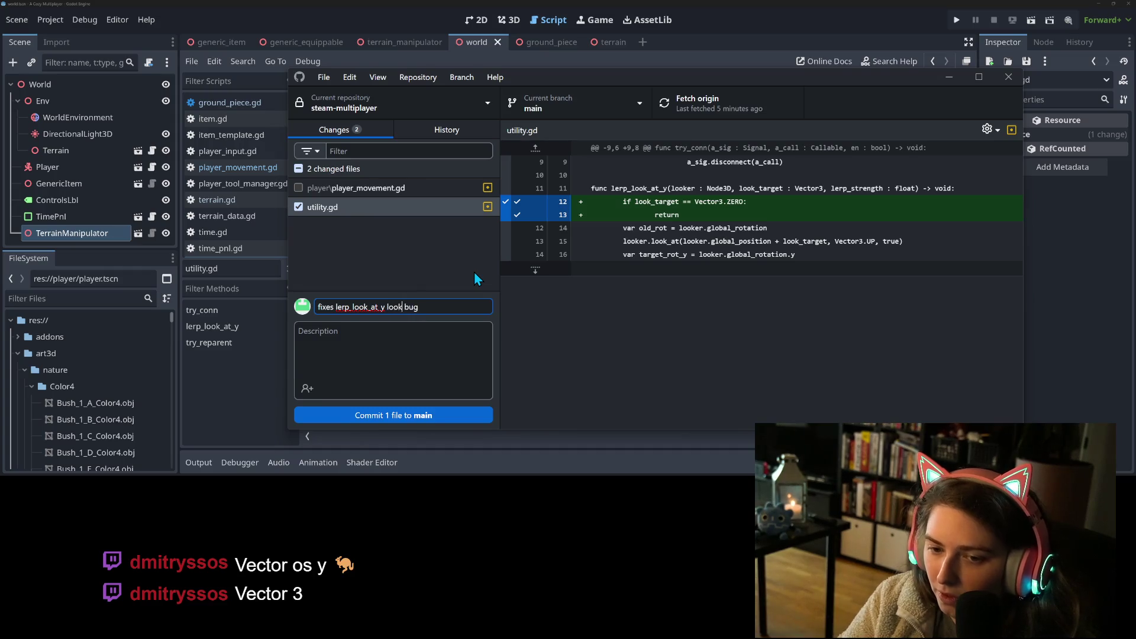
pyautogui.write('nt')
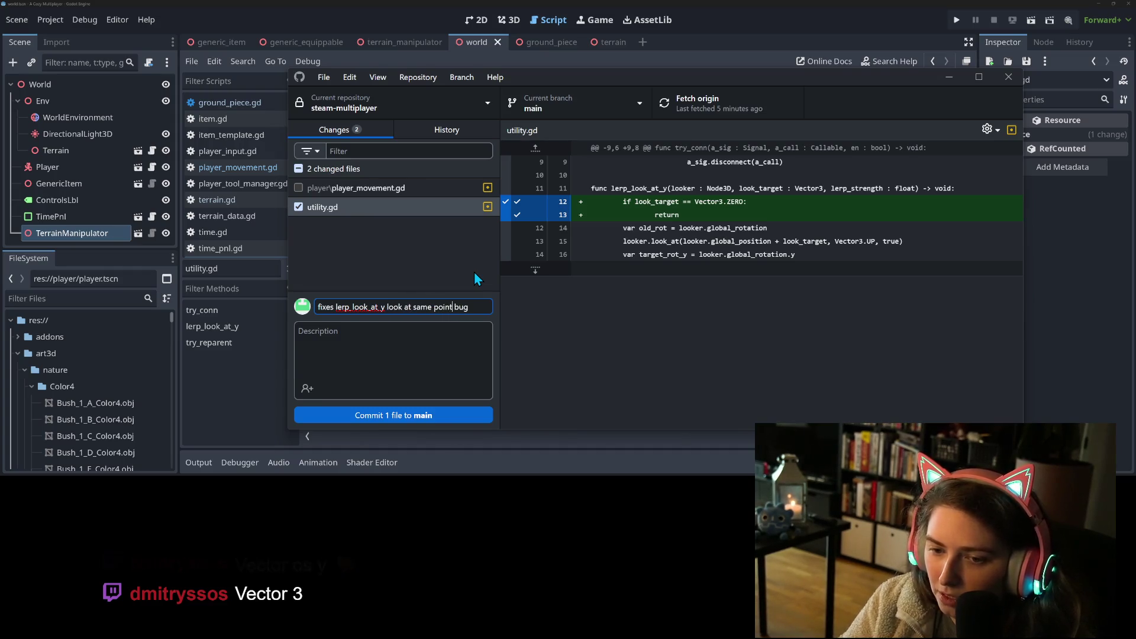
pyautogui.click(471, 425)
pyautogui.click(467, 421)
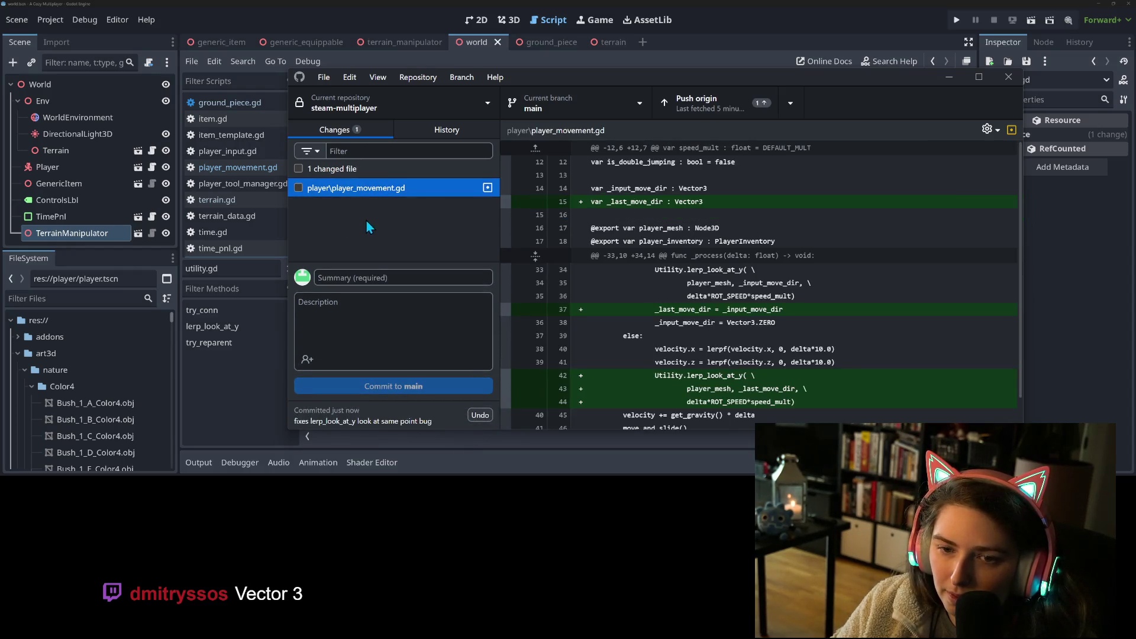
# - Commit player_movement.gd with a summary about continued angle lerping when not moving, then push both commits
pyautogui.click(299, 188)
pyautogui.scroll(-1, 650, 338)
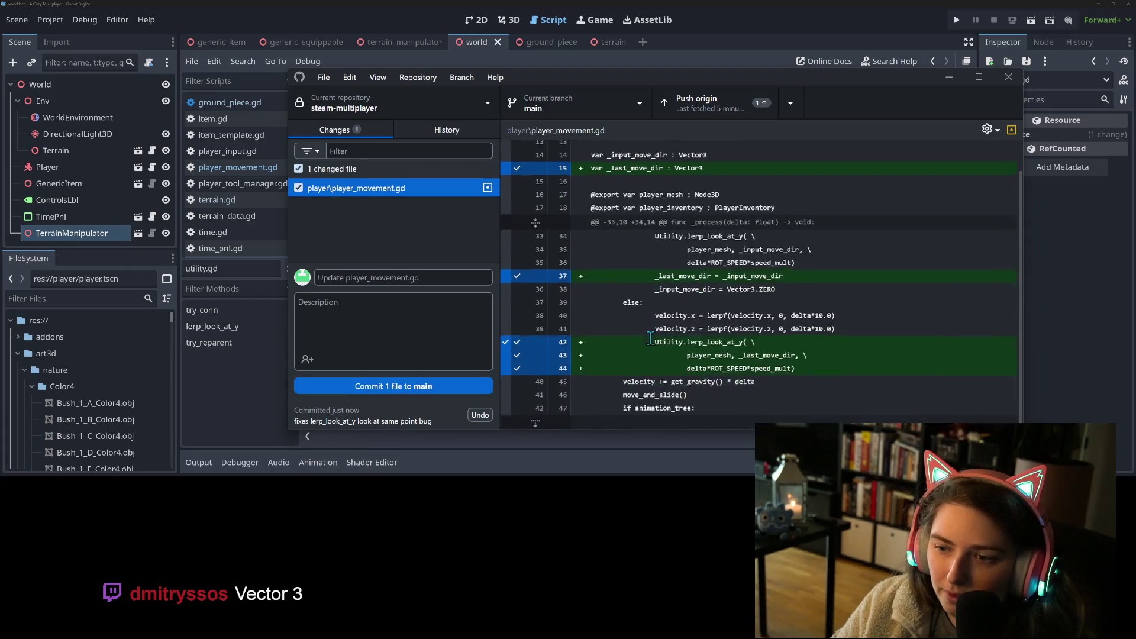
pyautogui.click(414, 278)
pyautogui.write('adds continued ')
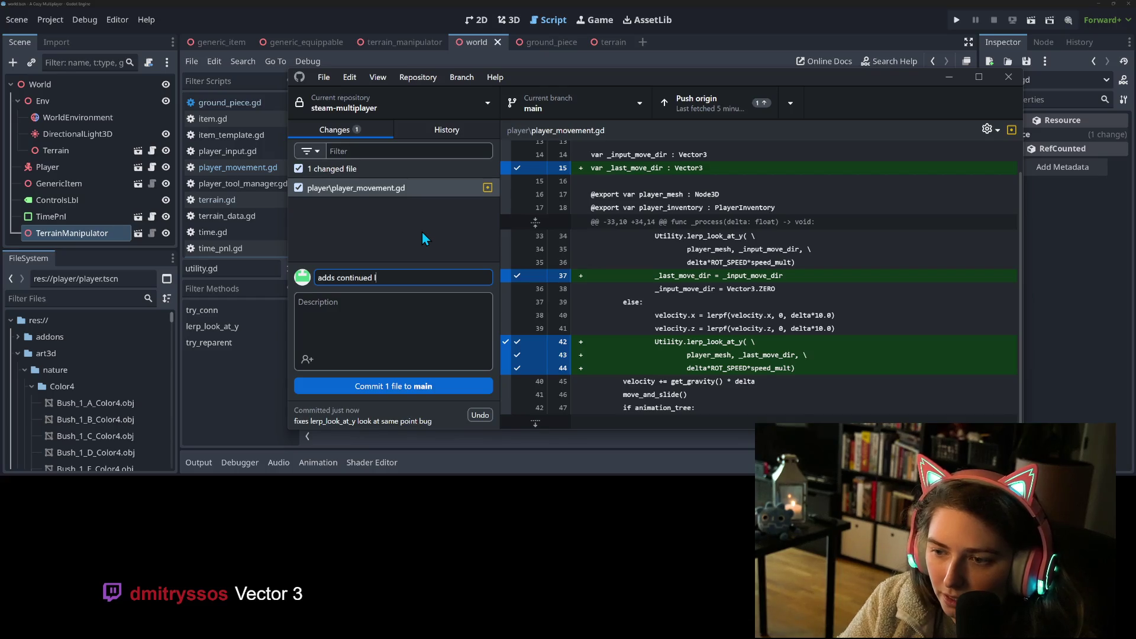
pyautogui.write('erping ')
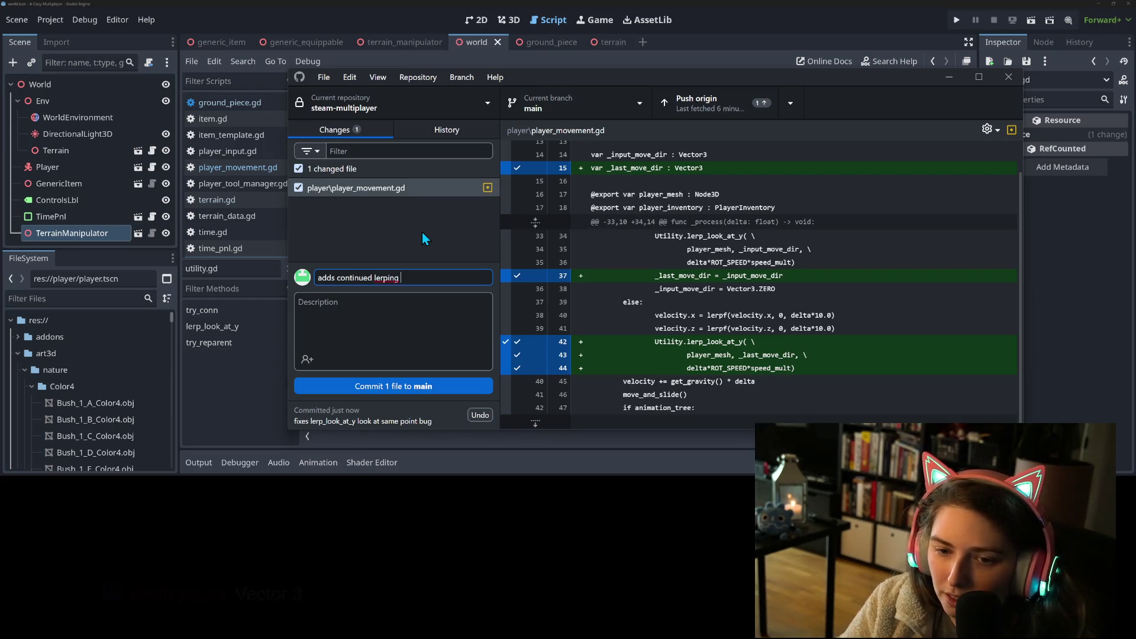
pyautogui.write('of angl')
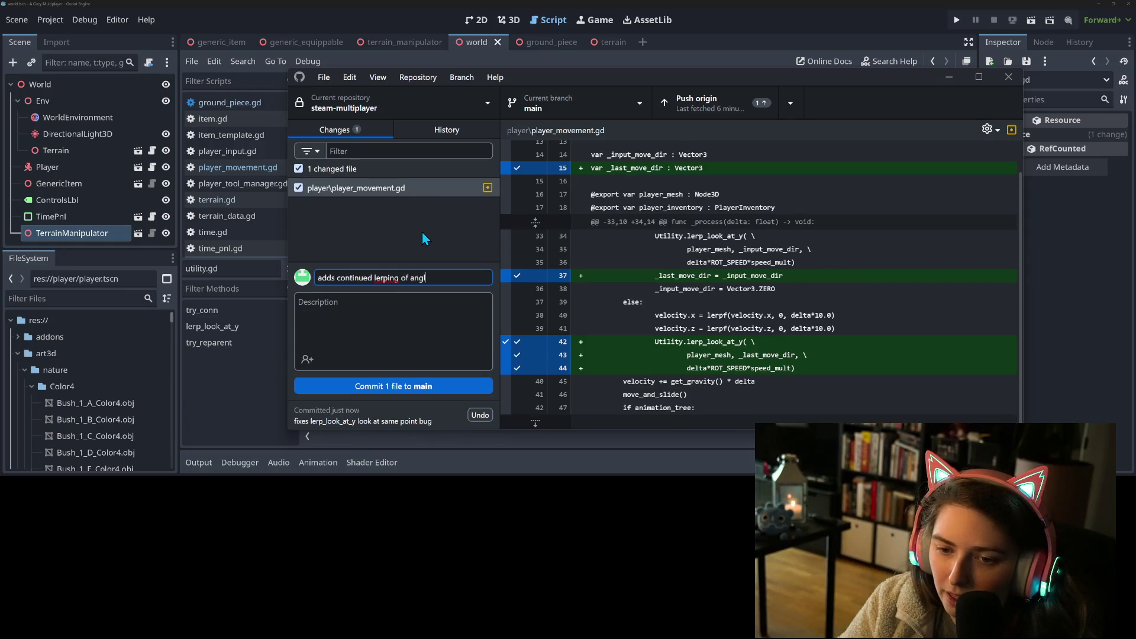
pyautogui.write('e towards d')
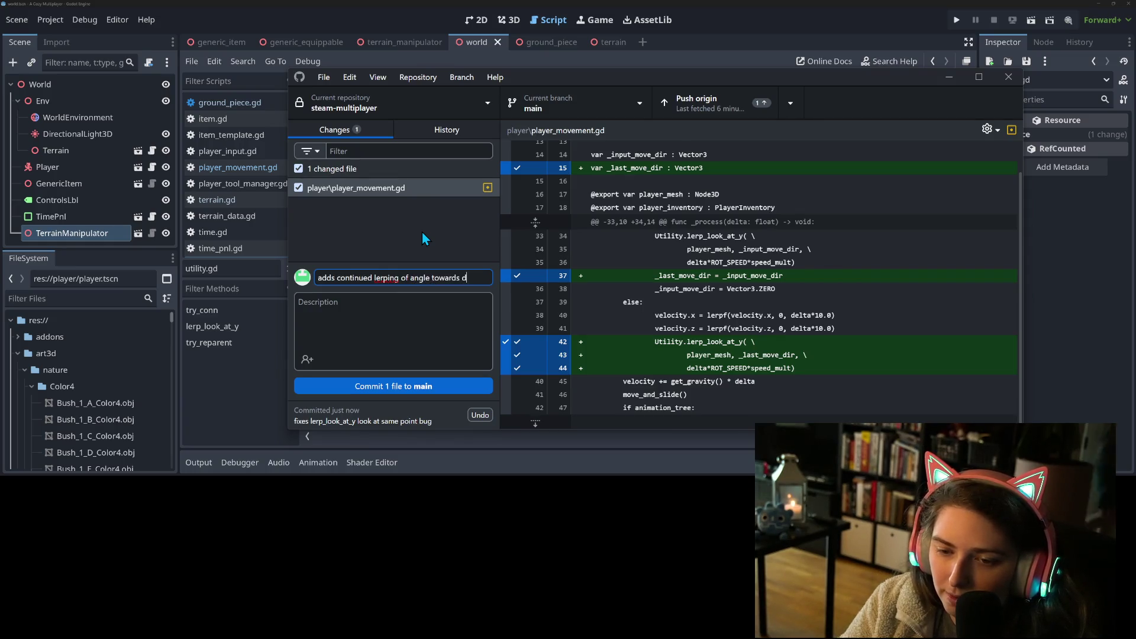
pyautogui.write('esired direction when not moving')
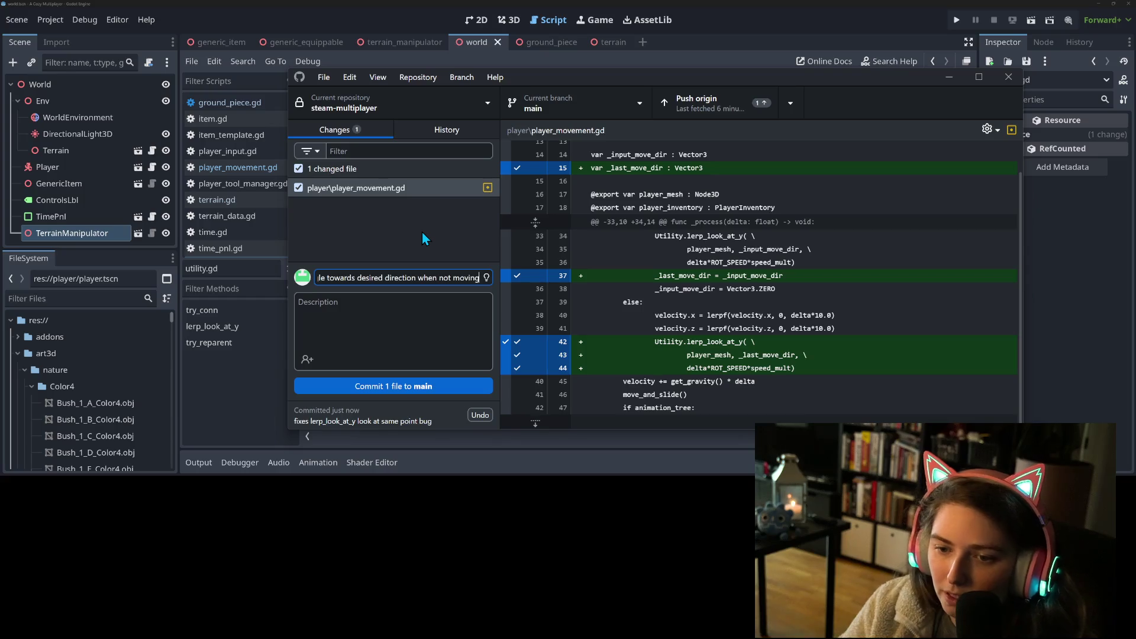
pyautogui.click(468, 386)
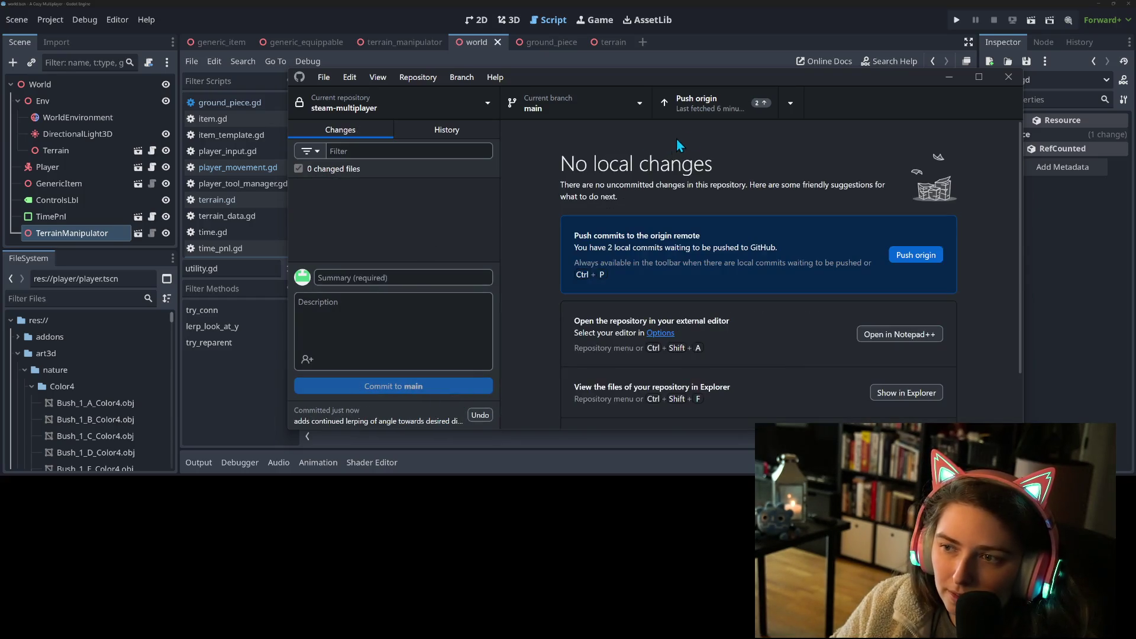
pyautogui.click(710, 109)
# - Back in Godot, check lines 20–21 of utility.gd, then open the ground_piece scene and player_movement.gd
pyautogui.click(949, 77)
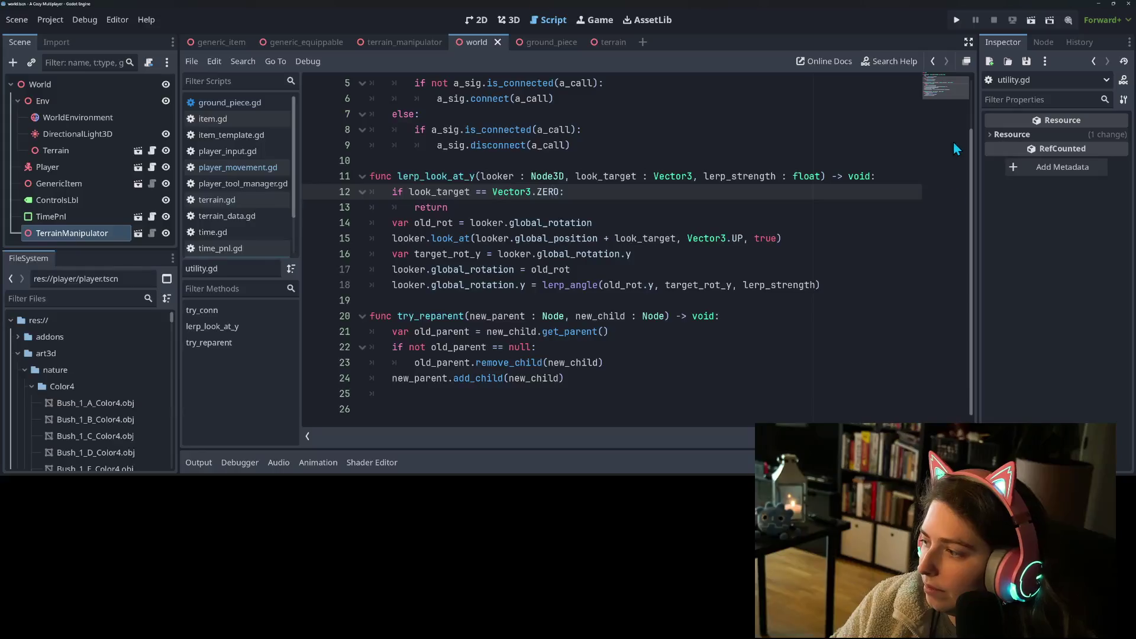
pyautogui.click(820, 323)
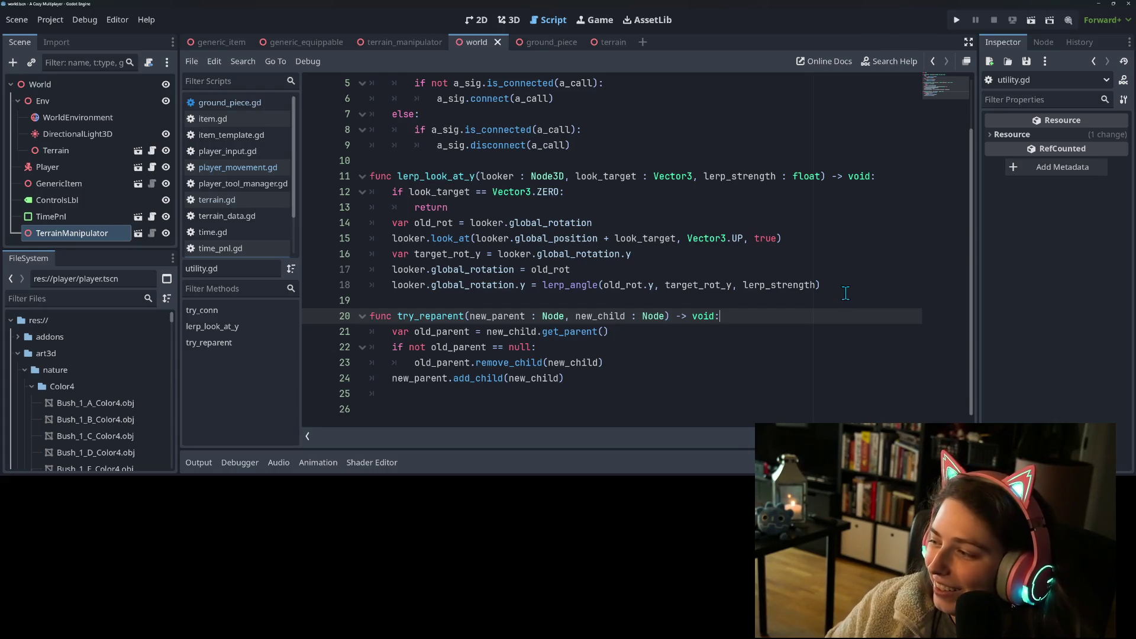
pyautogui.click(653, 329)
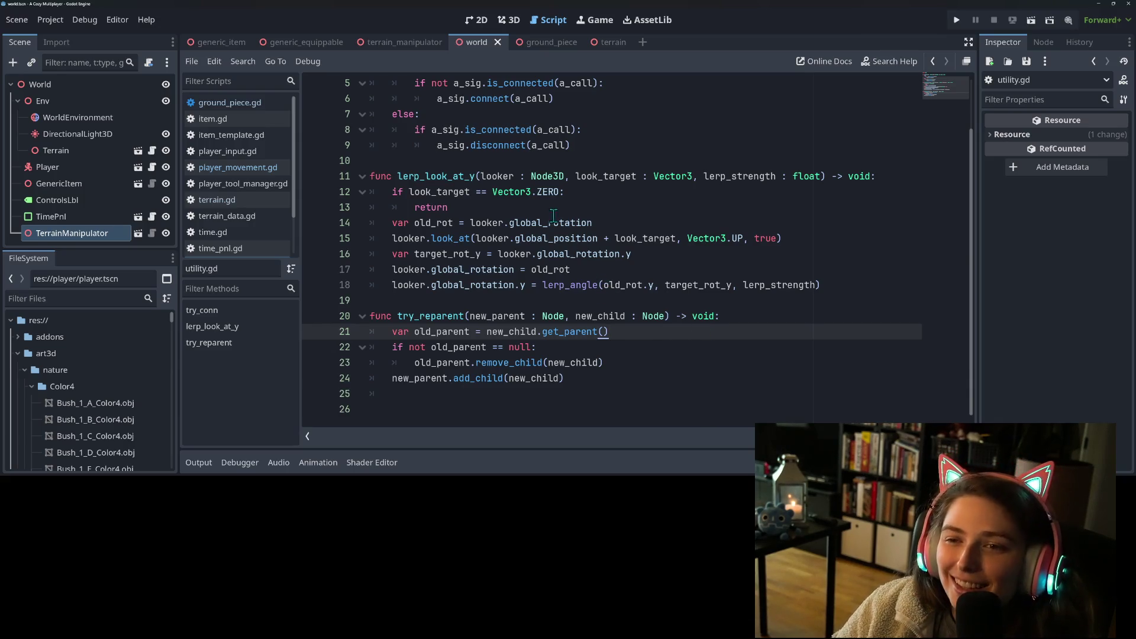
pyautogui.scroll(2, 572, 302)
pyautogui.scroll(-2, 431, 252)
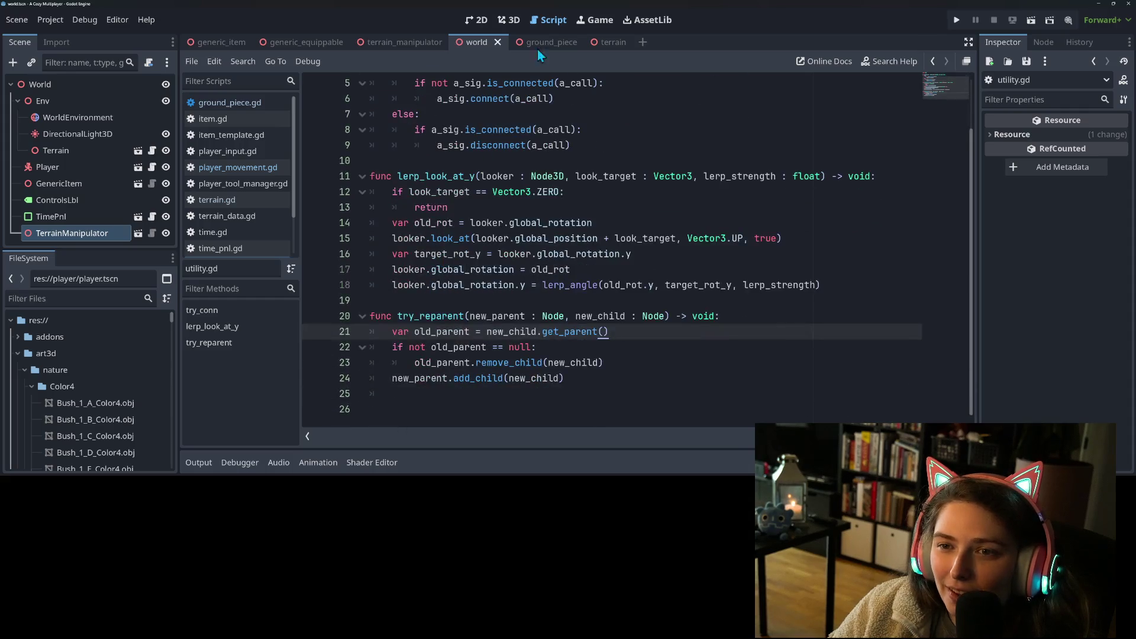
pyautogui.click(546, 47)
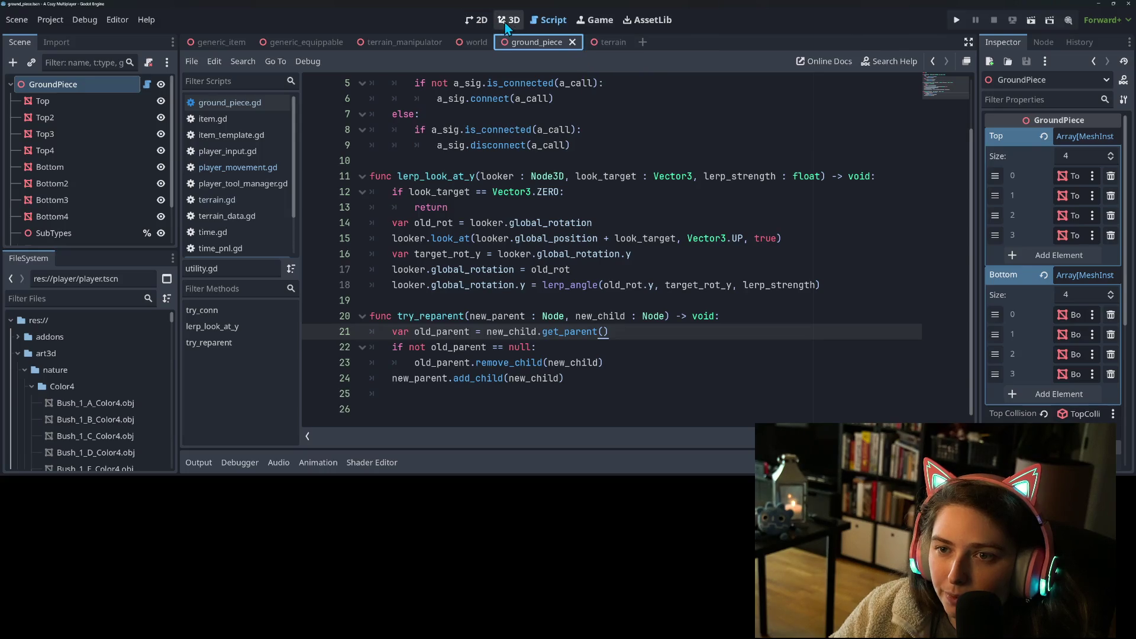
pyautogui.click(237, 167)
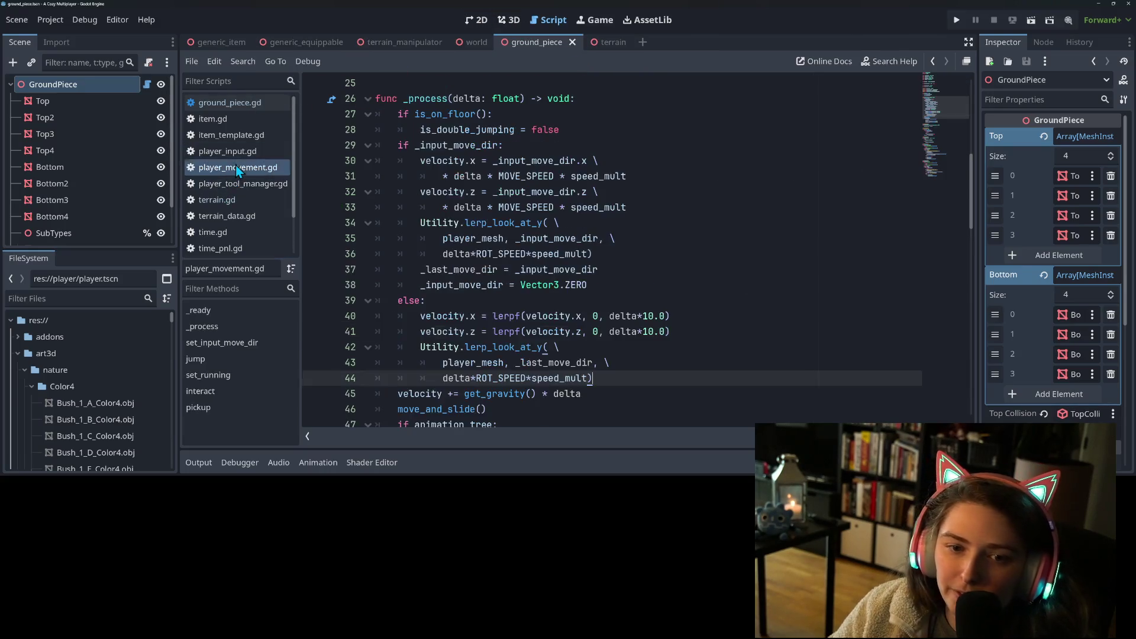
# - Review speed_mult, DEFAULT_MULT and the RUN_MULT value 2.5 in player_movement.gd
pyautogui.scroll(7, 618, 267)
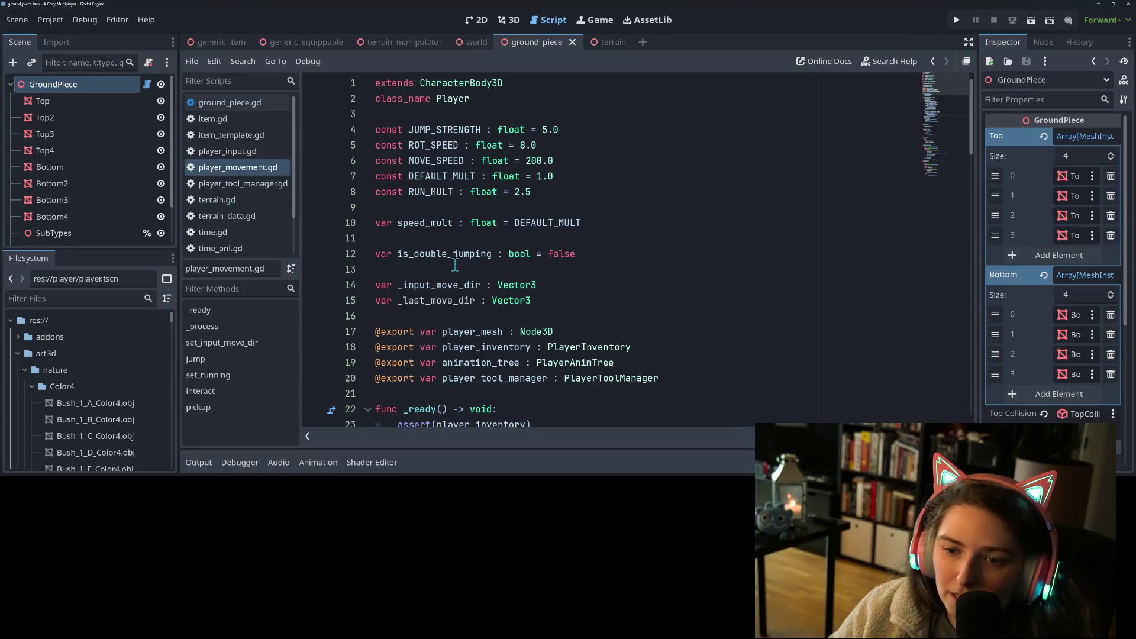
pyautogui.click(453, 237)
pyautogui.doubleClick(433, 225)
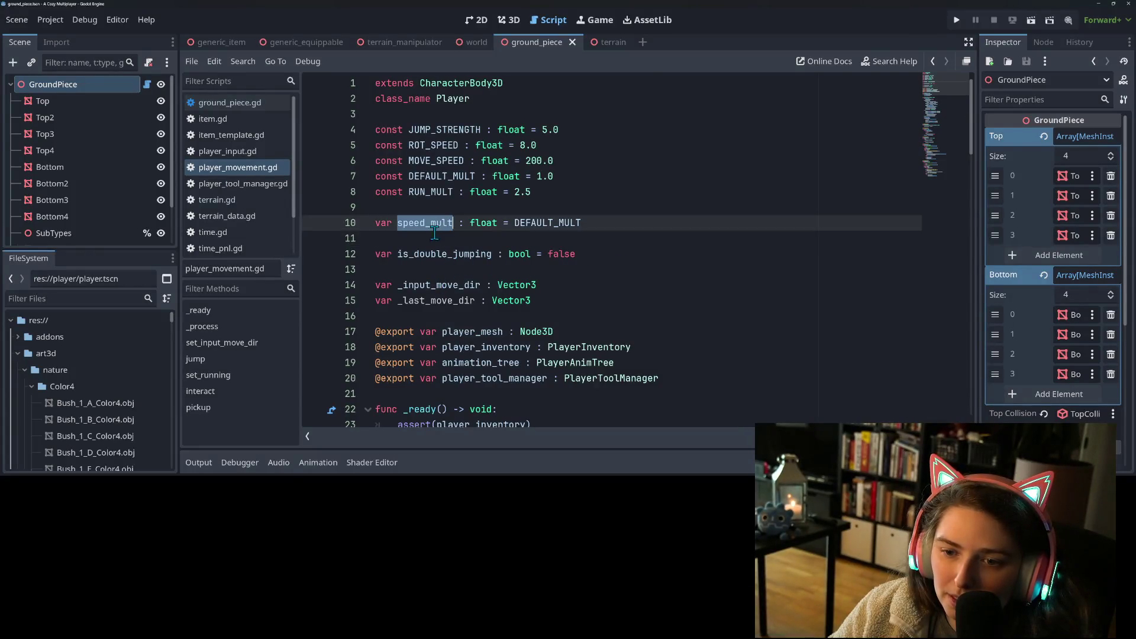
pyautogui.doubleClick(547, 223)
pyautogui.doubleClick(430, 192)
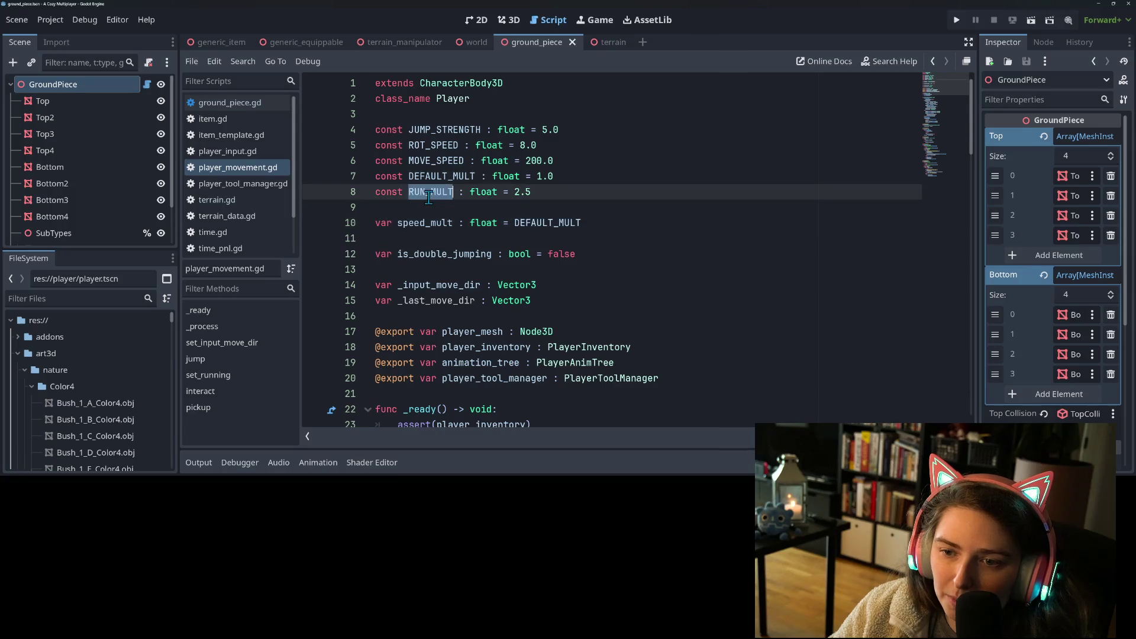
pyautogui.moveTo(531, 194); pyautogui.dragTo(517, 197)
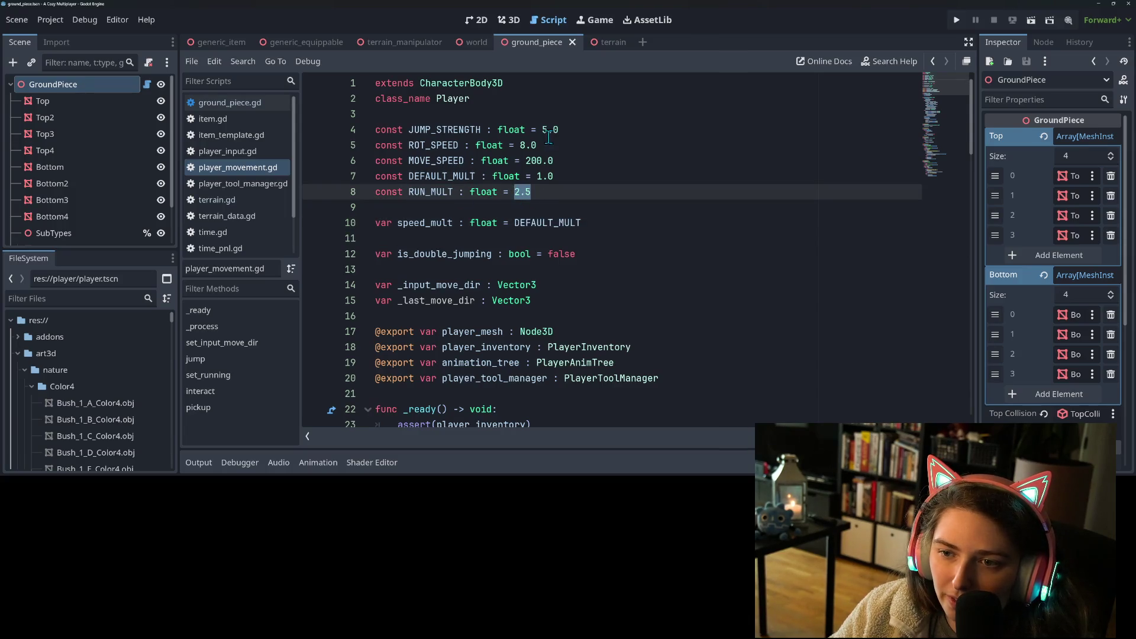
# - Change MOVE_SPEED from 200.0 to 500.0, save the script, and run the game
pyautogui.click(559, 159)
pyautogui.moveTo(525, 161); pyautogui.dragTo(557, 158)
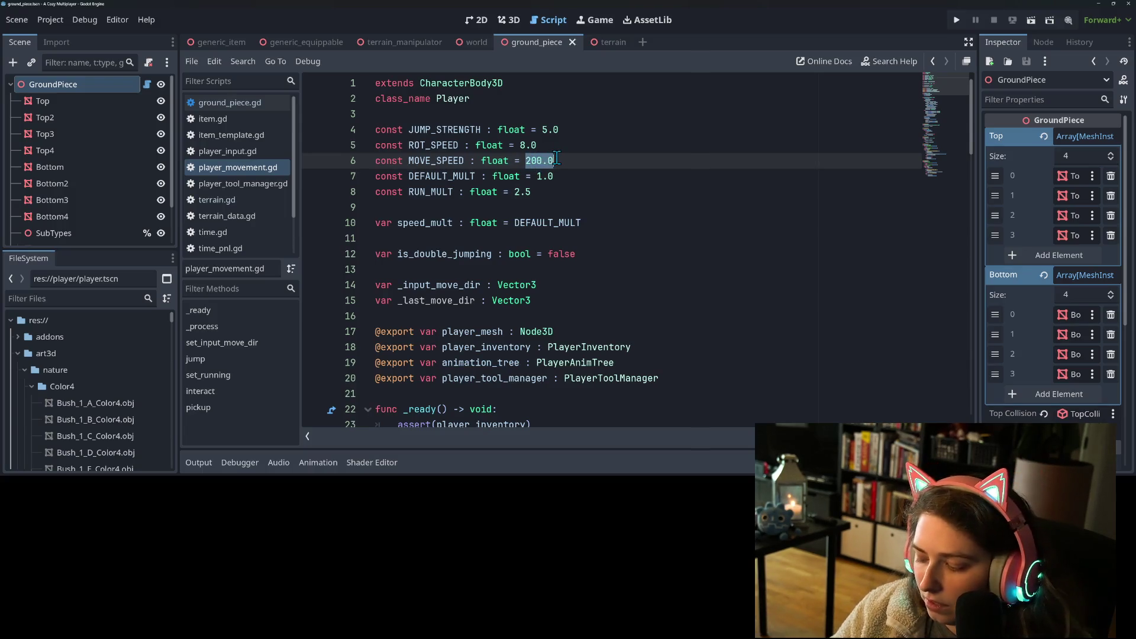
pyautogui.press('Left')
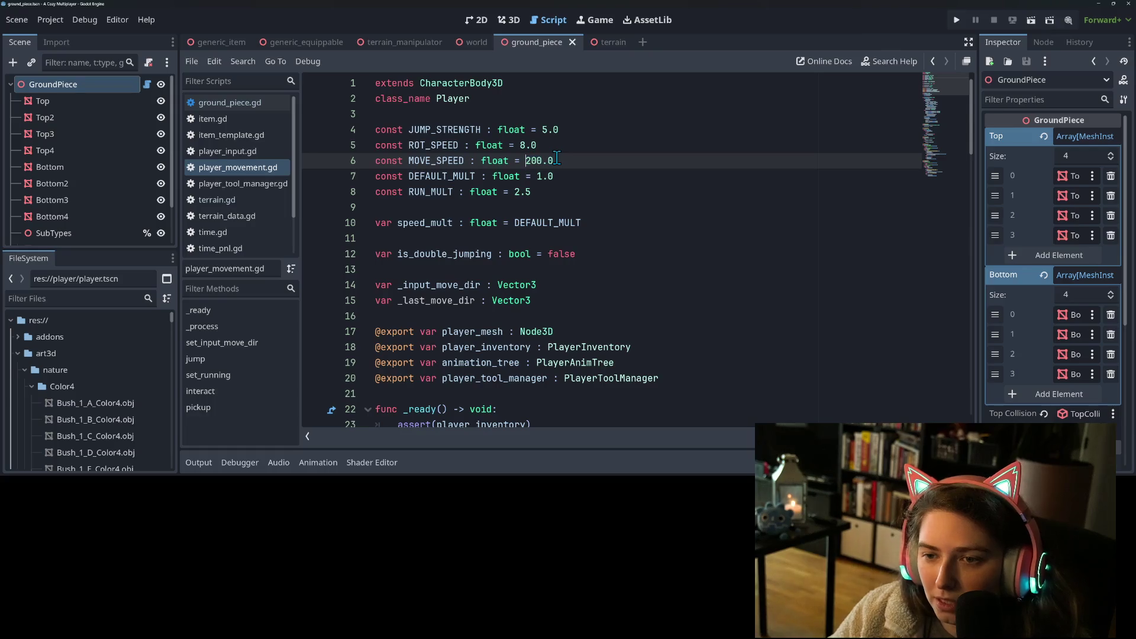
pyautogui.hotkey('ctrl', 's')
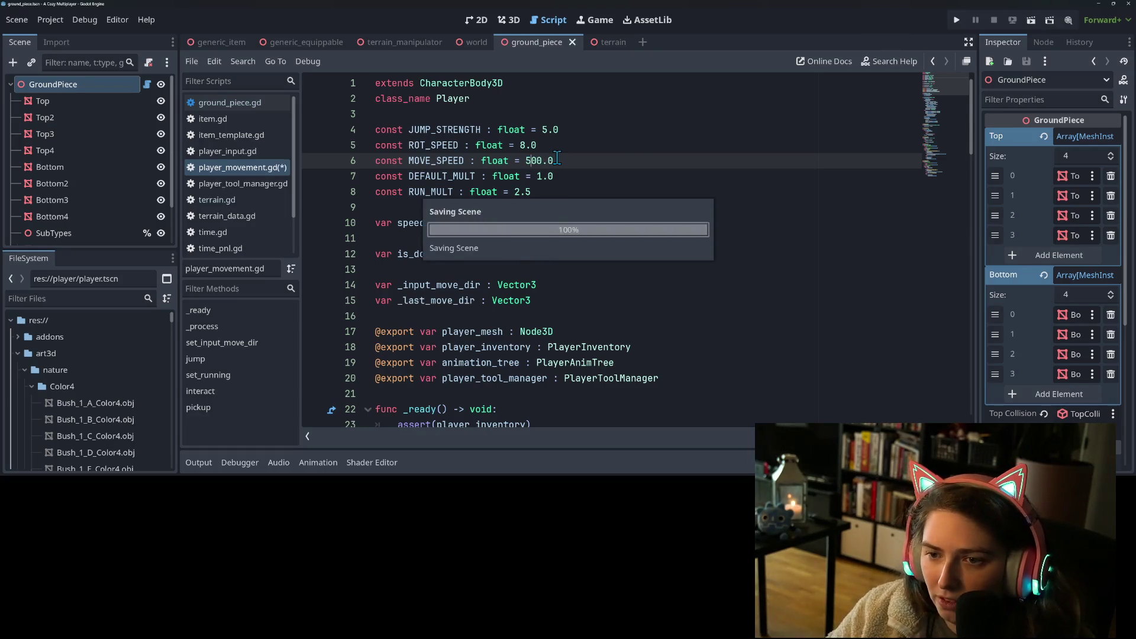
pyautogui.click(955, 21)
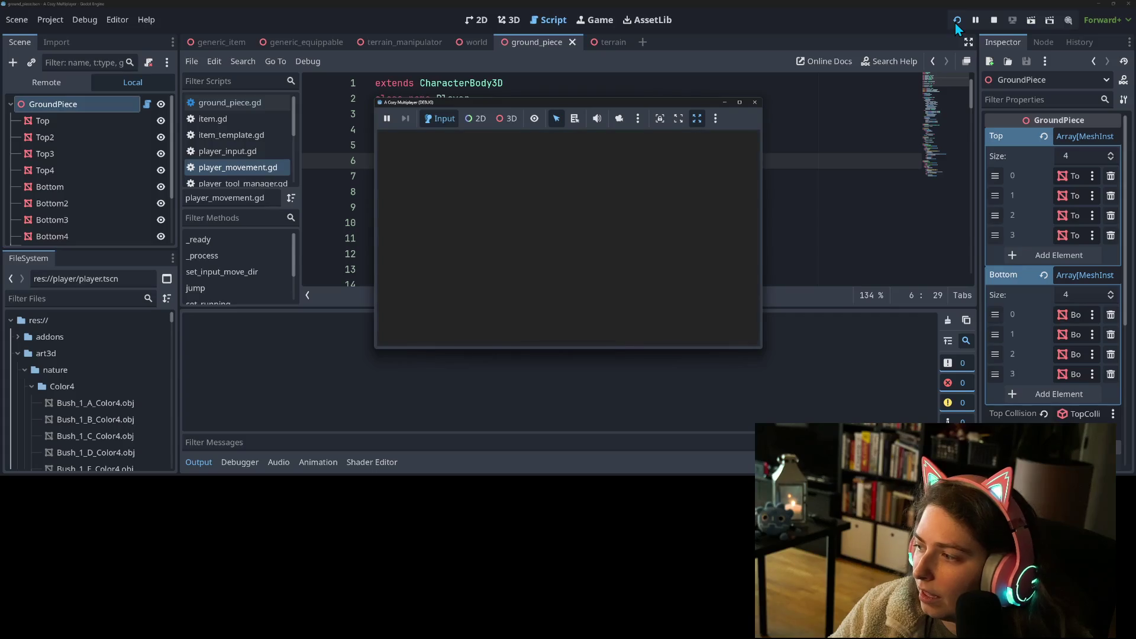
# - In the maximized game window, walk and jump the faster witch across the terraced ledges, then stop
pyautogui.click(758, 105)
pyautogui.press('w')
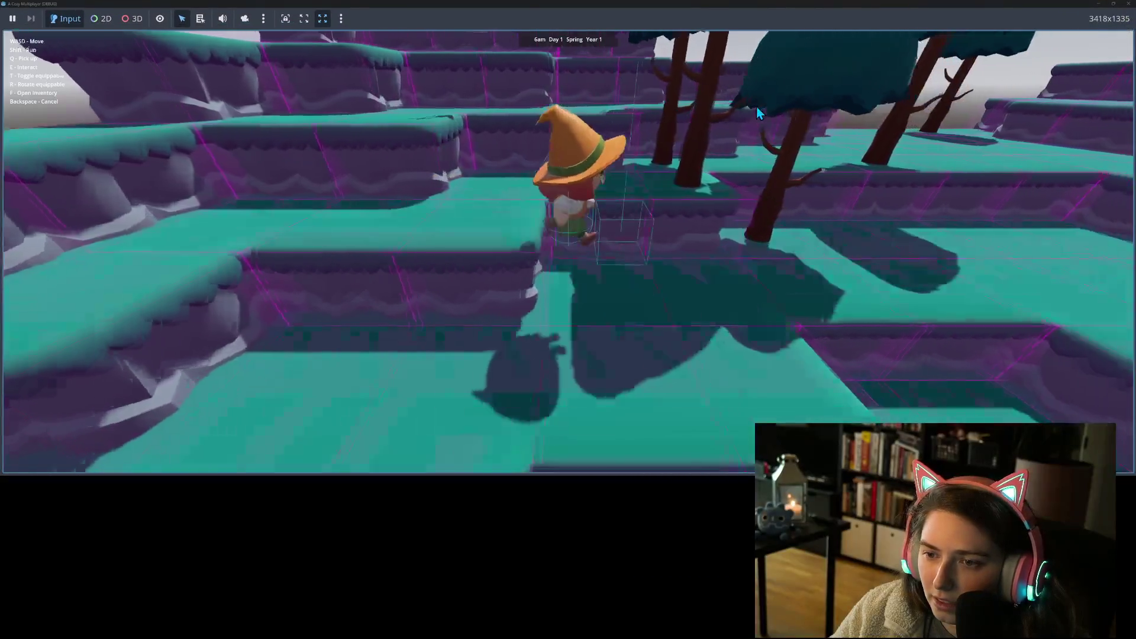
pyautogui.press('a')
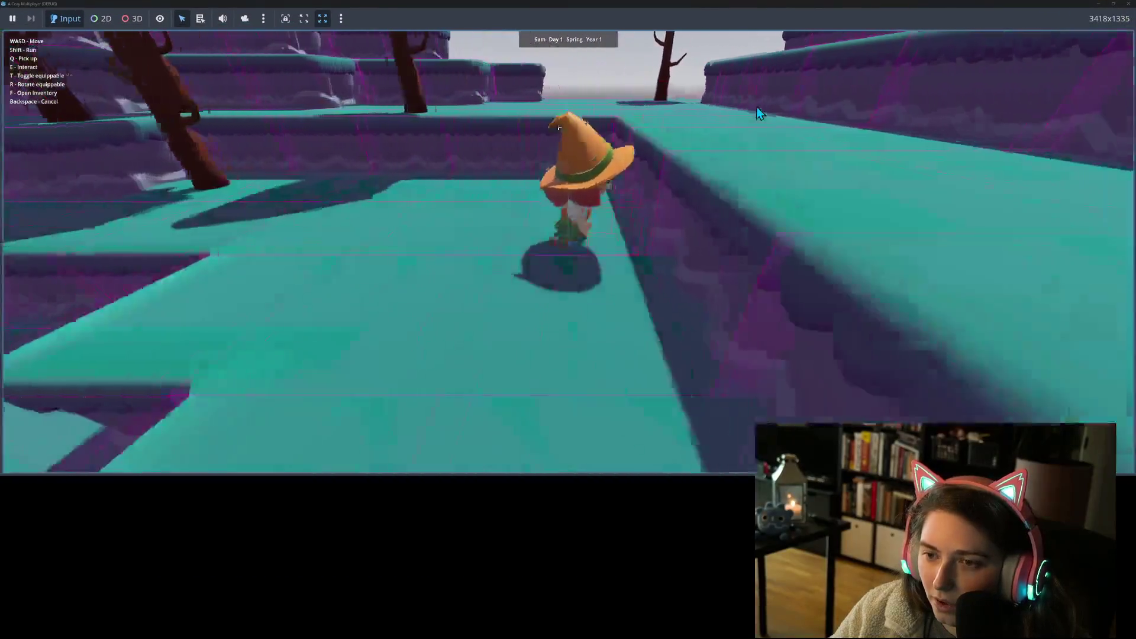
pyautogui.press('w')
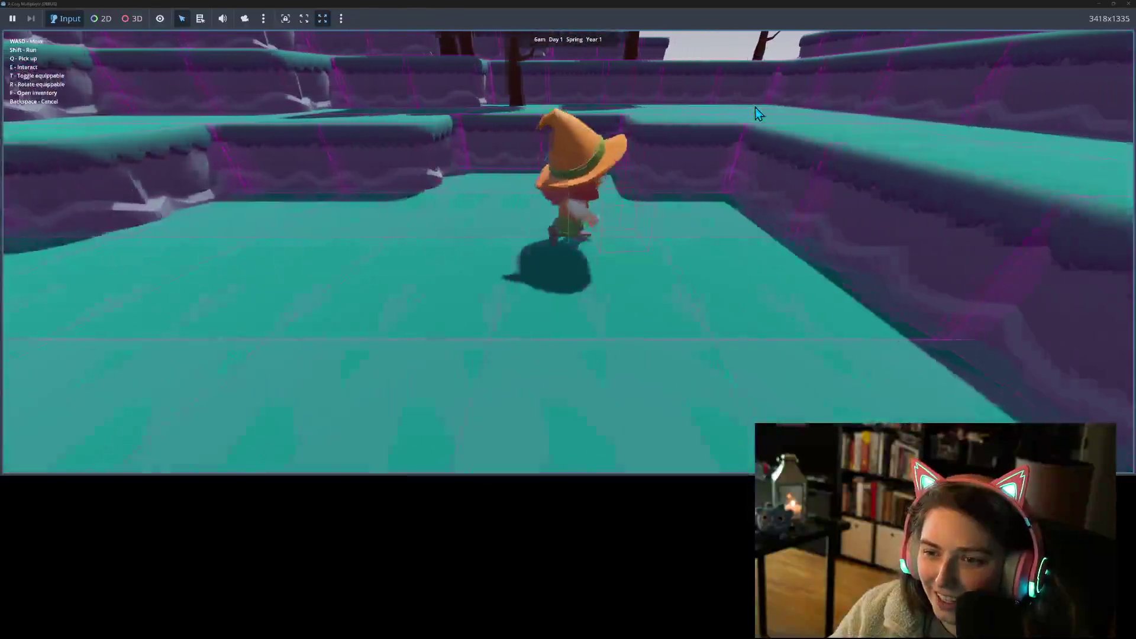
pyautogui.press('space')
pyautogui.press('w')
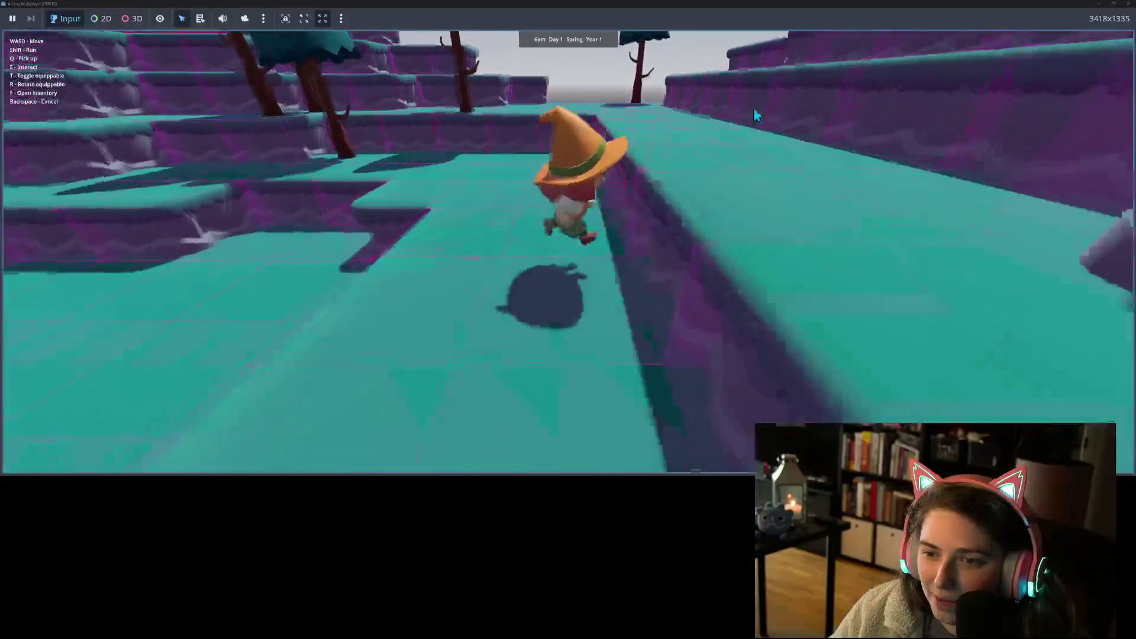
pyautogui.press('w')
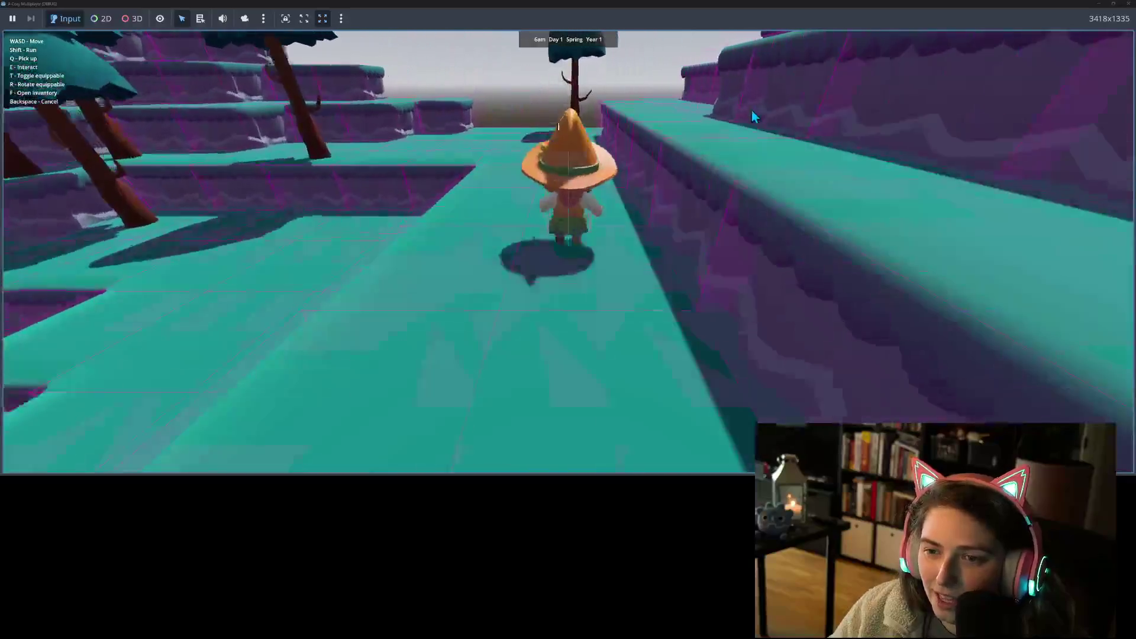
pyautogui.press('a')
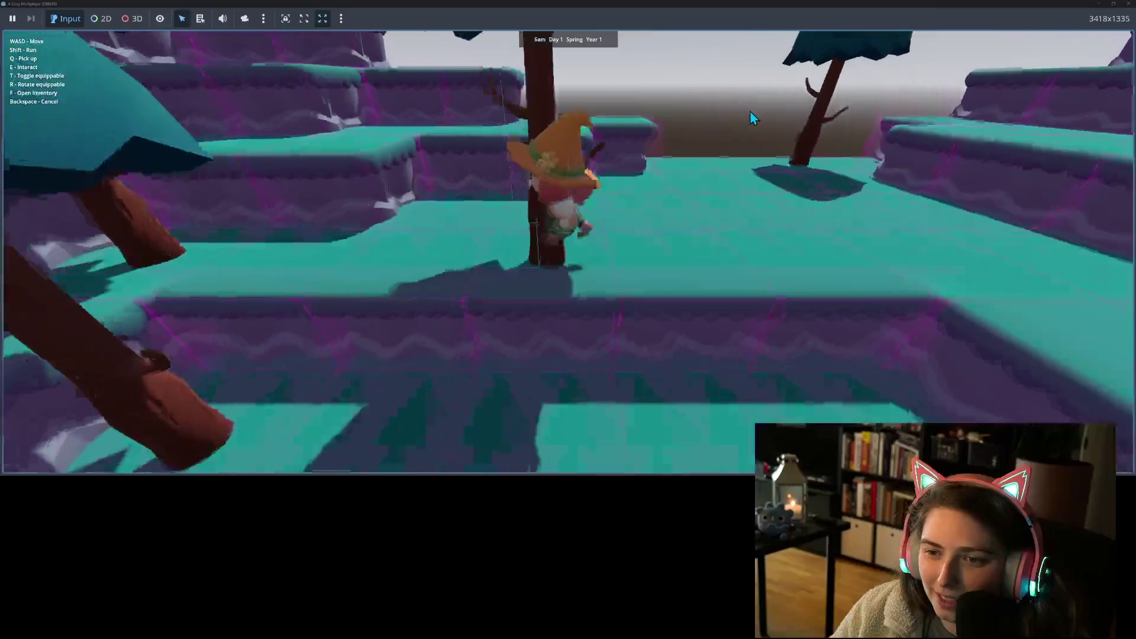
pyautogui.press('d')
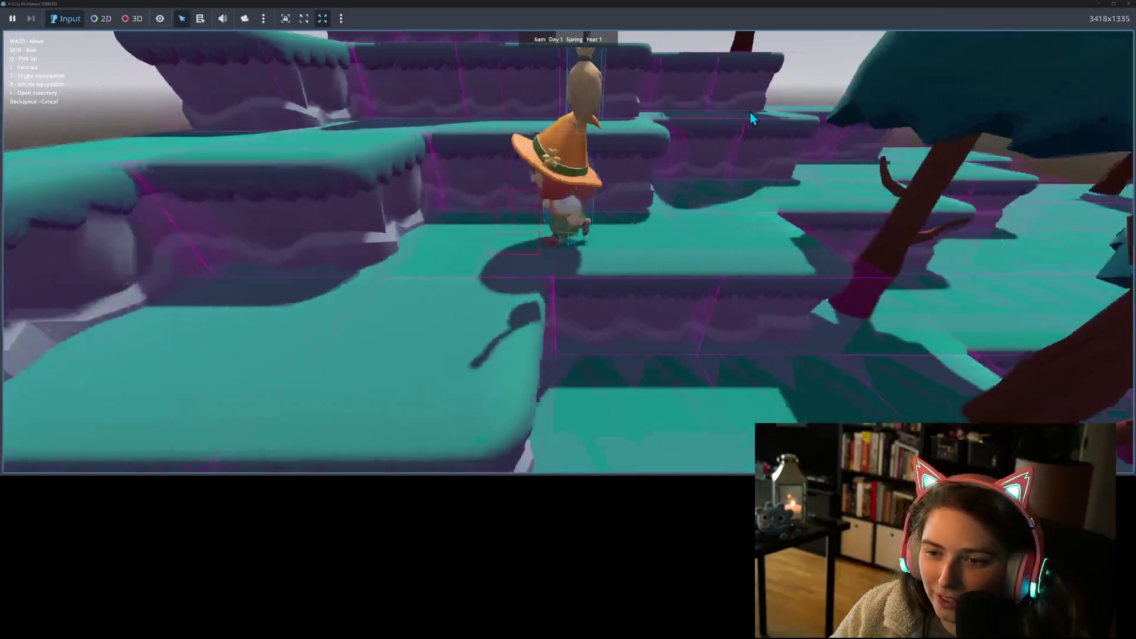
pyautogui.press('w')
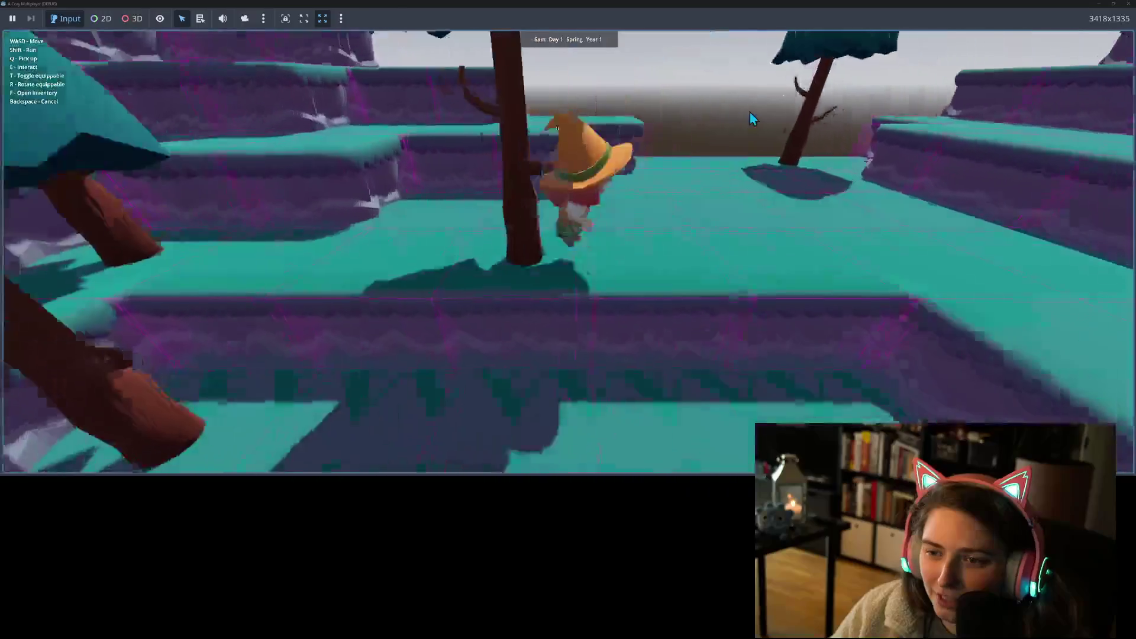
pyautogui.press('a')
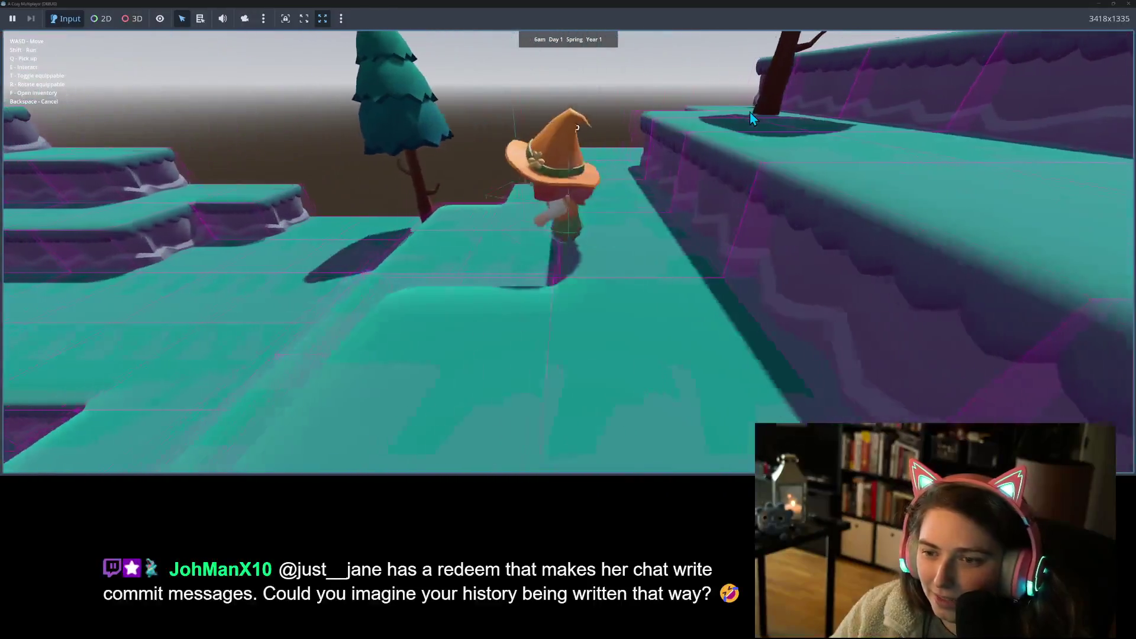
pyautogui.press('d')
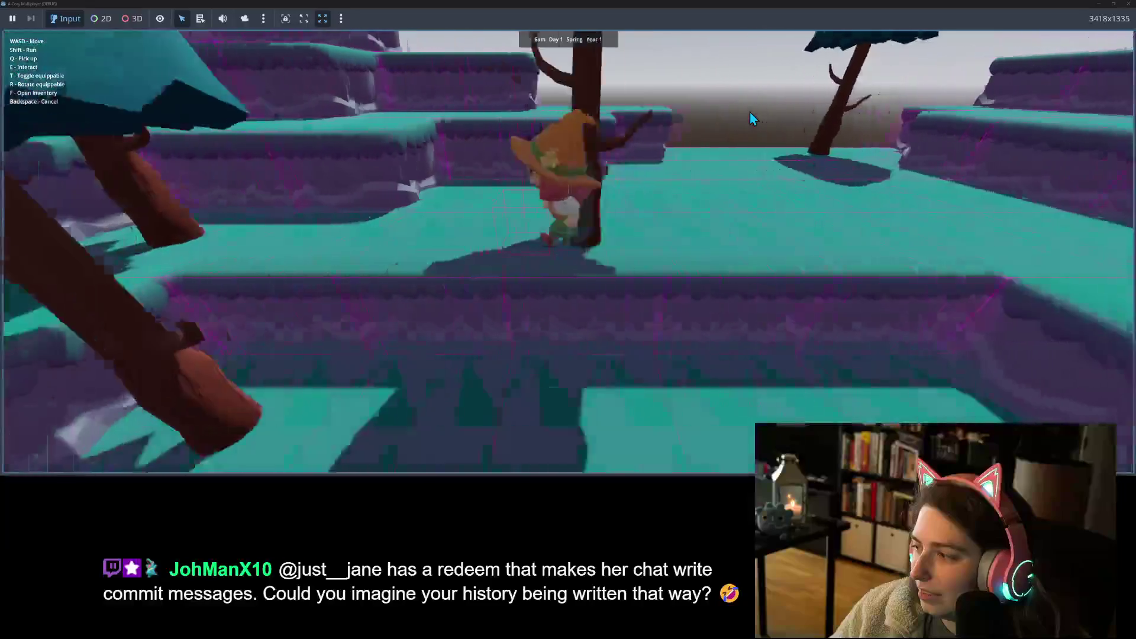
pyautogui.press('a')
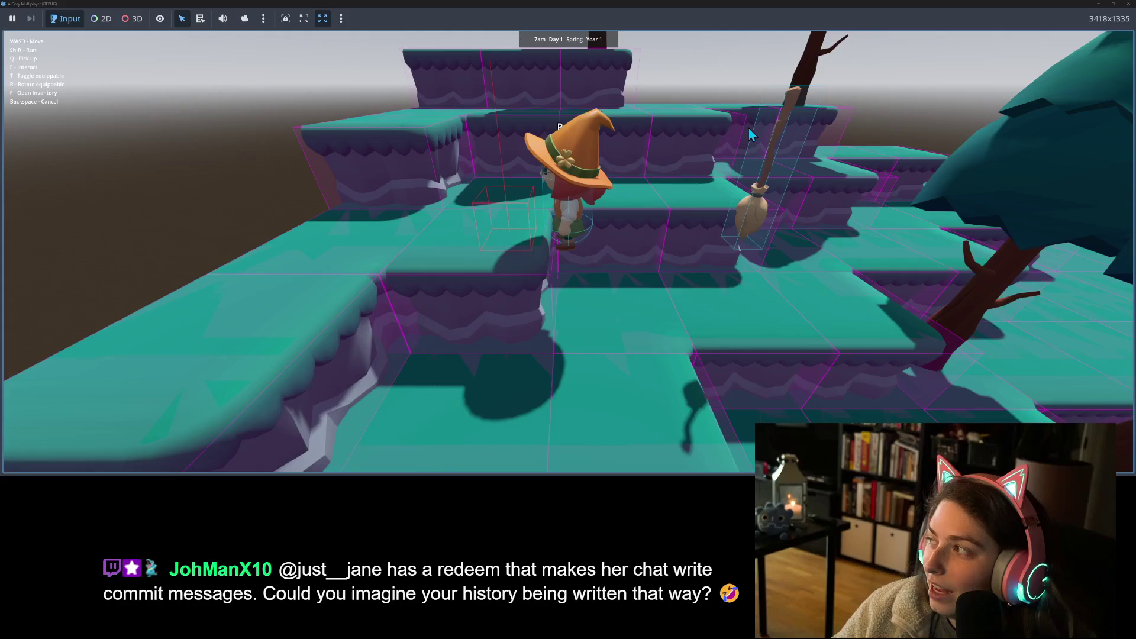
pyautogui.press('s')
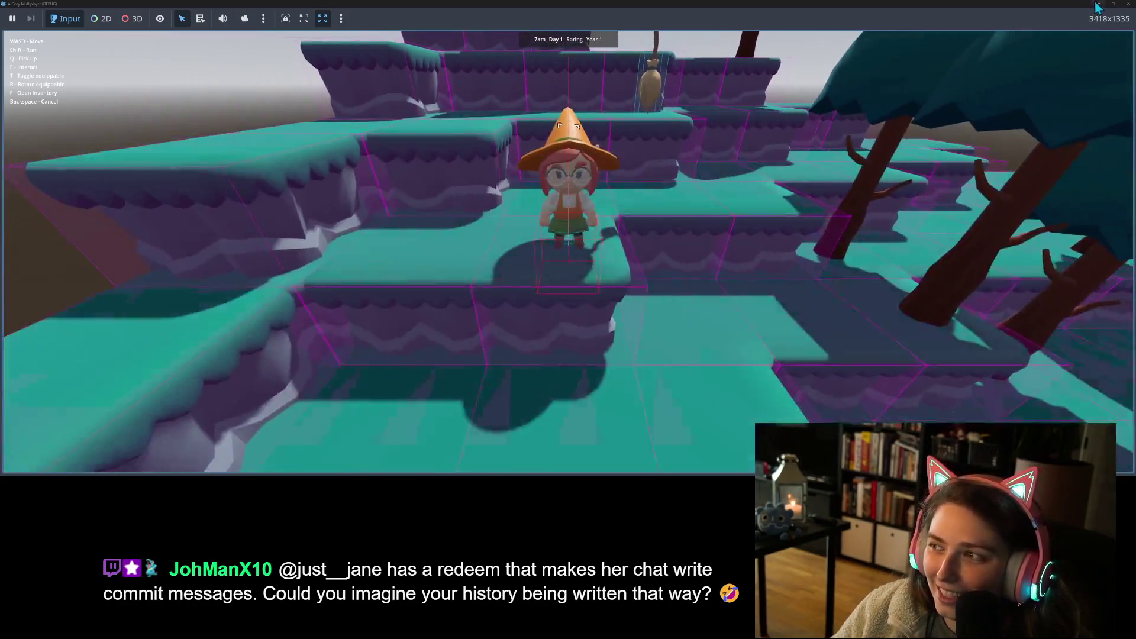
pyautogui.click(1128, 5)
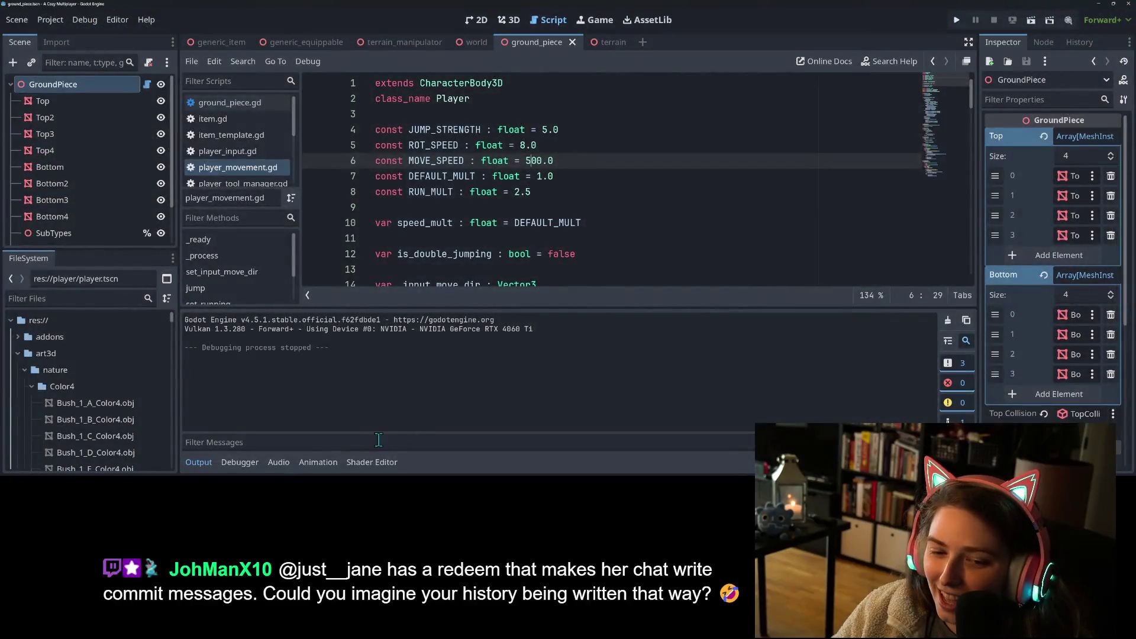
# - Raise JUMP_STRENGTH from 5.0 to 7.5 and playtest the higher jump
pyautogui.click(199, 464)
pyautogui.click(517, 317)
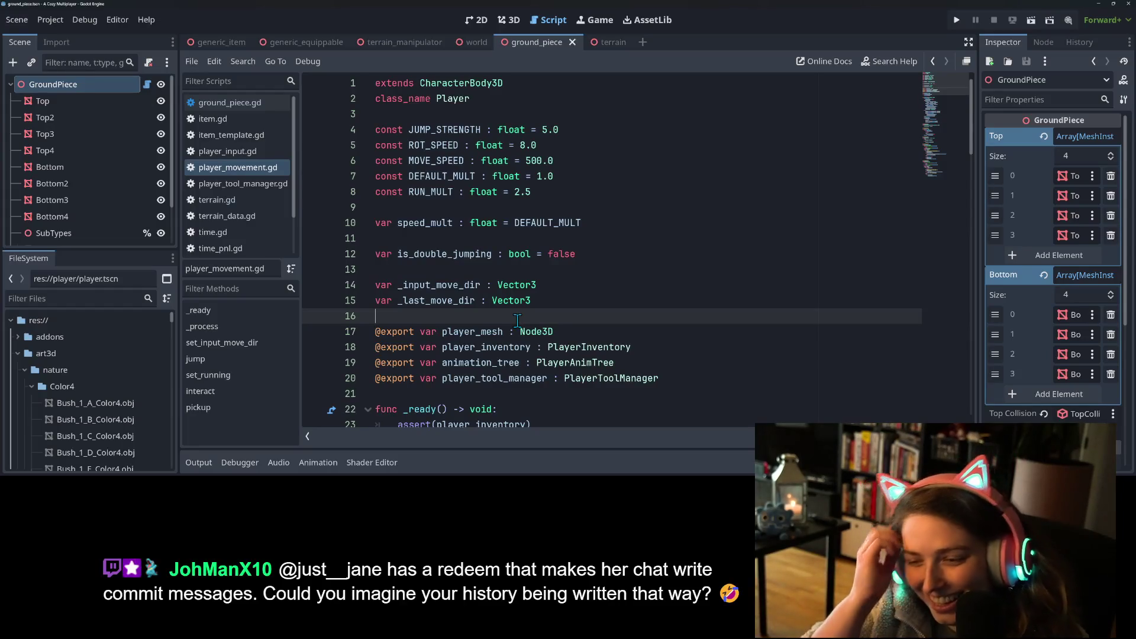
pyautogui.click(591, 299)
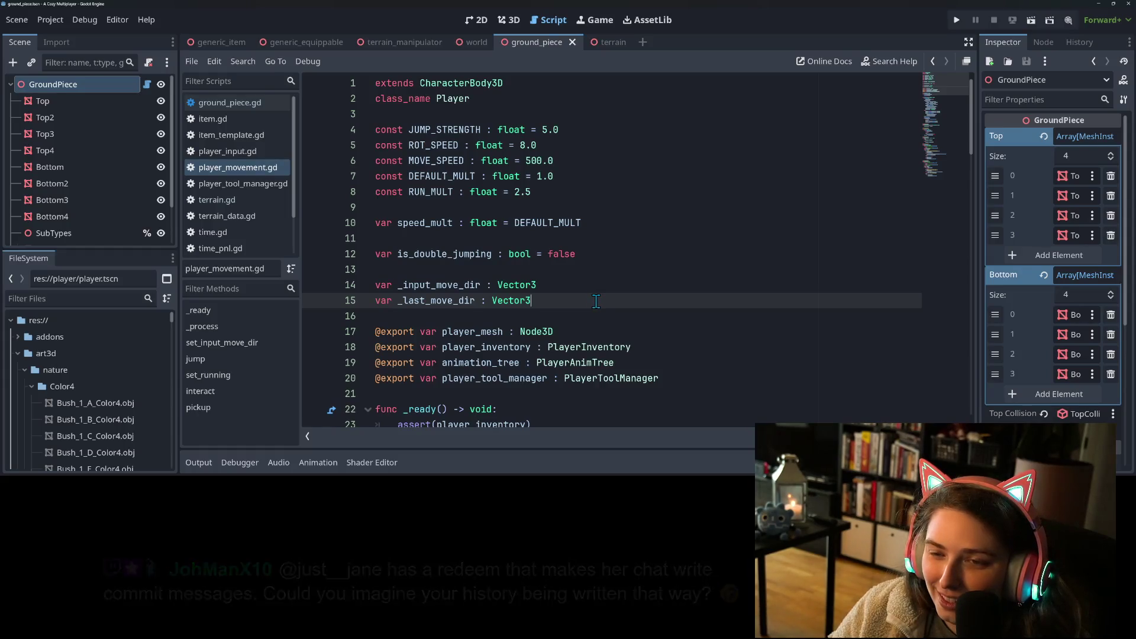
pyautogui.click(554, 129)
pyautogui.write('7.')
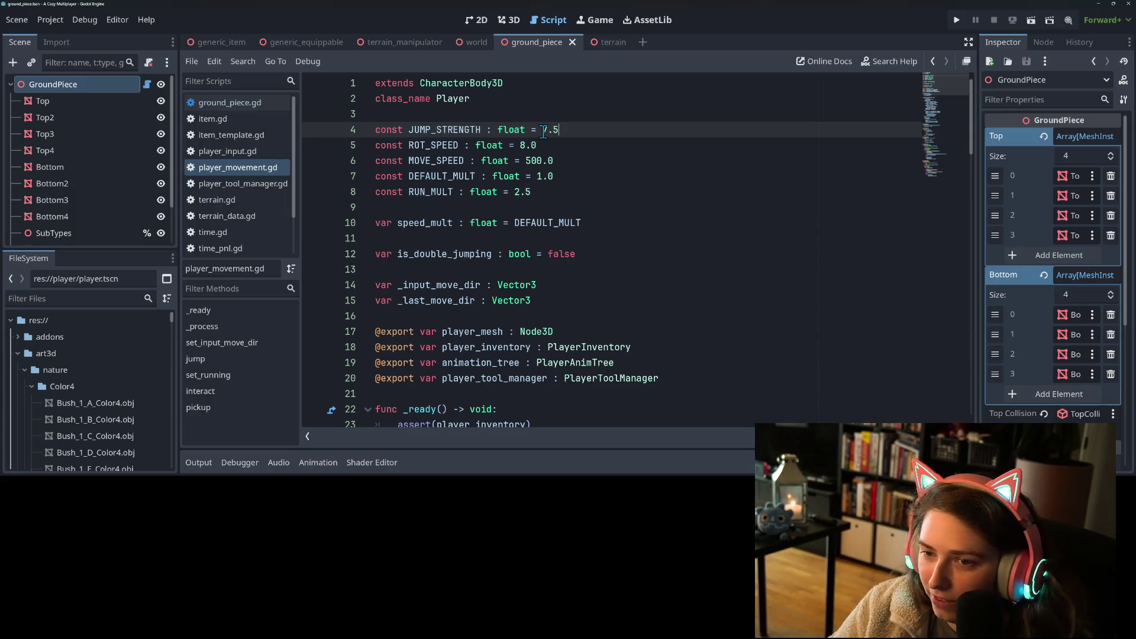
pyautogui.click(956, 20)
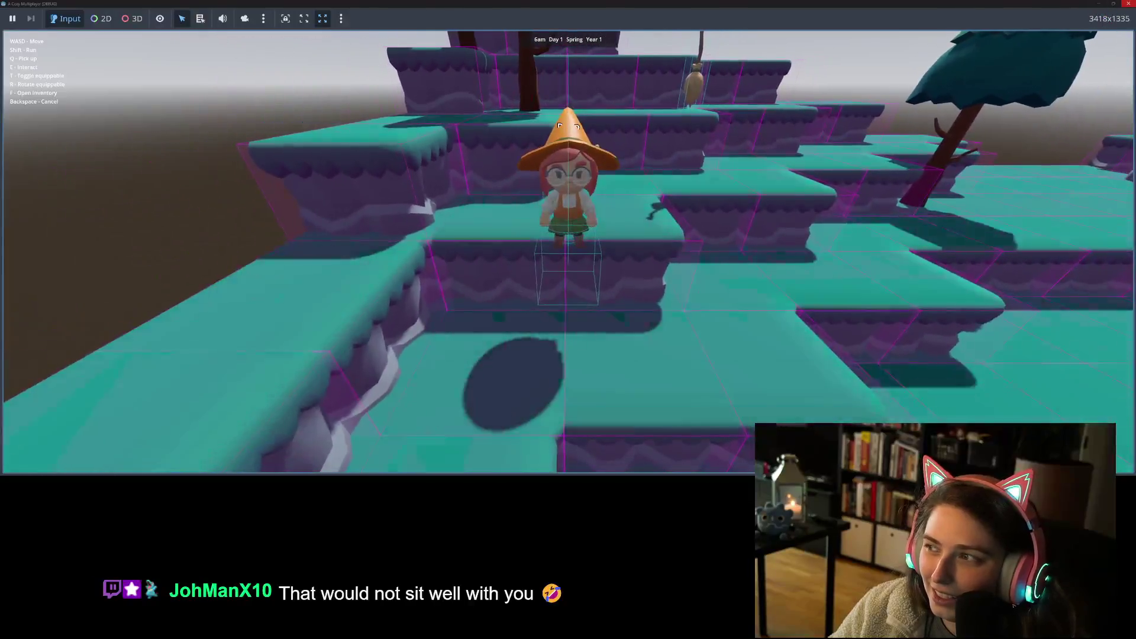
pyautogui.click(1131, 4)
# - Bring up the pending player_movement.gd changes in GitHub Desktop and start the commit summary
pyautogui.click(765, 191)
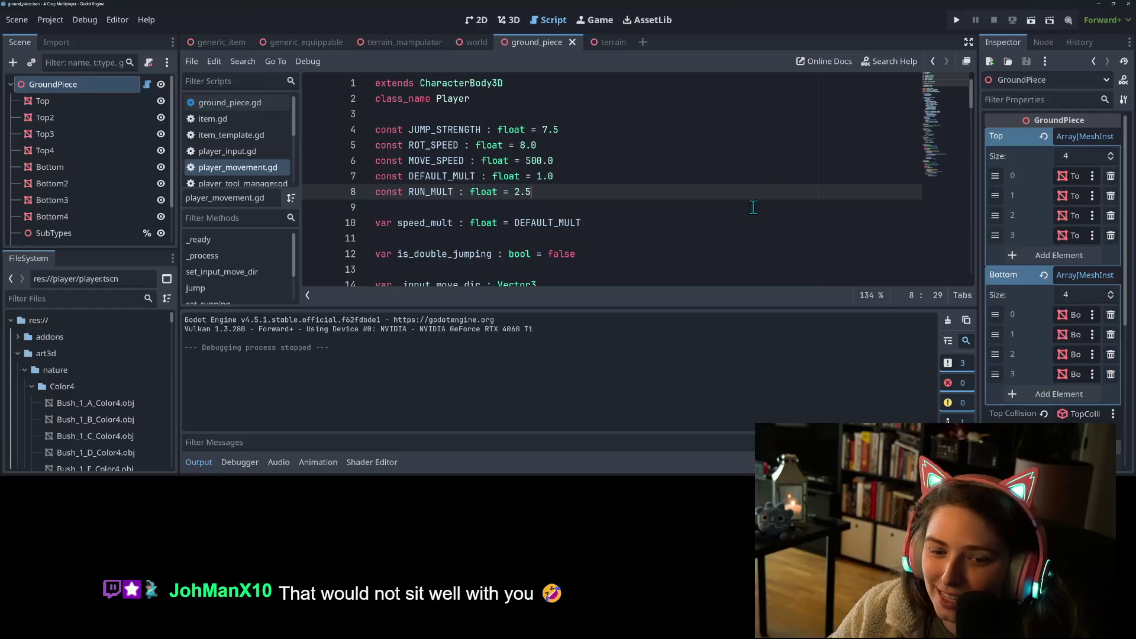
pyautogui.click(207, 465)
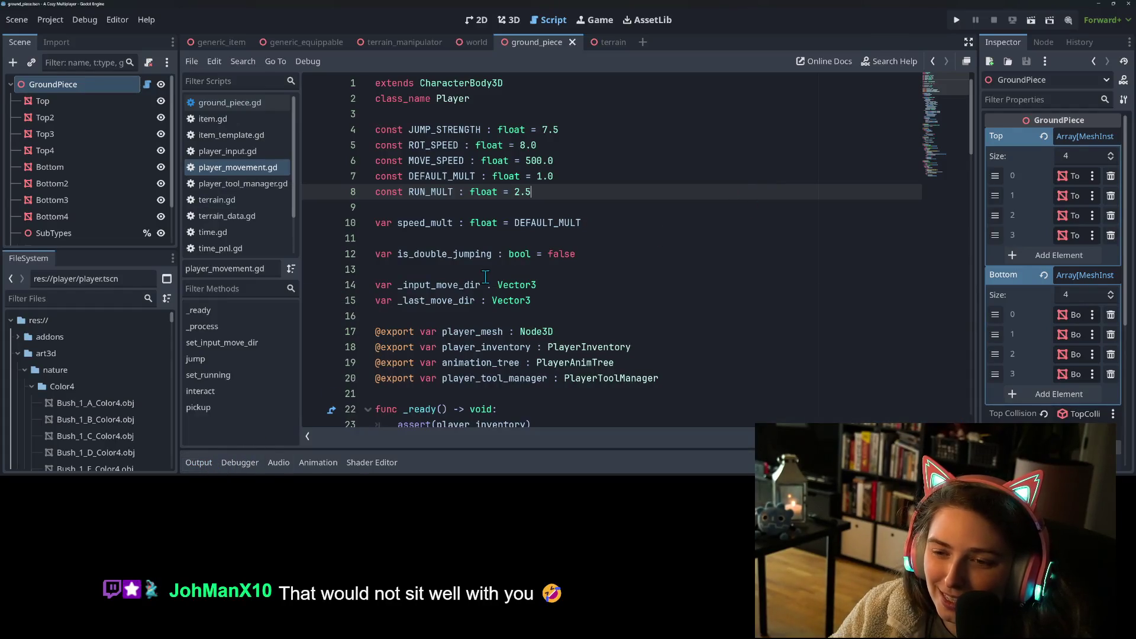
pyautogui.press('Left')
pyautogui.press('Left')
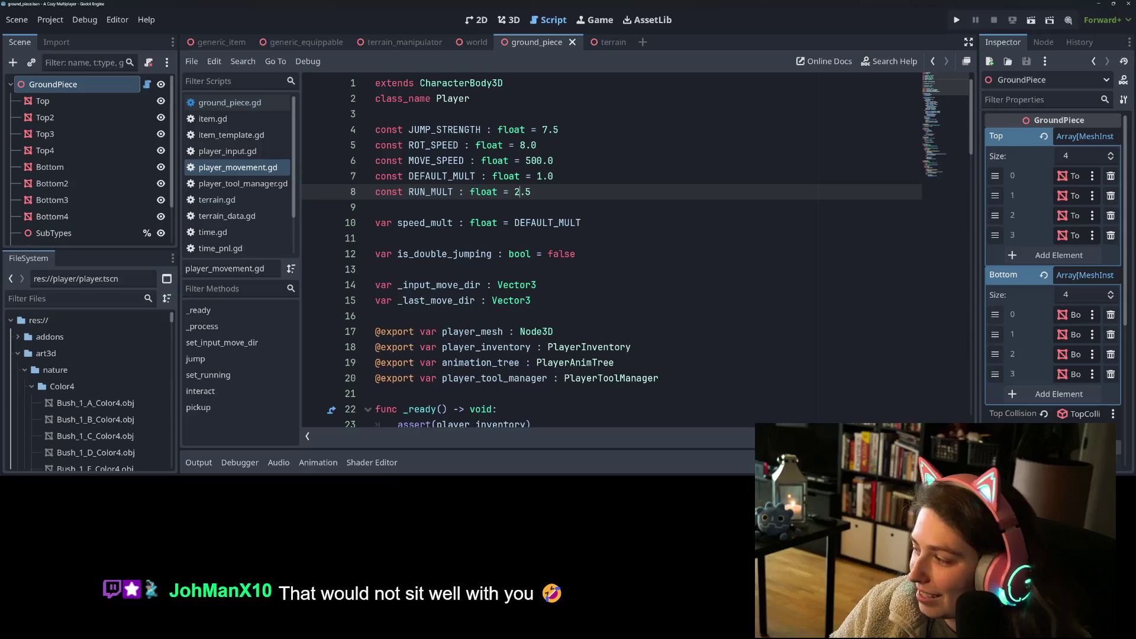
pyautogui.hotkey('alt', 'Tab')
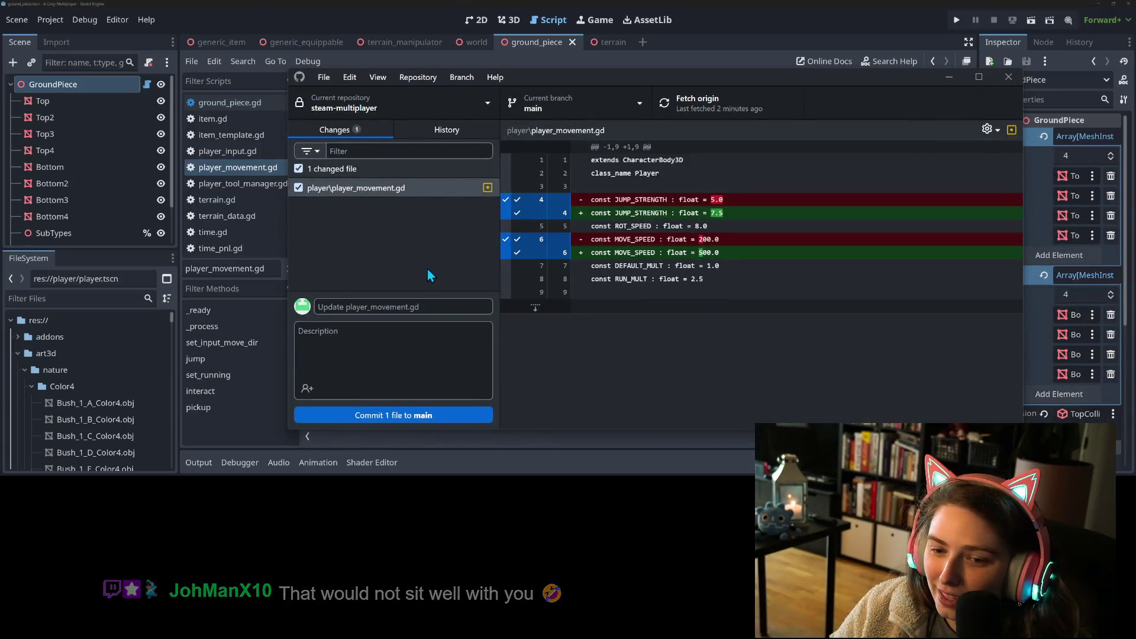
pyautogui.click(430, 304)
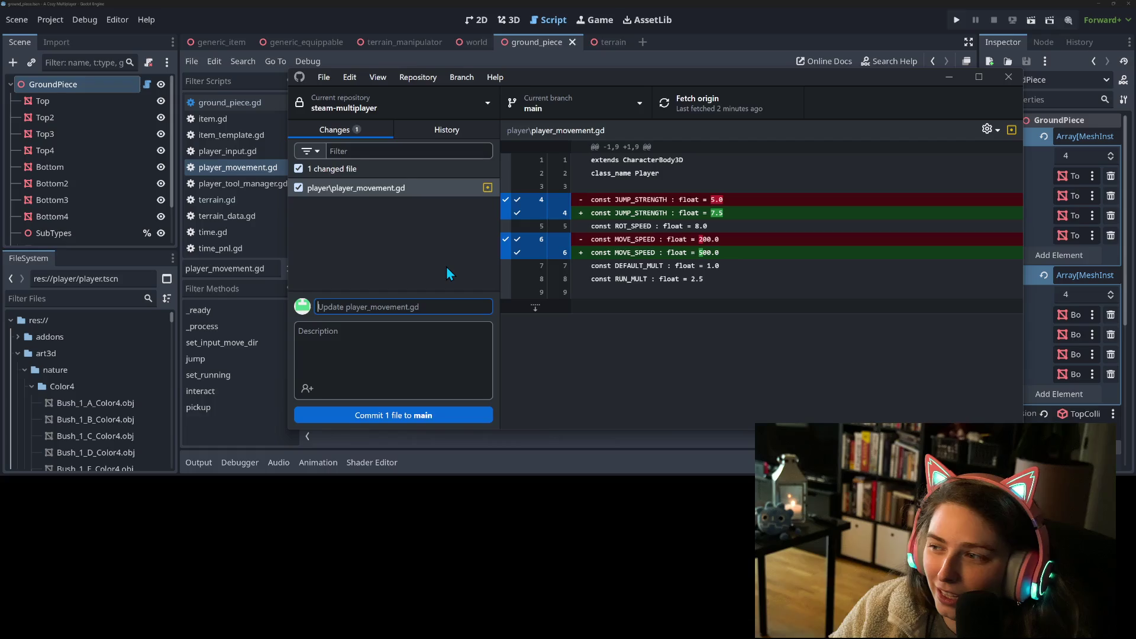
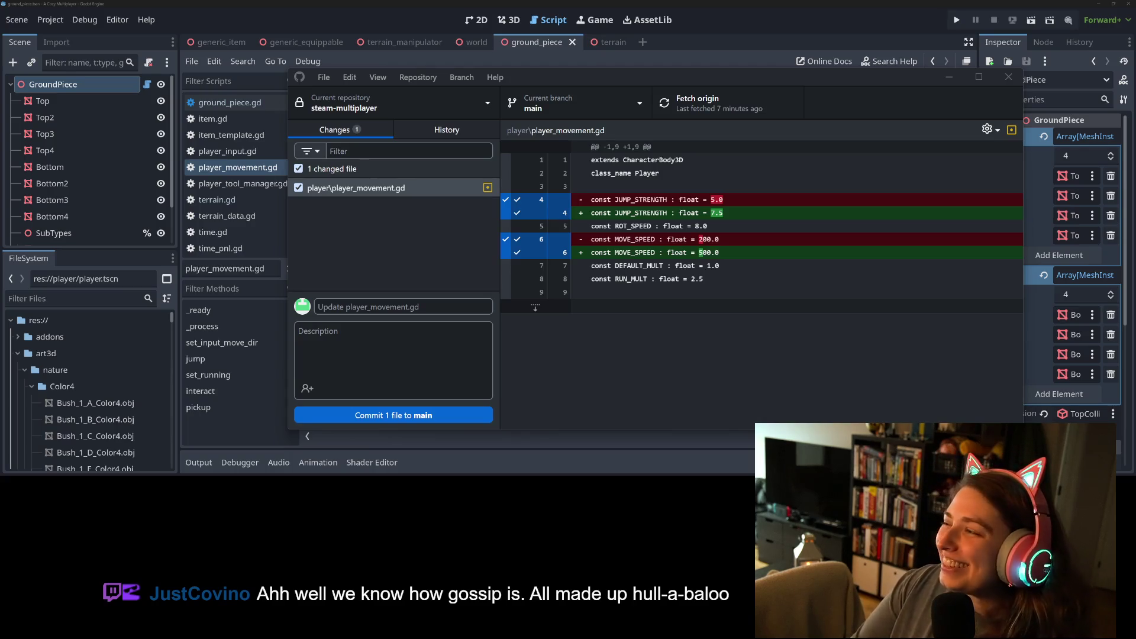
# - Commit player_movement.gd to main as 'speeds up player and strengthens jump' and push to origin
pyautogui.click(449, 309)
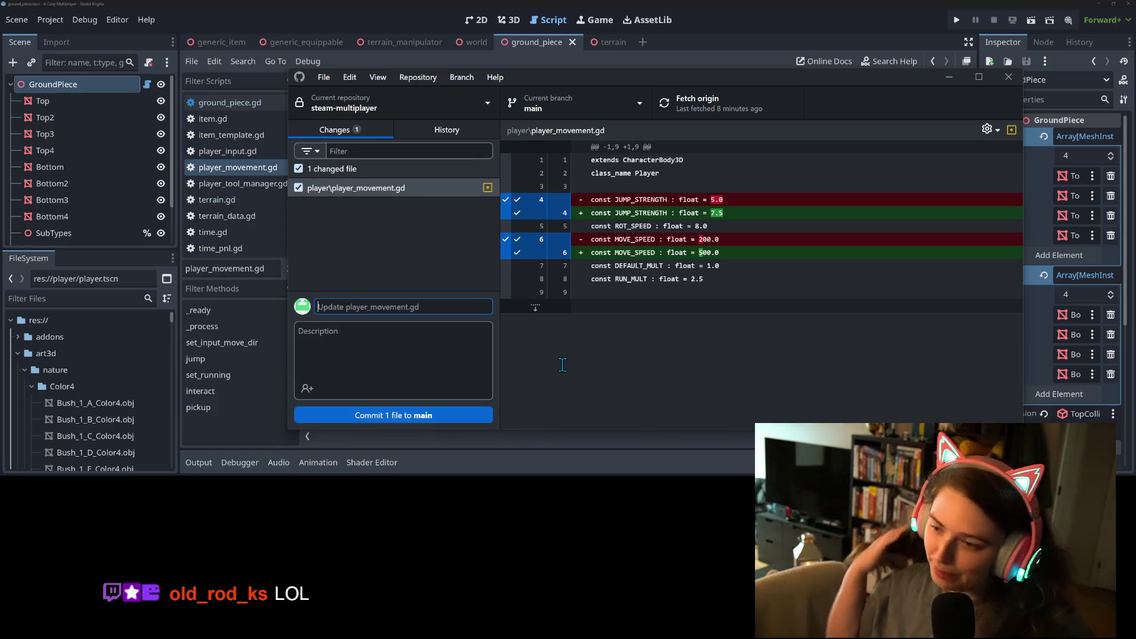
pyautogui.write('speed')
pyautogui.press('BackSpace')
pyautogui.press('BackSpace')
pyautogui.press('BackSpace')
pyautogui.write('peeds up ')
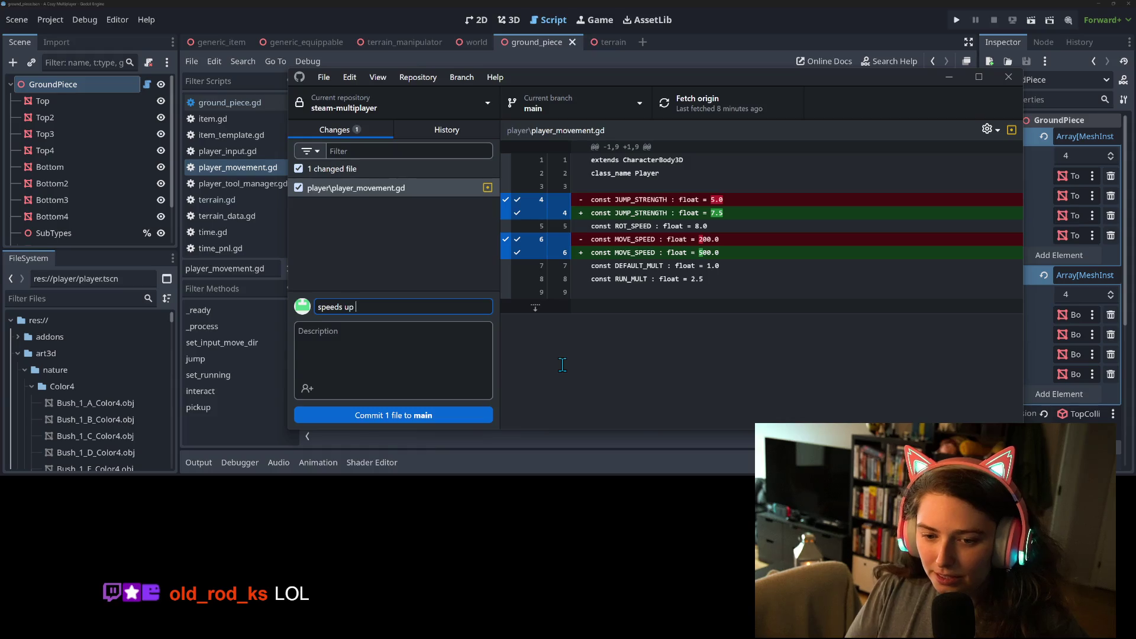
pyautogui.write('player and strengthens jump')
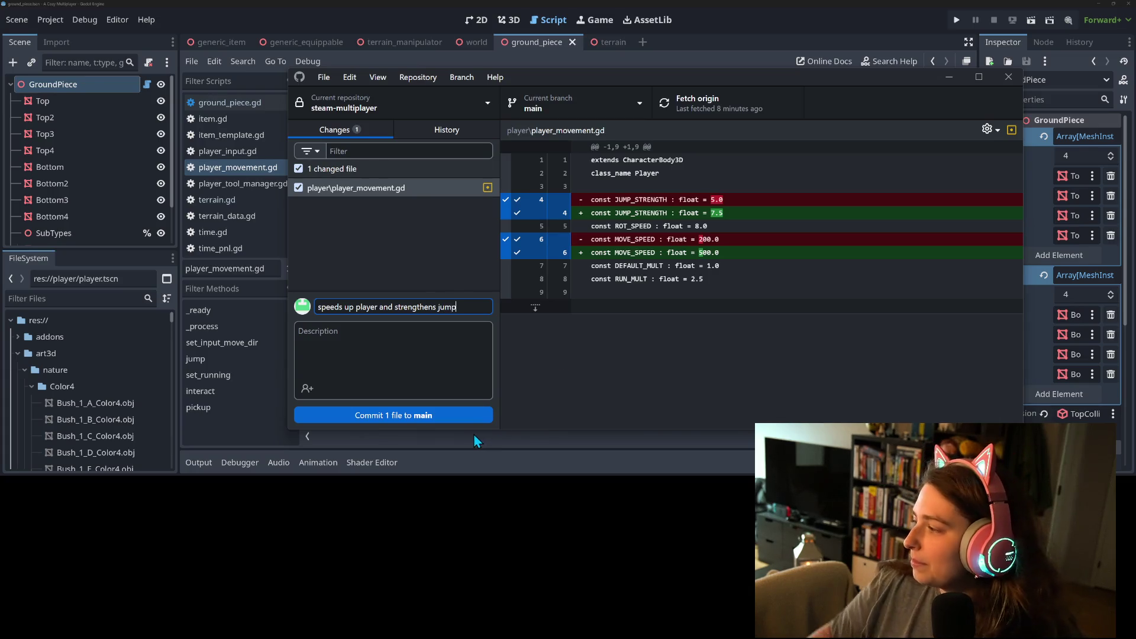
pyautogui.click(449, 414)
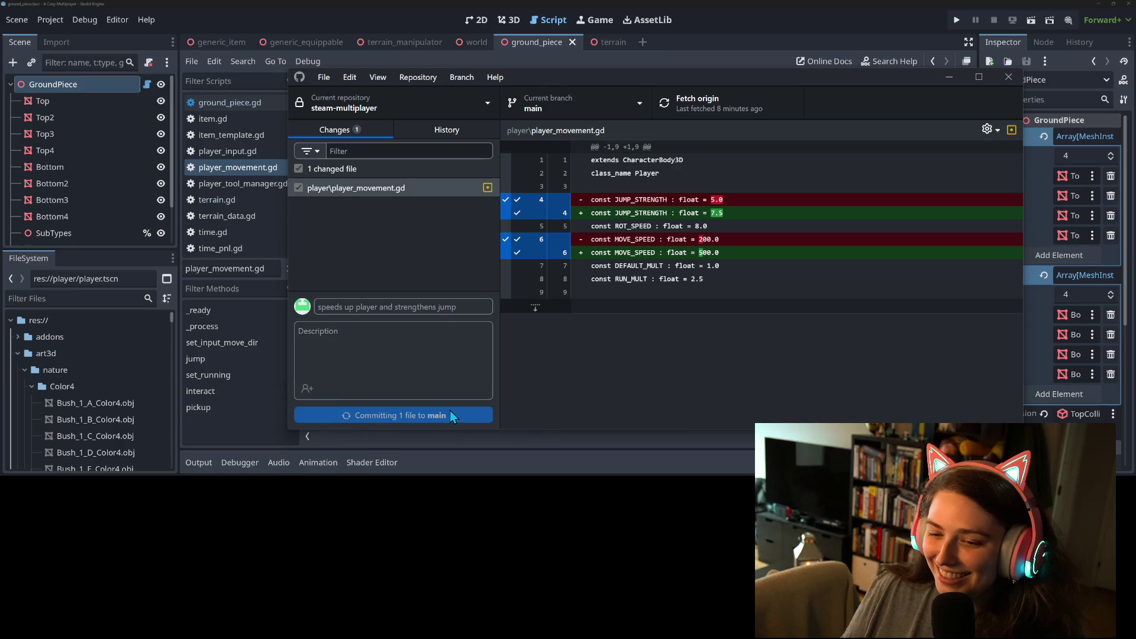
pyautogui.click(727, 117)
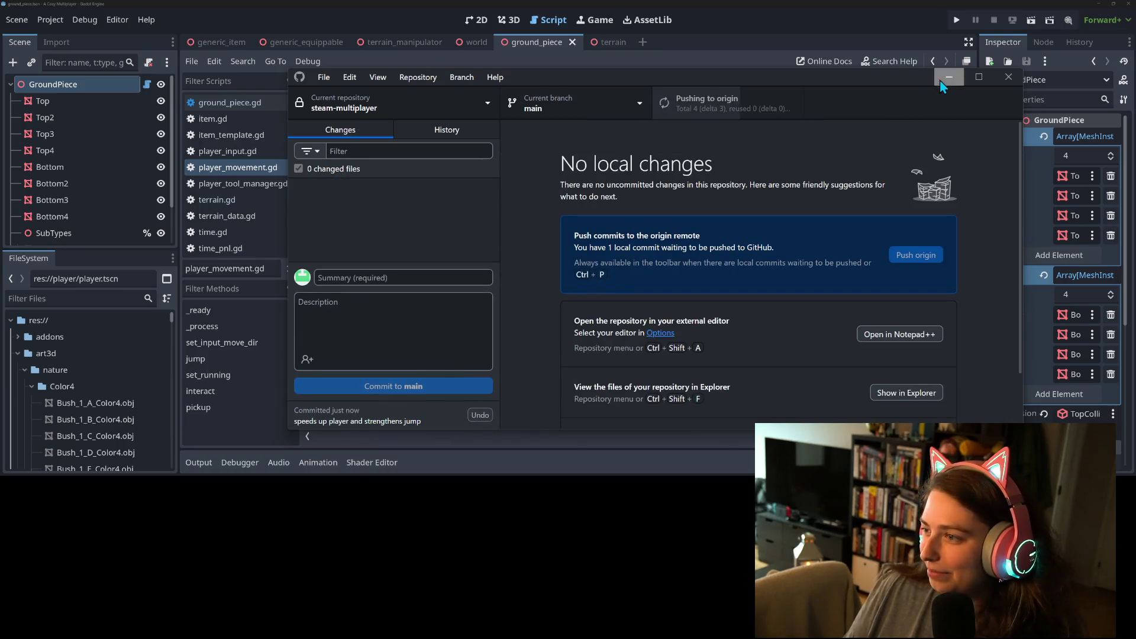
pyautogui.hotkey('alt', 'Tab')
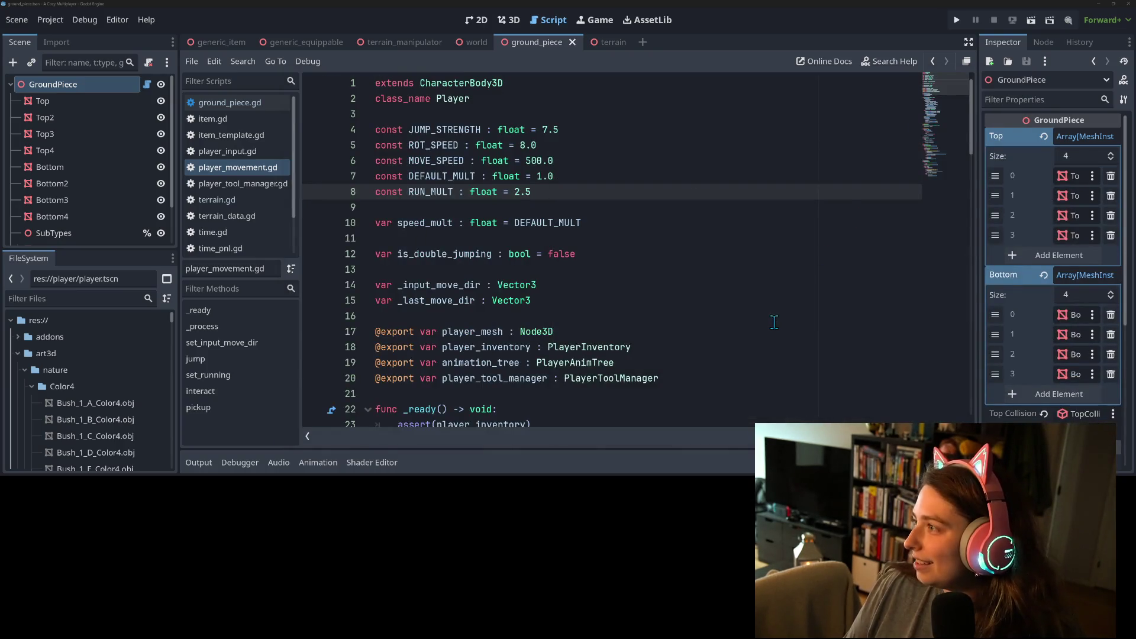
# - Look over the Debug menu and the script, then run the project to test movement
pyautogui.click(772, 323)
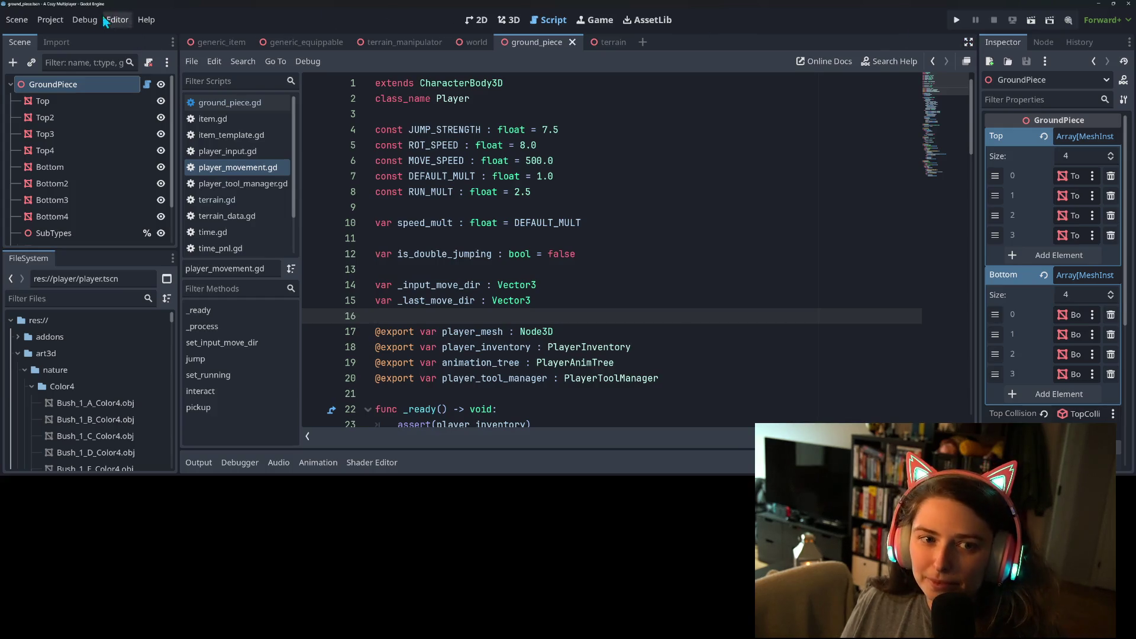
pyautogui.click(85, 20)
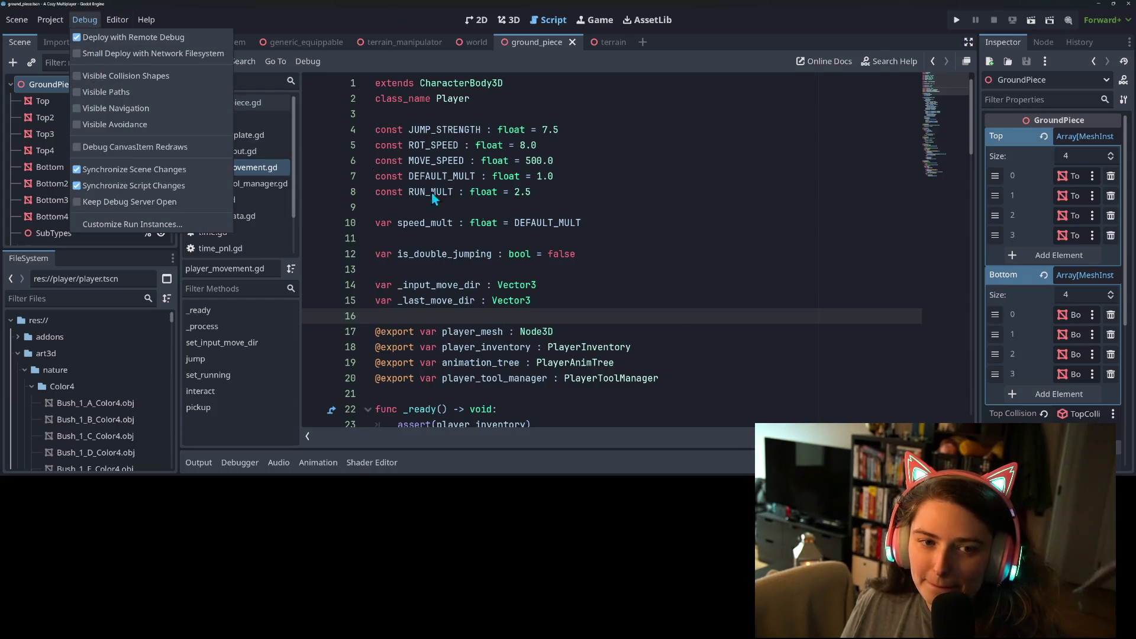
pyautogui.moveTo(378, 254); pyautogui.dragTo(533, 315)
pyautogui.click(632, 280)
pyautogui.scroll(-5, 632, 279)
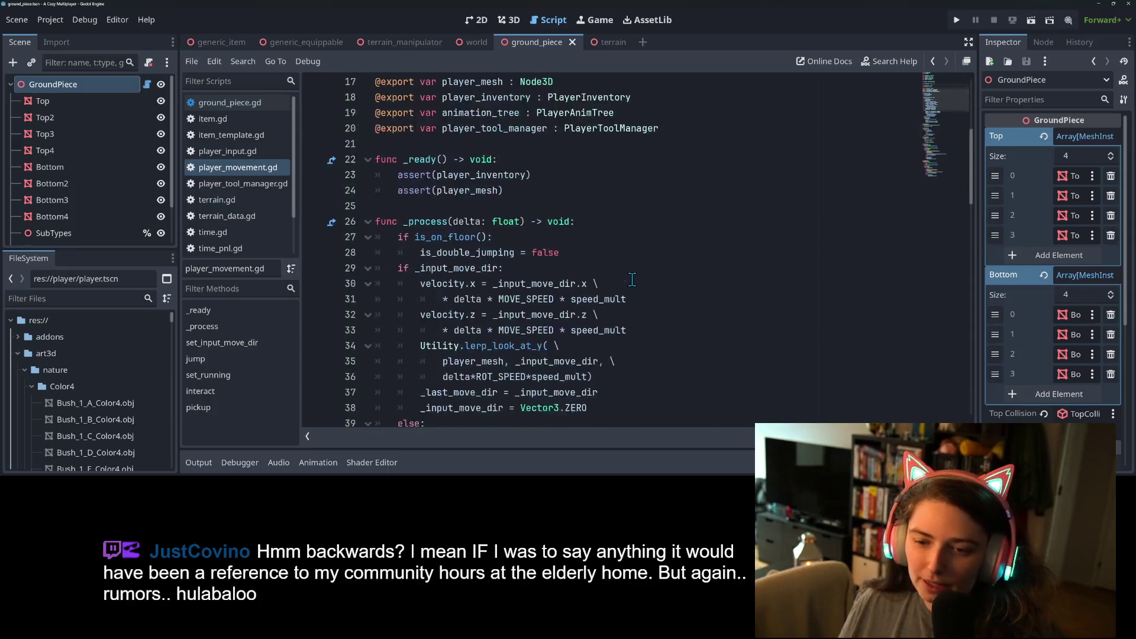
pyautogui.scroll(-2, 631, 280)
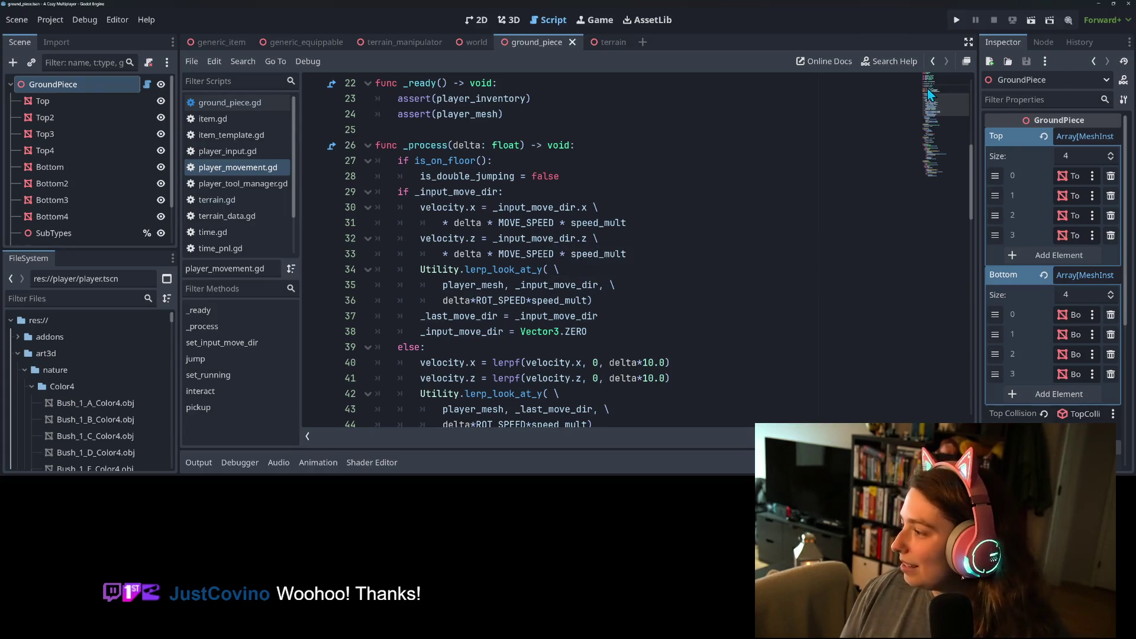
pyautogui.click(957, 23)
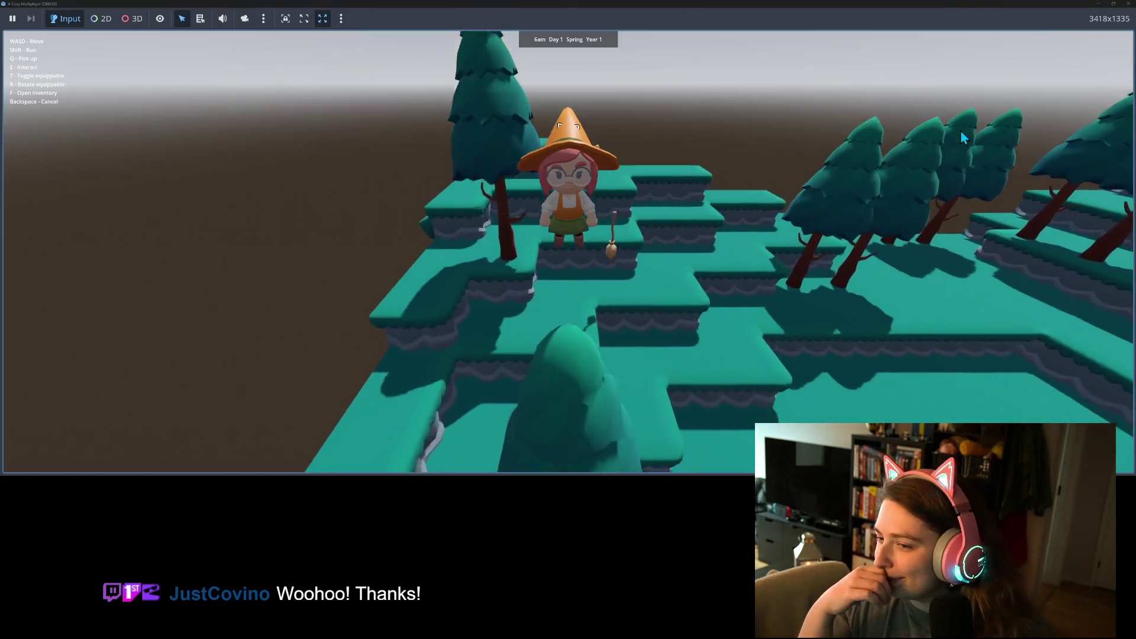
# - Walk the witch onto the plateau, over the ledge and down the terraces with W/S
pyautogui.press('w')
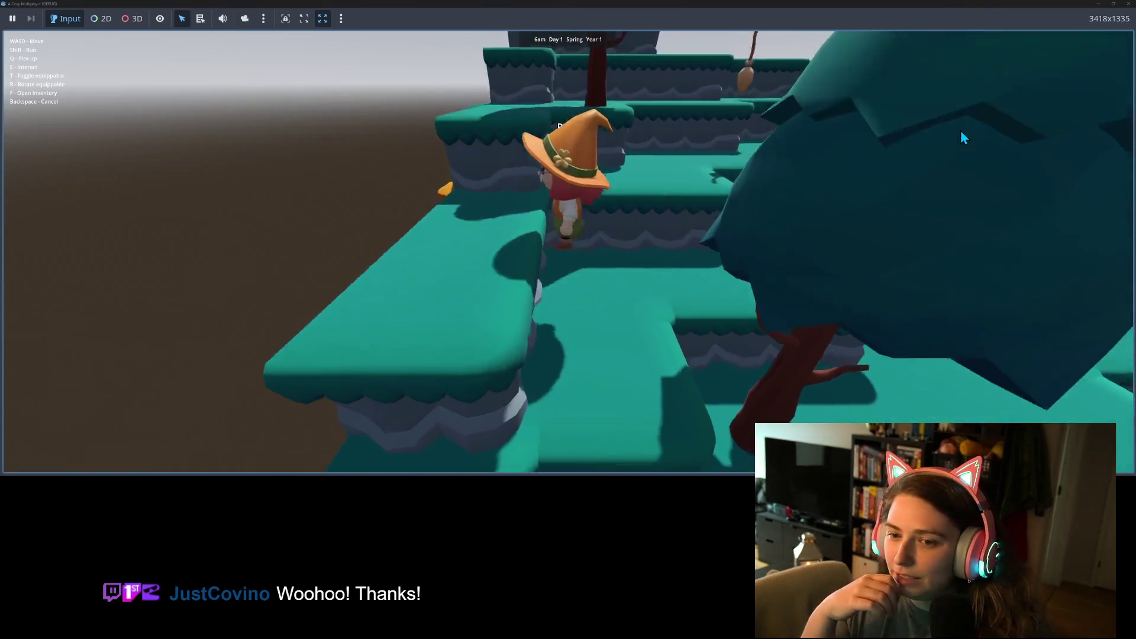
pyautogui.press('s')
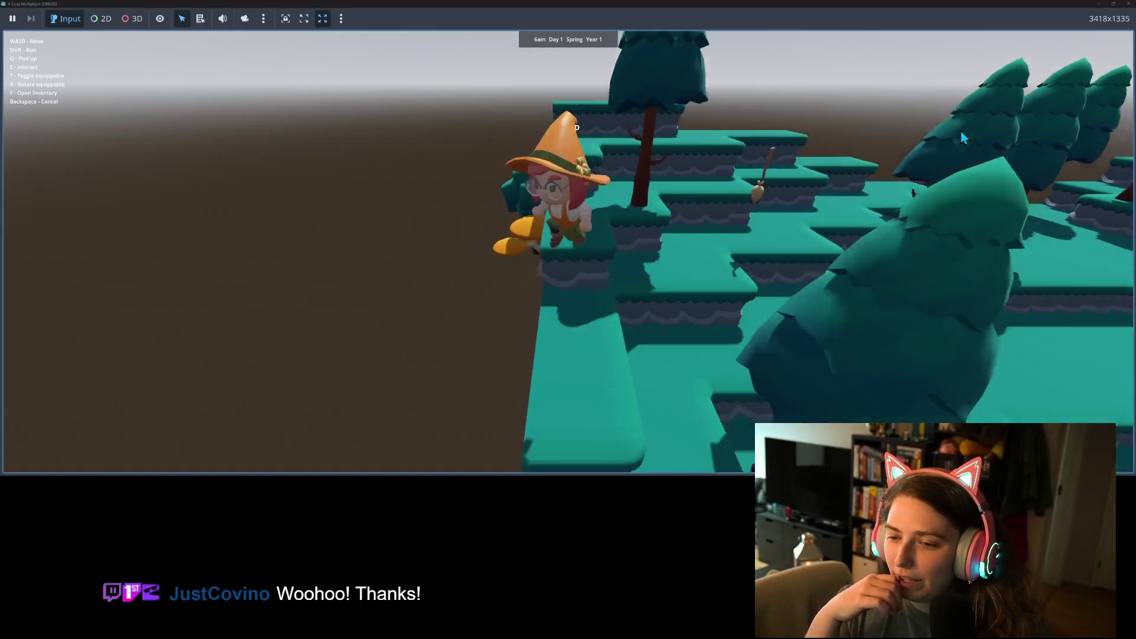
pyautogui.press('s')
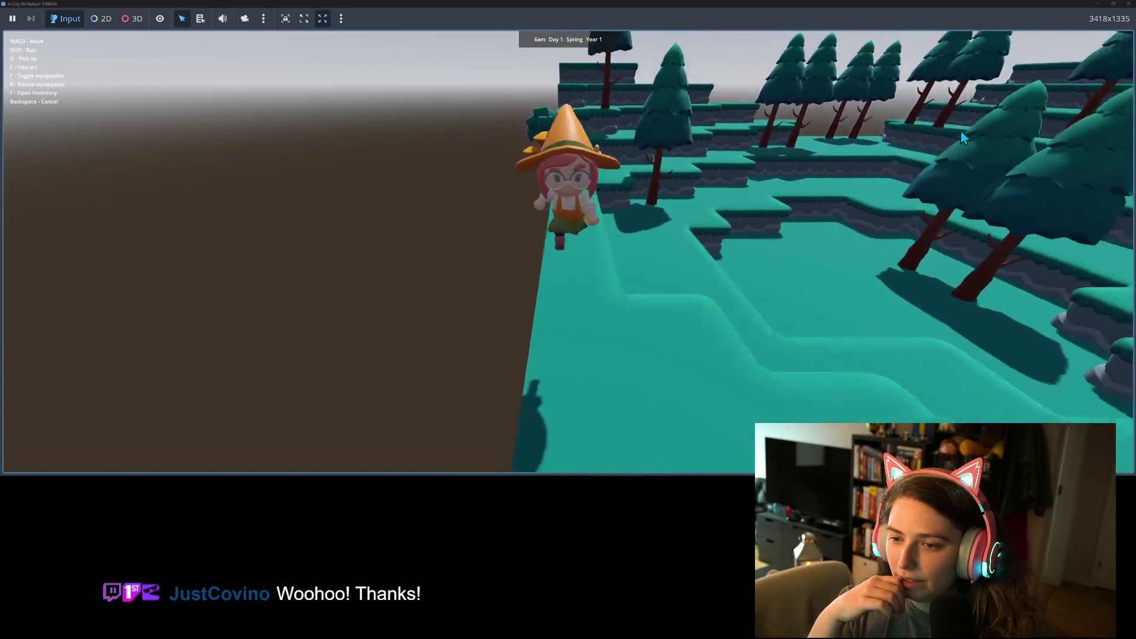
pyautogui.press('s')
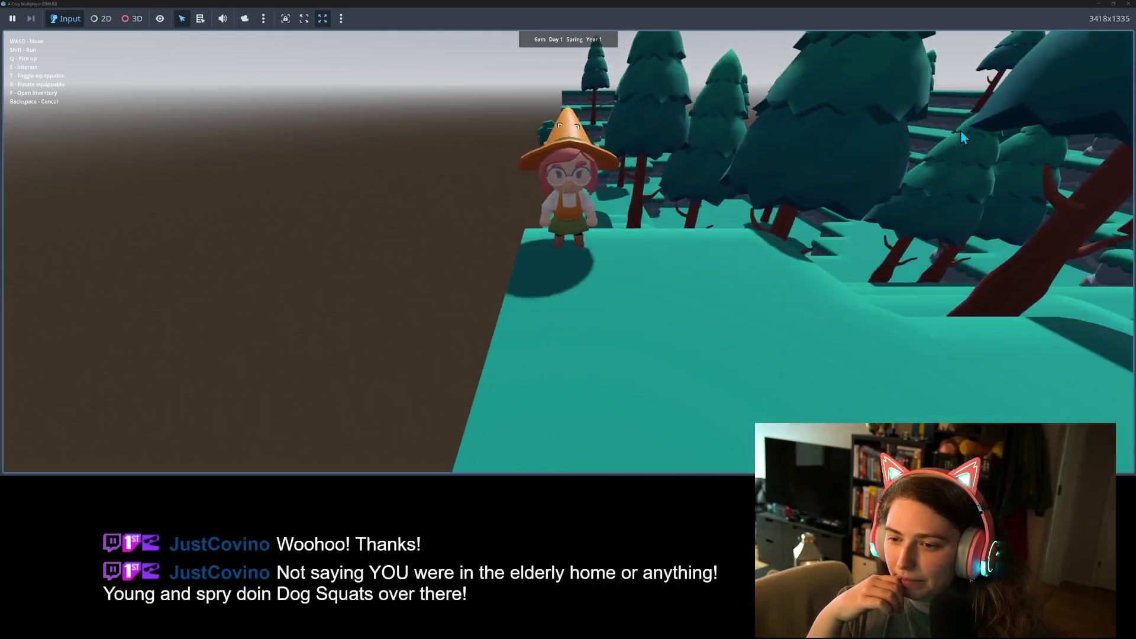
pyautogui.press('s')
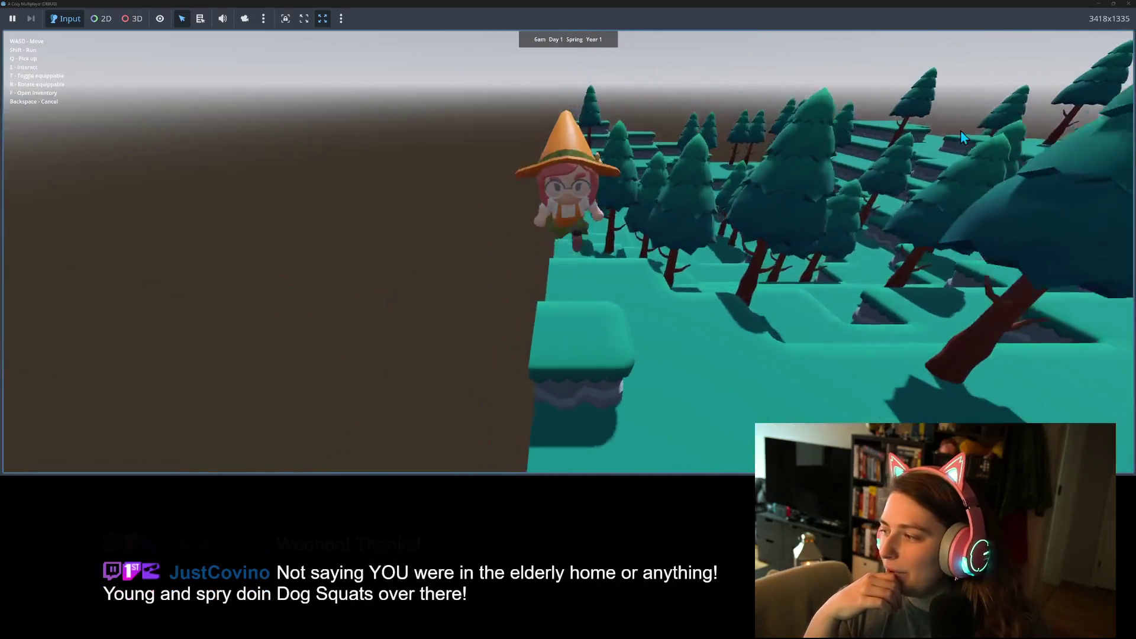
pyautogui.press('s')
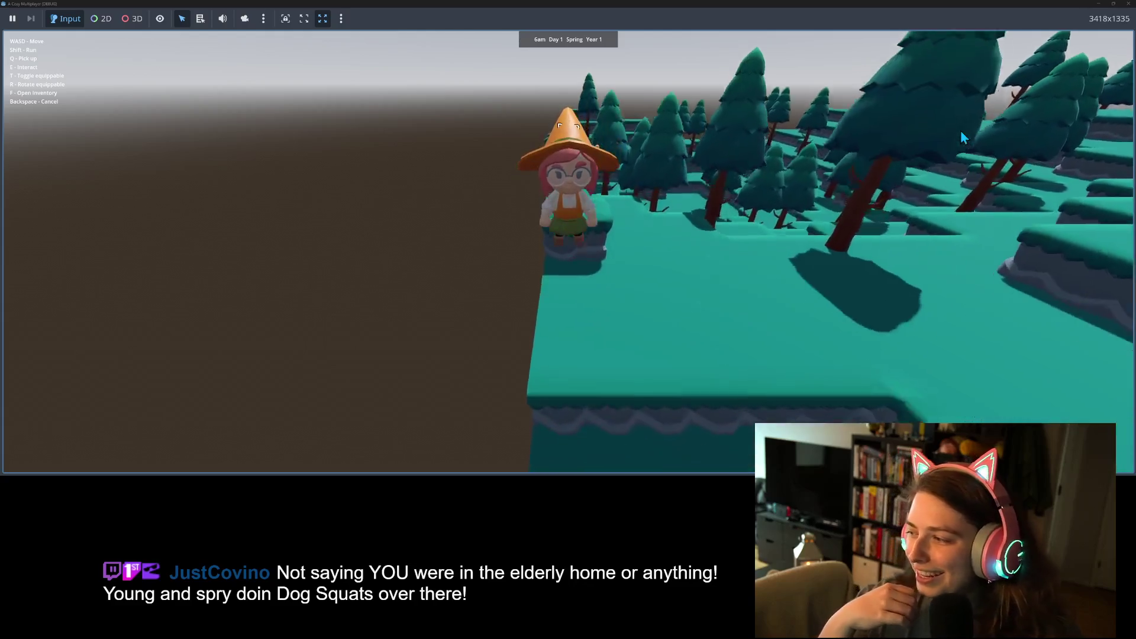
pyautogui.press('s')
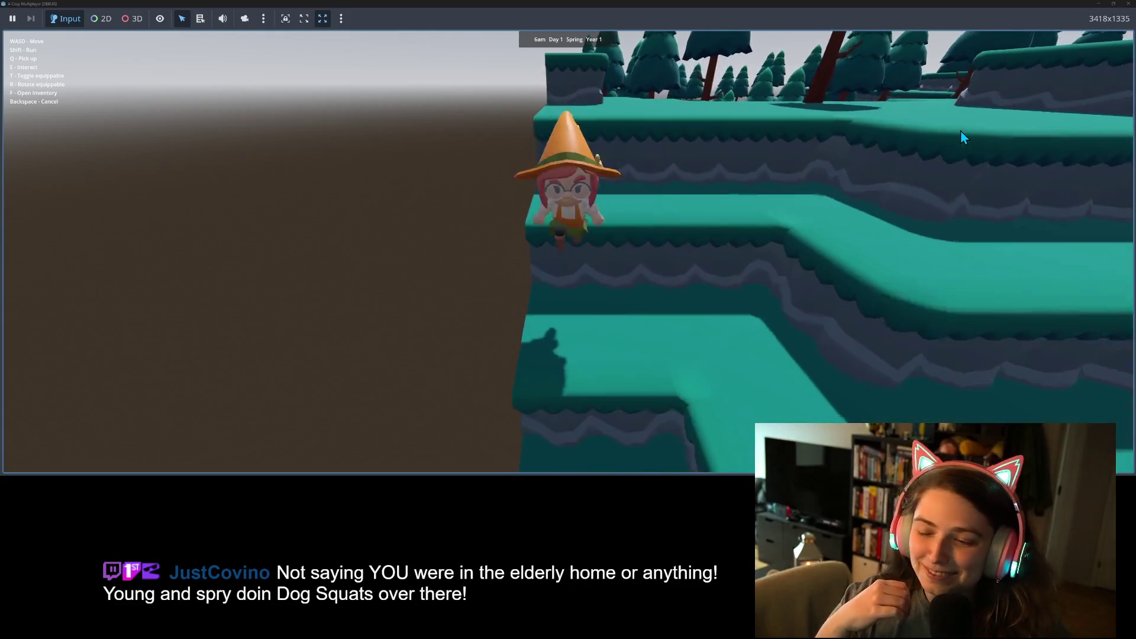
pyautogui.press('s')
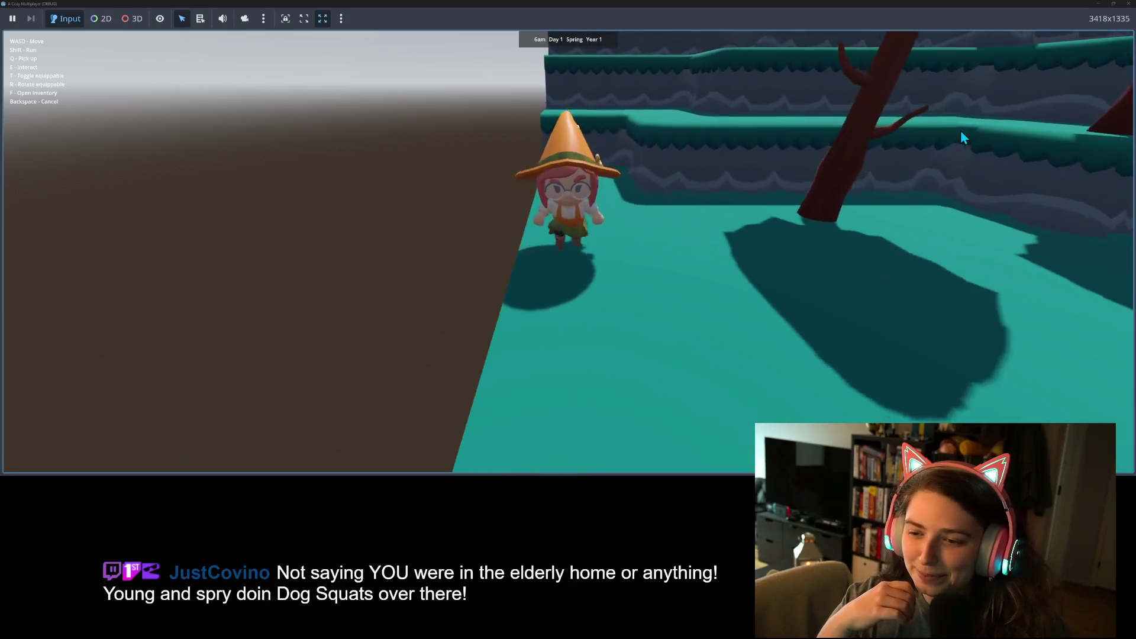
pyautogui.press('s')
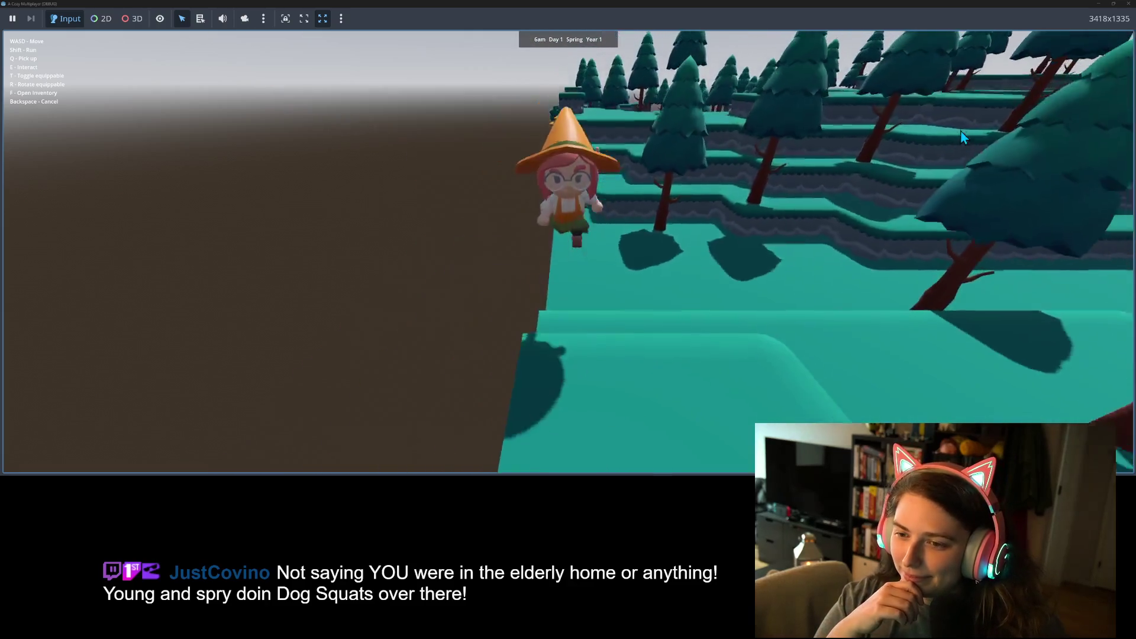
# - Walk the witch across the terraces toward the pine forest, then close the game
pyautogui.press('w')
pyautogui.press('a')
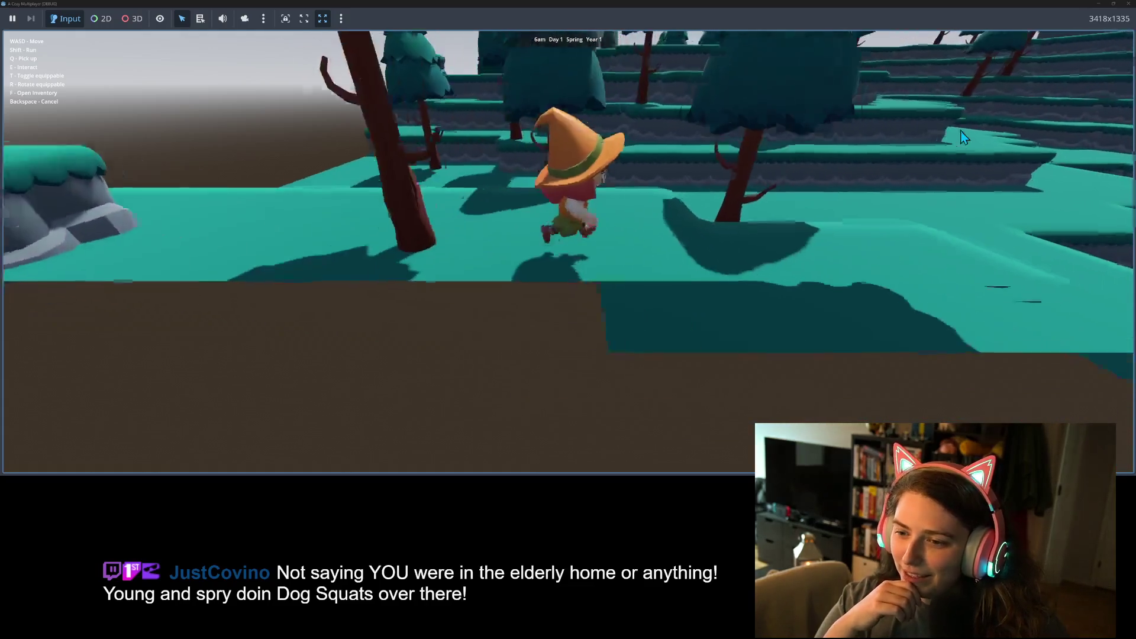
pyautogui.press('w')
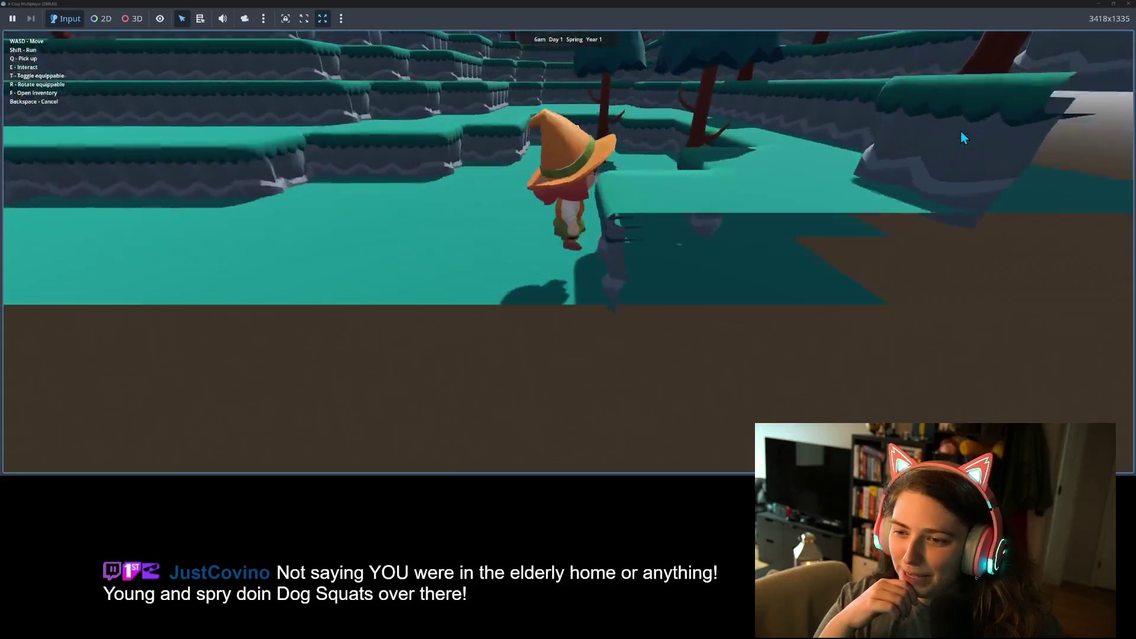
pyautogui.press('a')
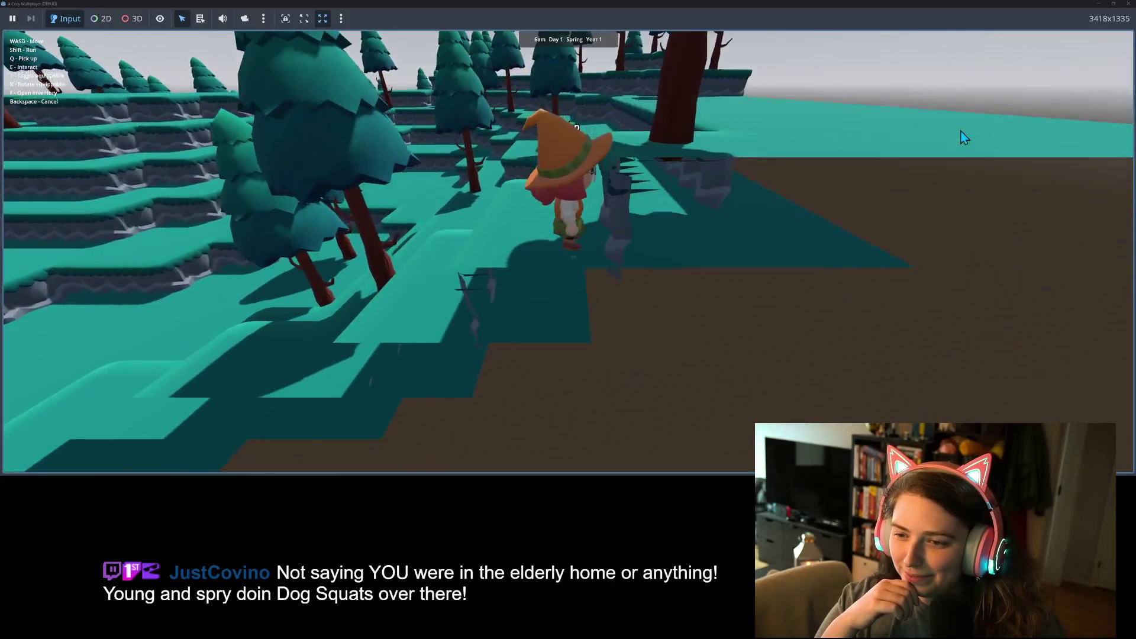
pyautogui.press('w')
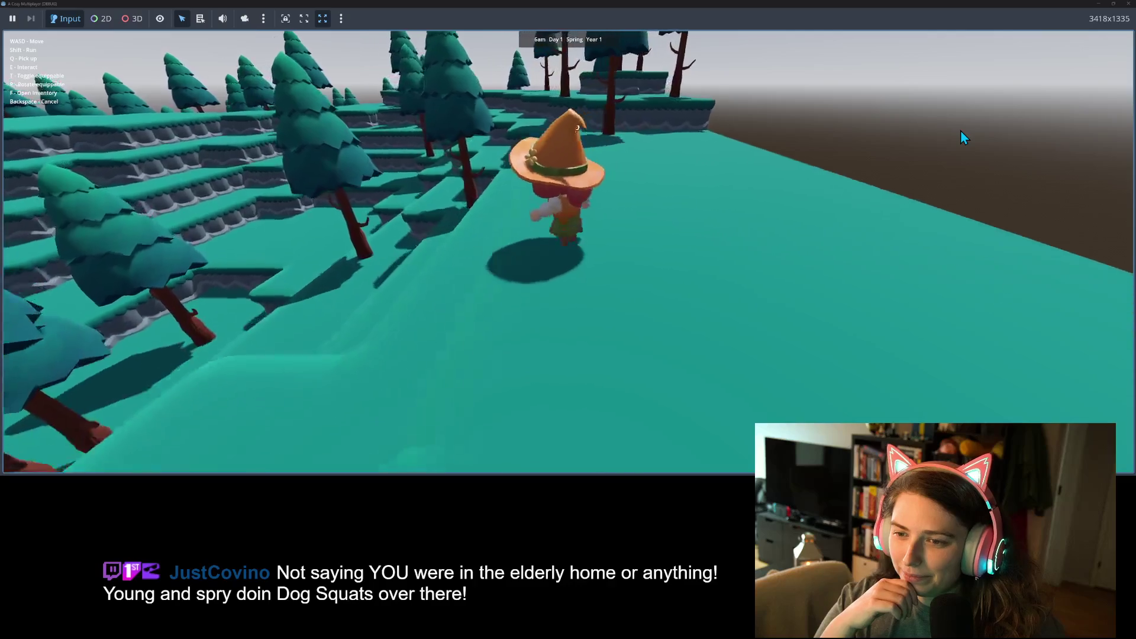
pyautogui.press('w')
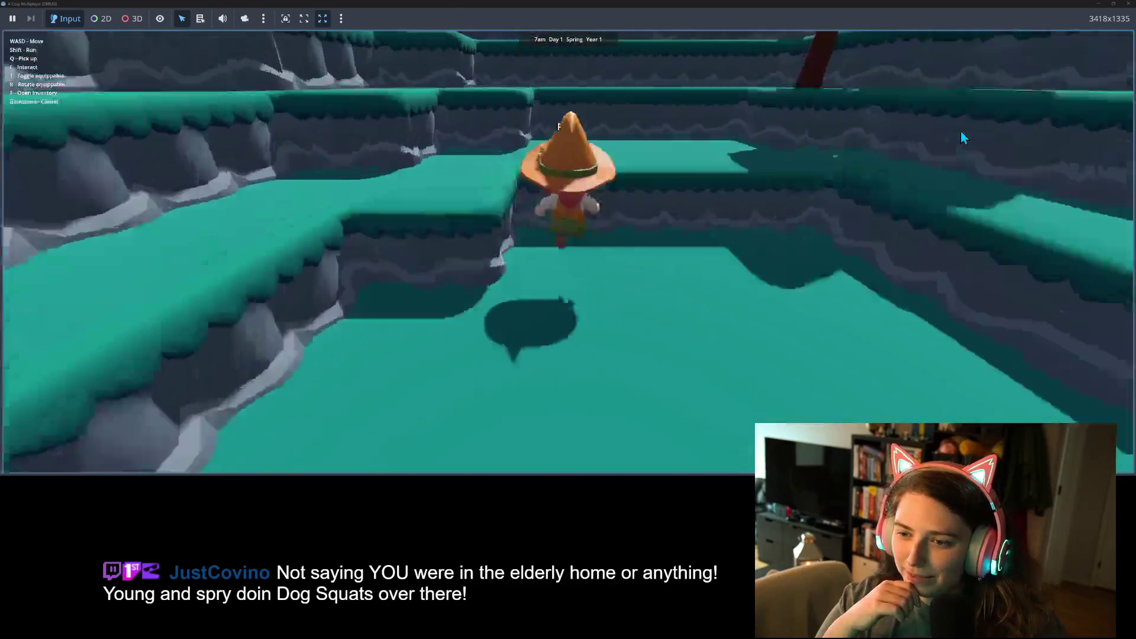
pyautogui.press('w')
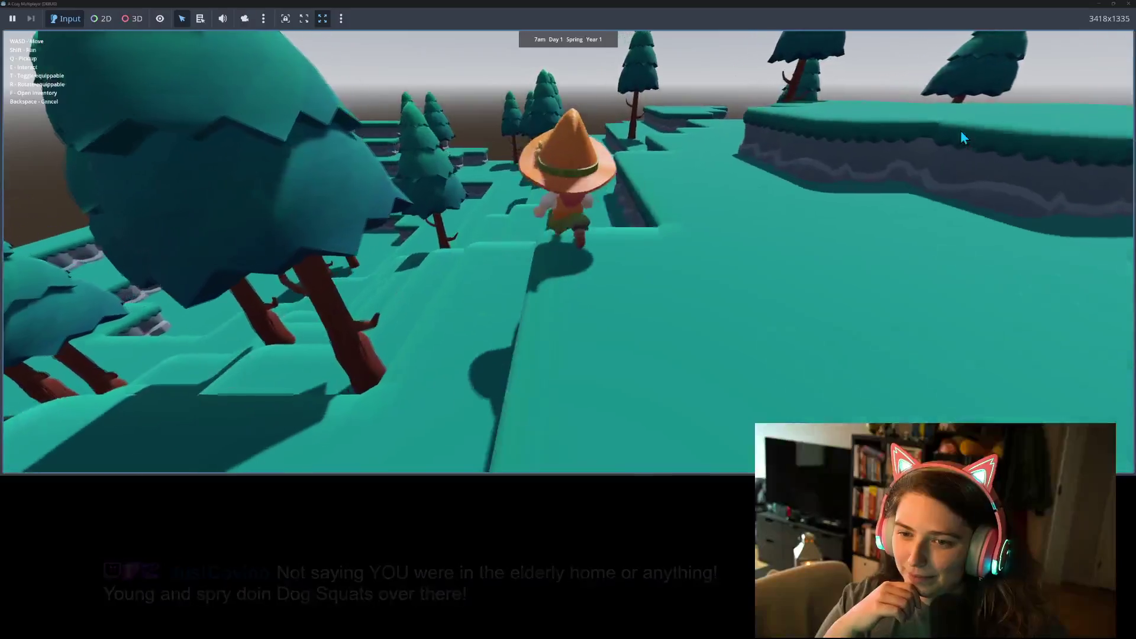
pyautogui.press('w')
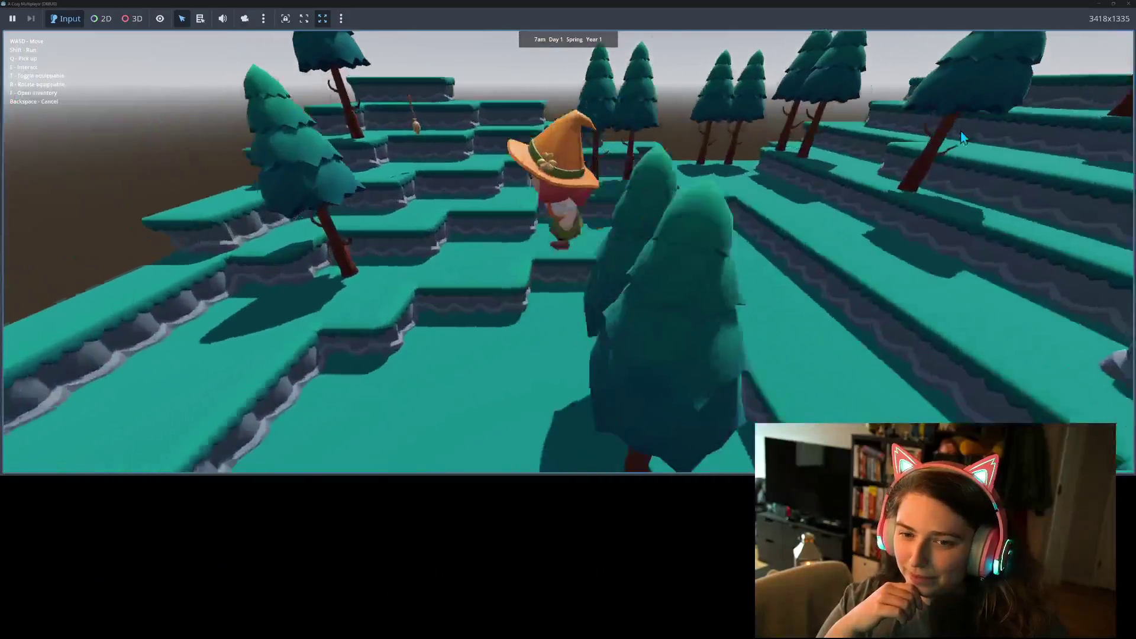
pyautogui.press('w')
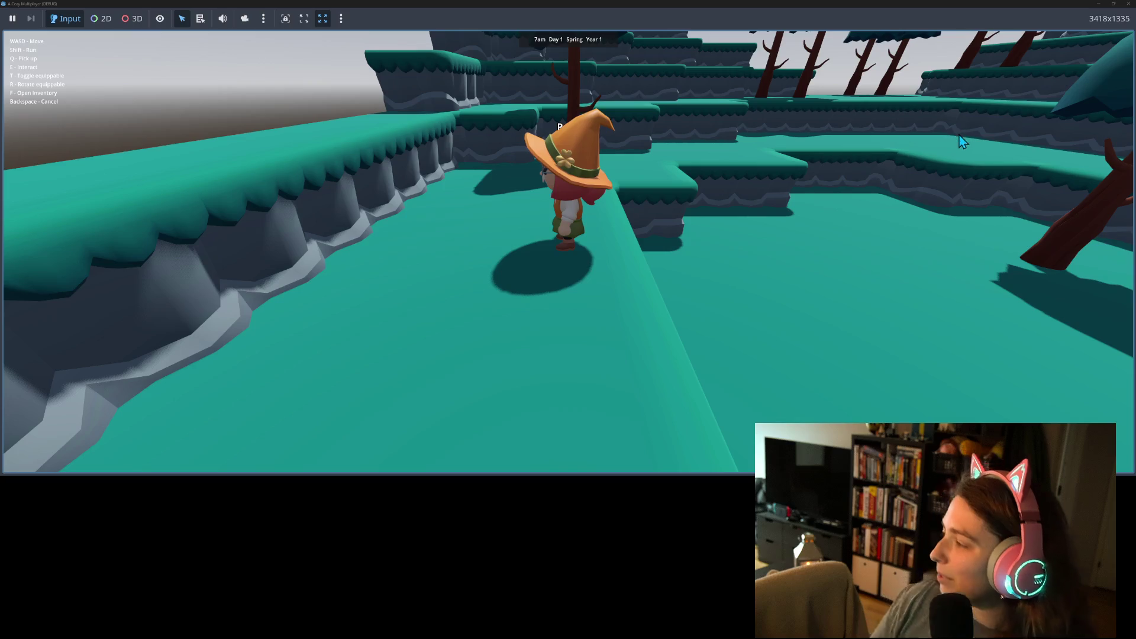
pyautogui.click(1127, 3)
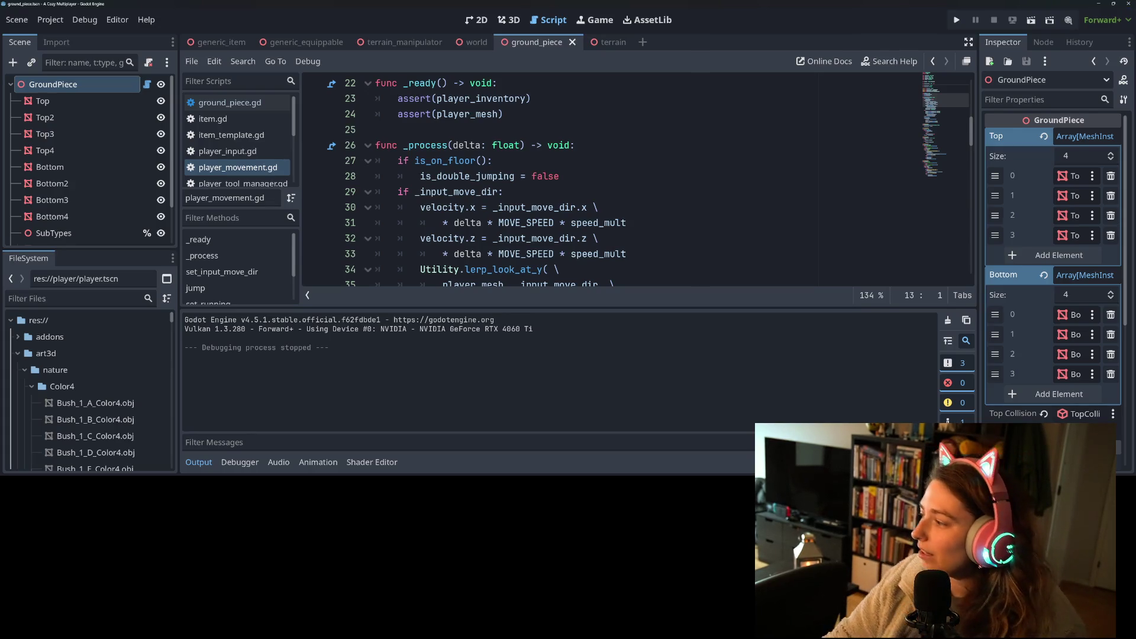
# - Switch to the File Explorer window with the music folder
pyautogui.hotkey('alt', 'Tab')
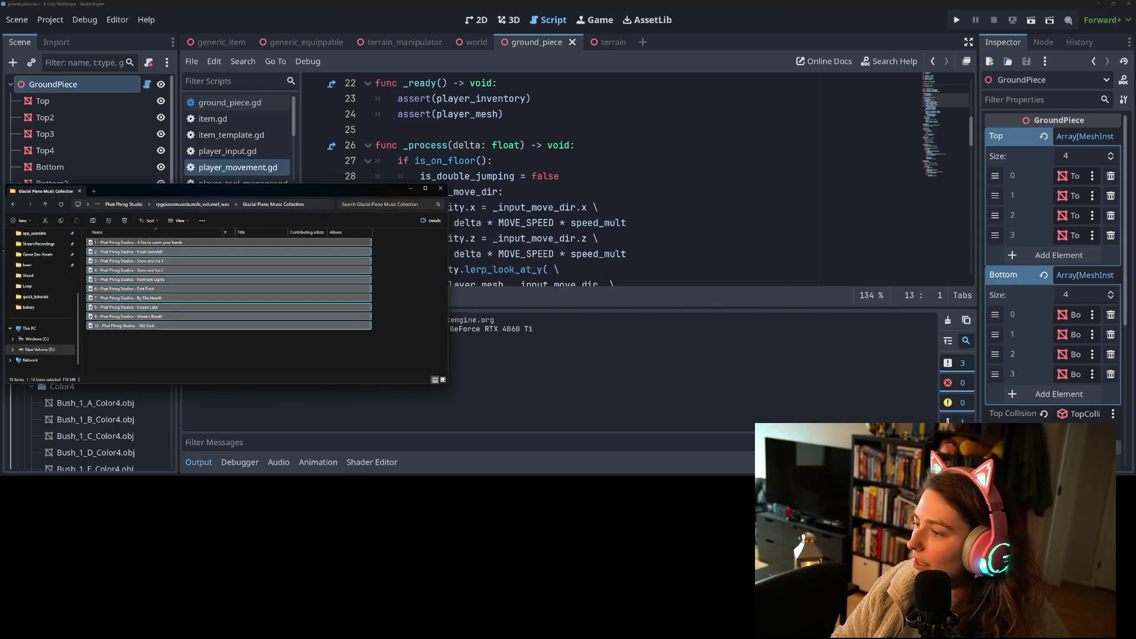
# - Play all ten tracks of Glacial Piano Music Collection 2 and minimize File Explorer
pyautogui.click(212, 202)
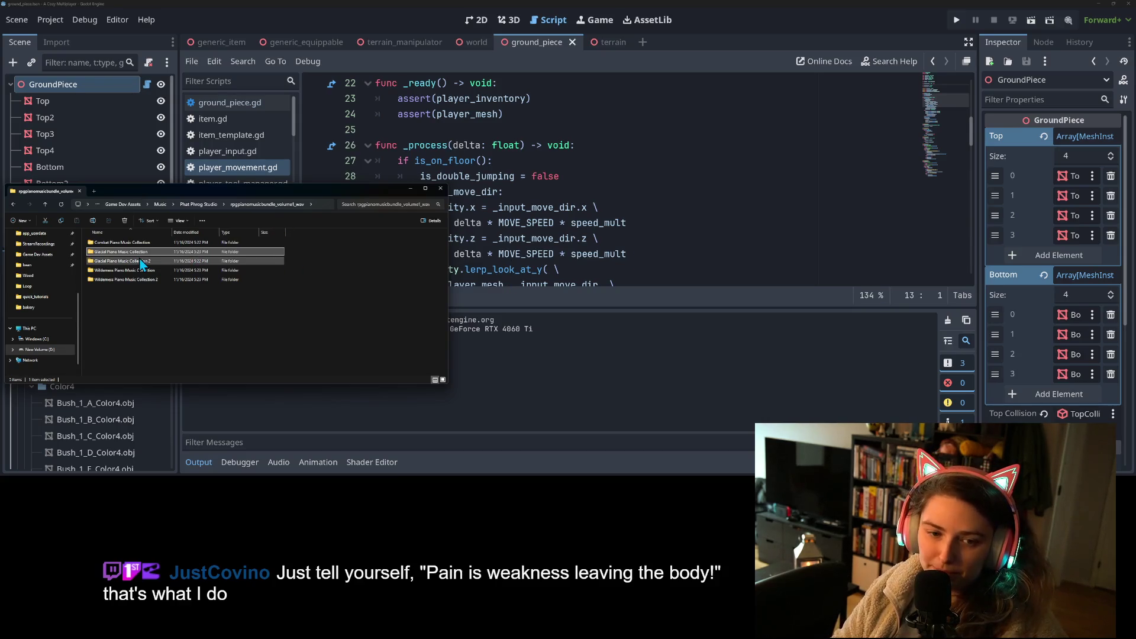
pyautogui.doubleClick(121, 261)
pyautogui.hotkey('ctrl', 'a')
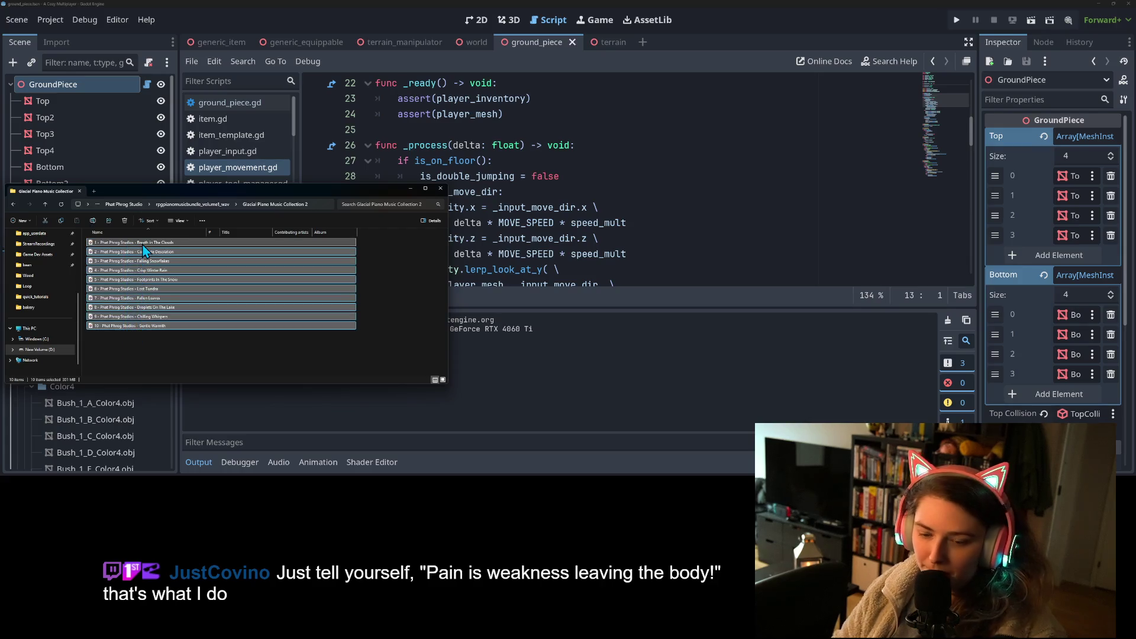
pyautogui.press('Return')
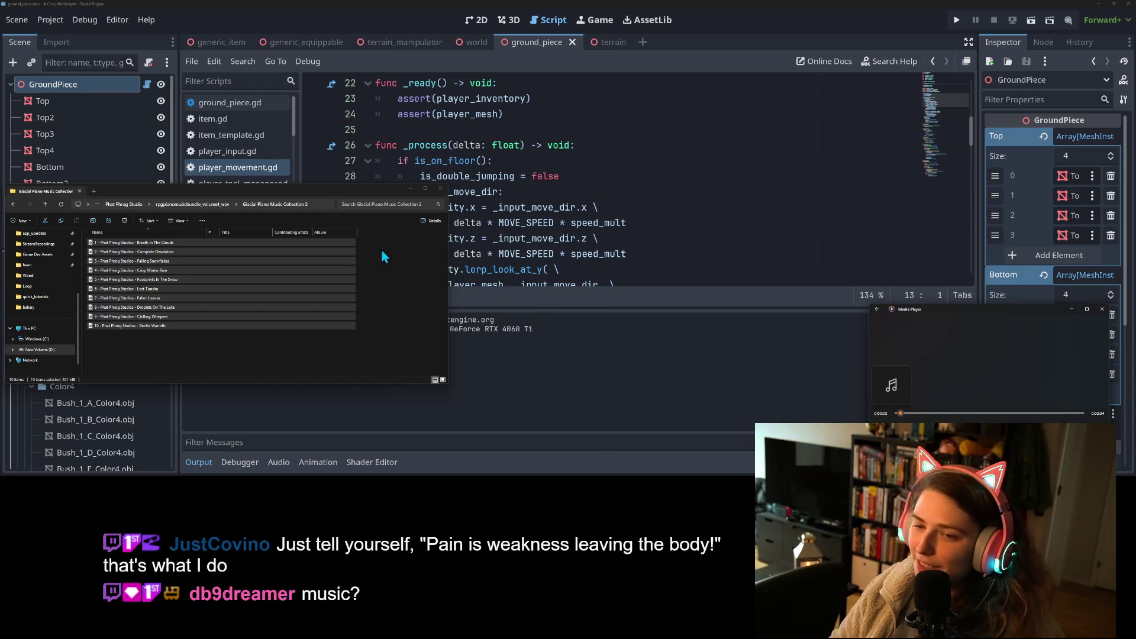
pyautogui.click(410, 188)
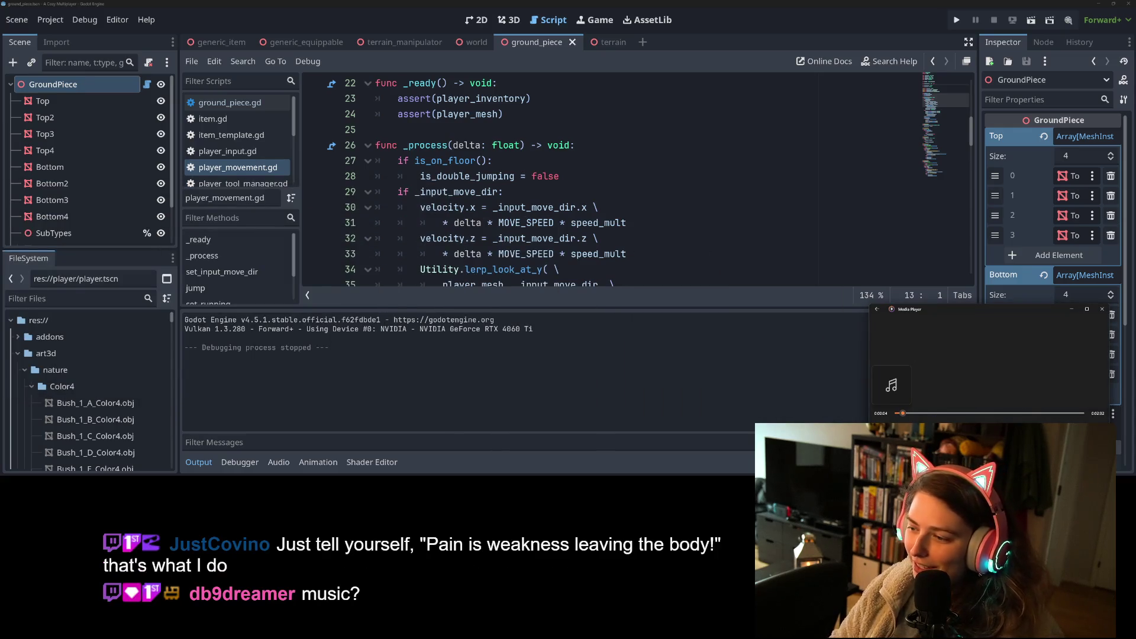
# - Raise the Media Player volume to 40 and minimize the player
pyautogui.click(1054, 418)
pyautogui.moveTo(1057, 420); pyautogui.dragTo(1060, 419)
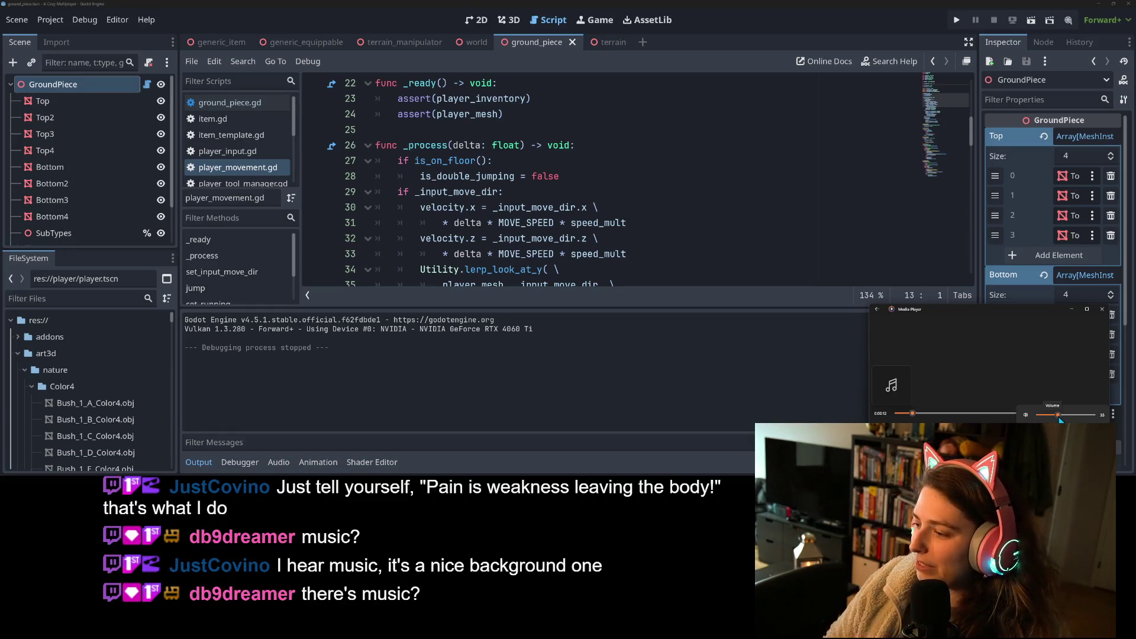
pyautogui.moveTo(1059, 417); pyautogui.dragTo(1056, 417)
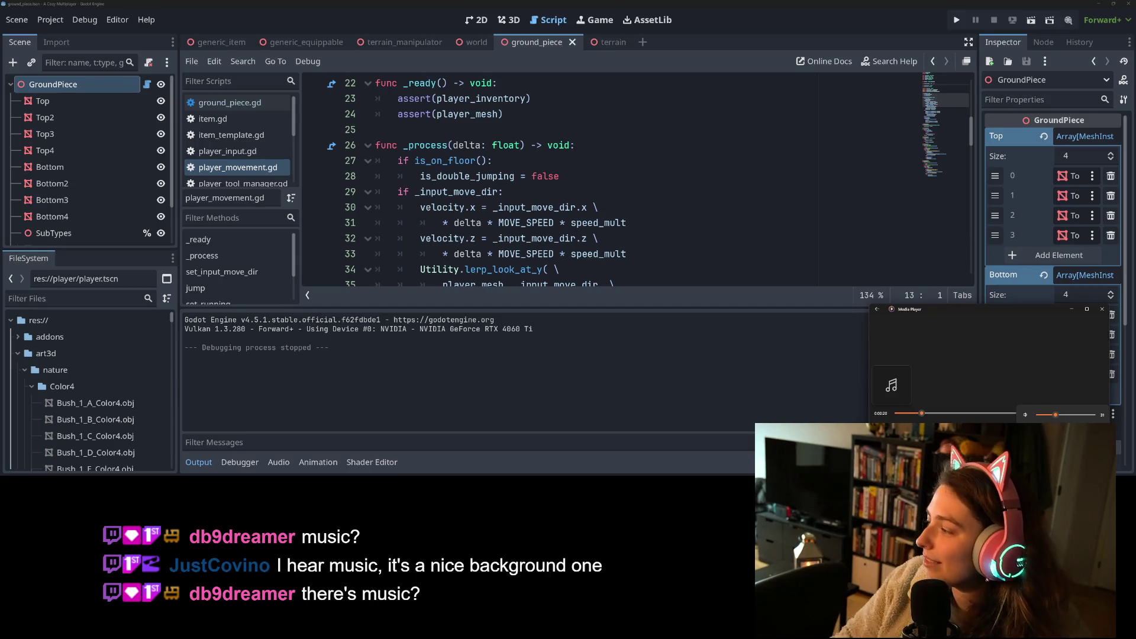
pyautogui.click(1061, 417)
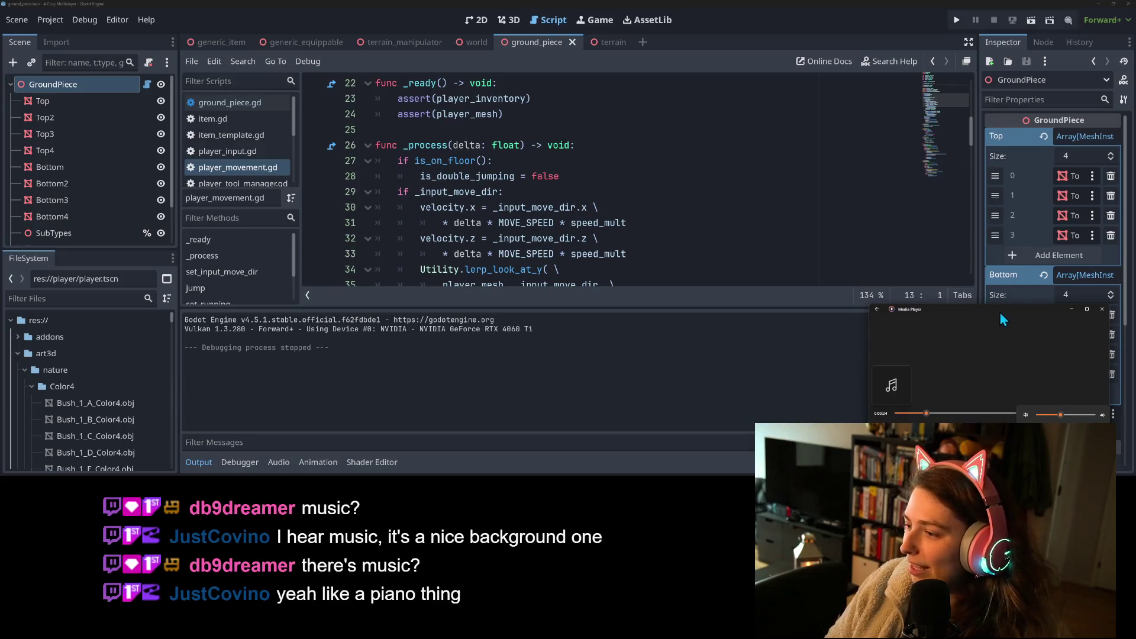
pyautogui.click(1071, 308)
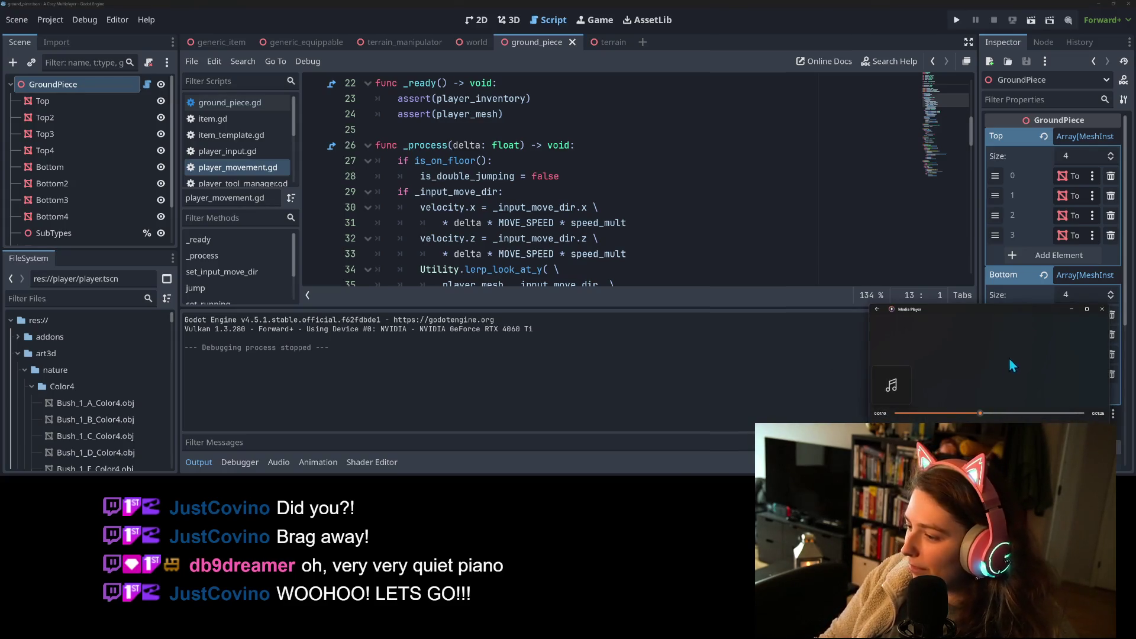
# - Turn the music volume up to about 65 and minimize the player again
pyautogui.click(1026, 414)
pyautogui.moveTo(1059, 415); pyautogui.dragTo(1077, 416)
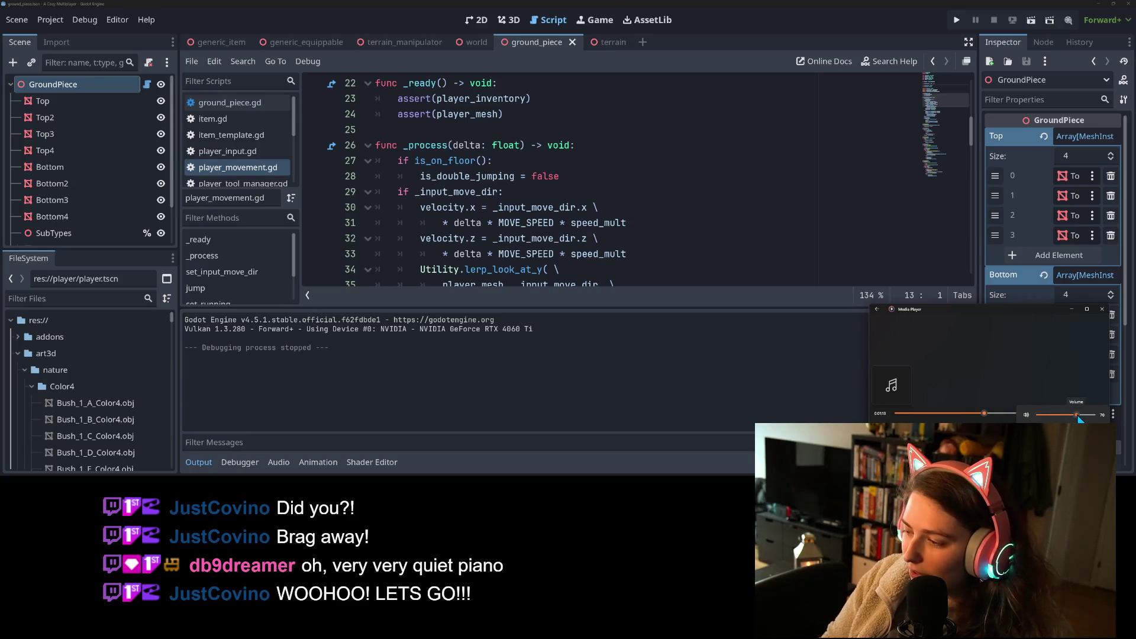
pyautogui.click(1071, 312)
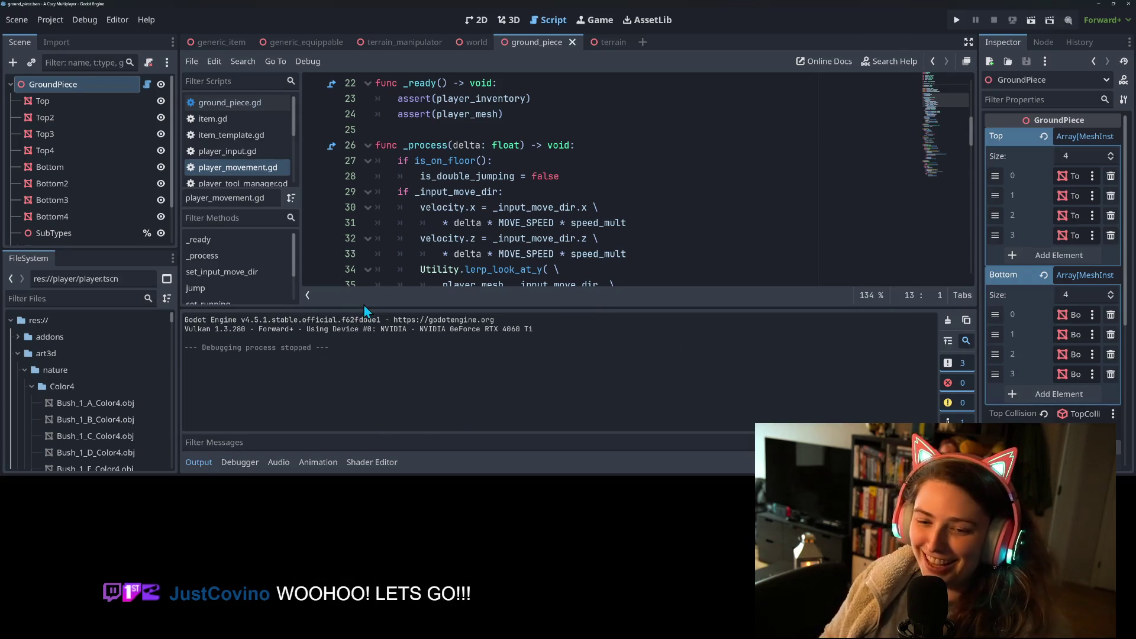
# - Collapse the Output panel and scroll player_movement.gd to the look-at call on line 42
pyautogui.moveTo(363, 316); pyautogui.dragTo(347, 388)
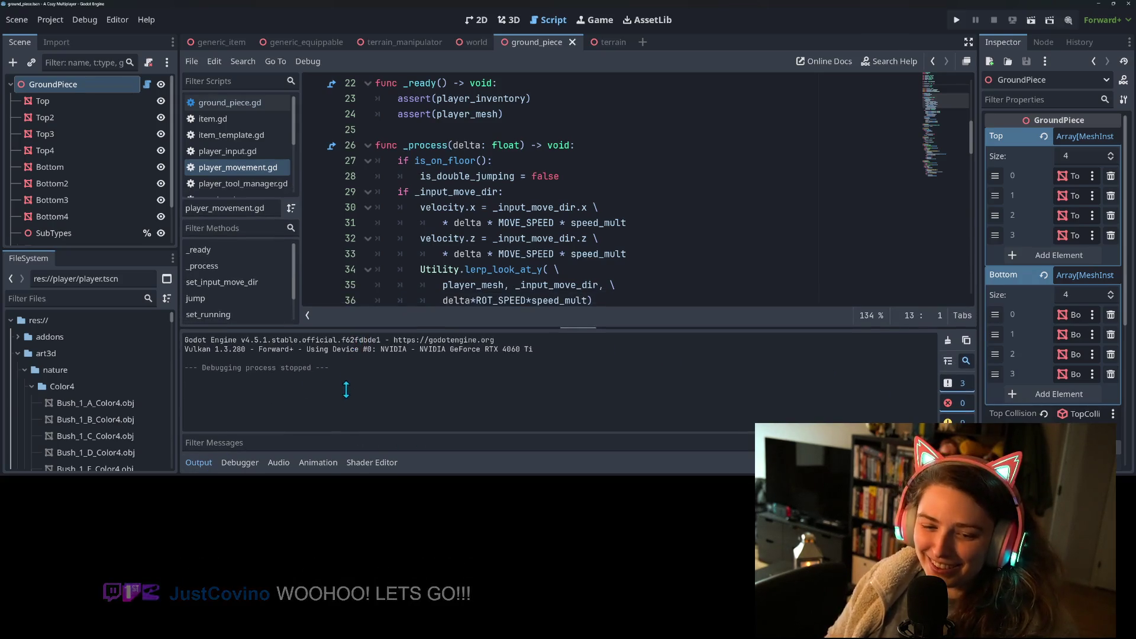
pyautogui.click(198, 462)
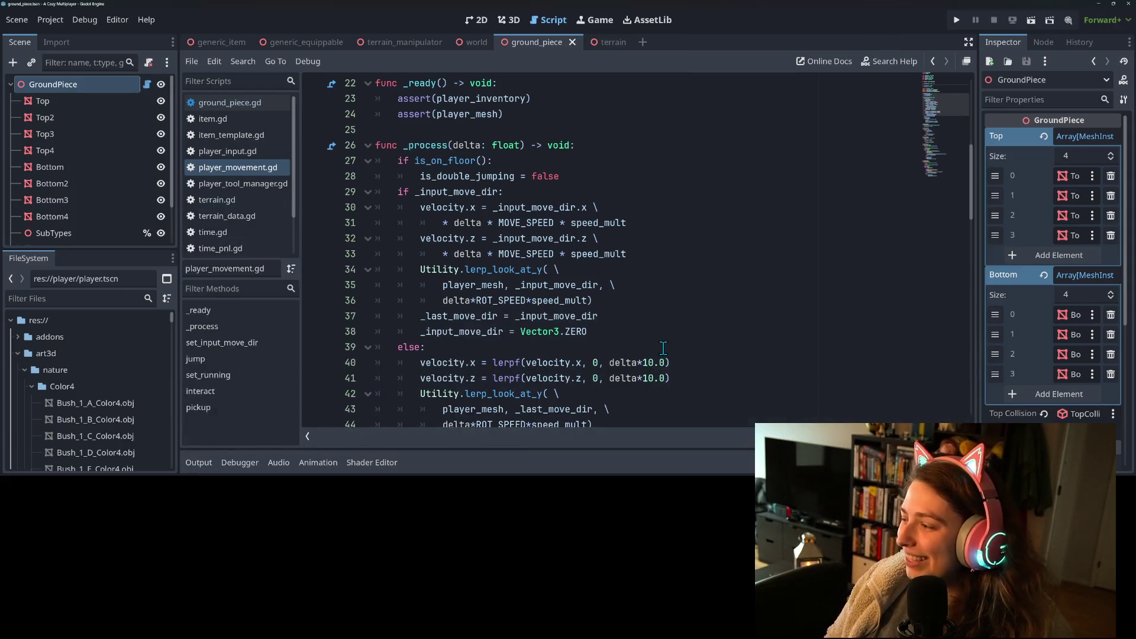
pyautogui.scroll(-1, 605, 341)
pyautogui.scroll(1, 615, 334)
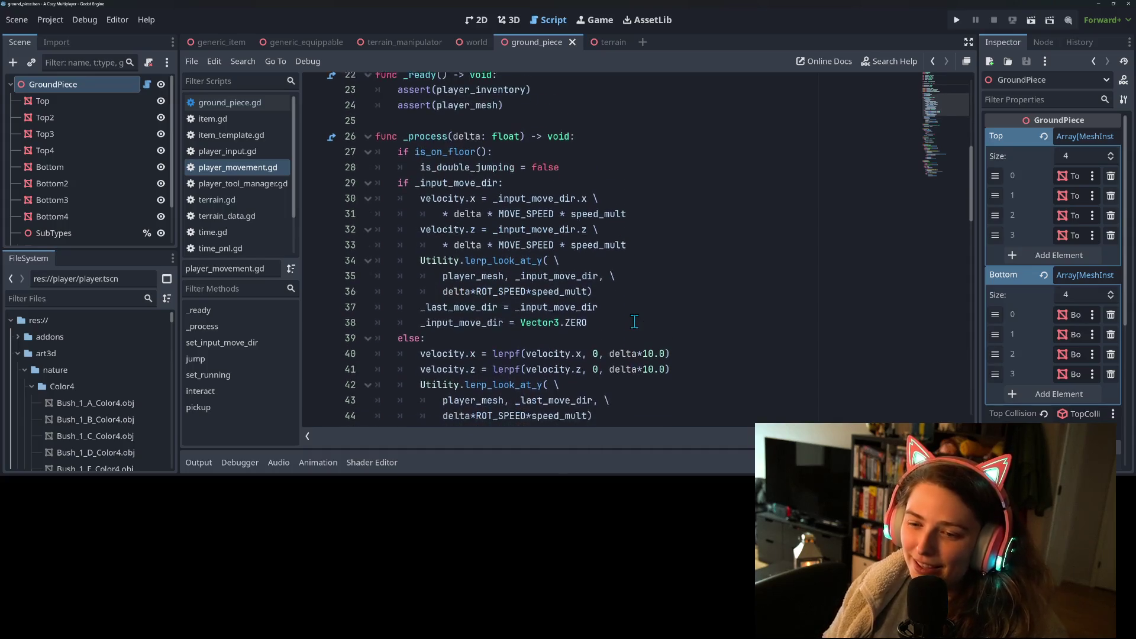
pyautogui.scroll(-1, 635, 321)
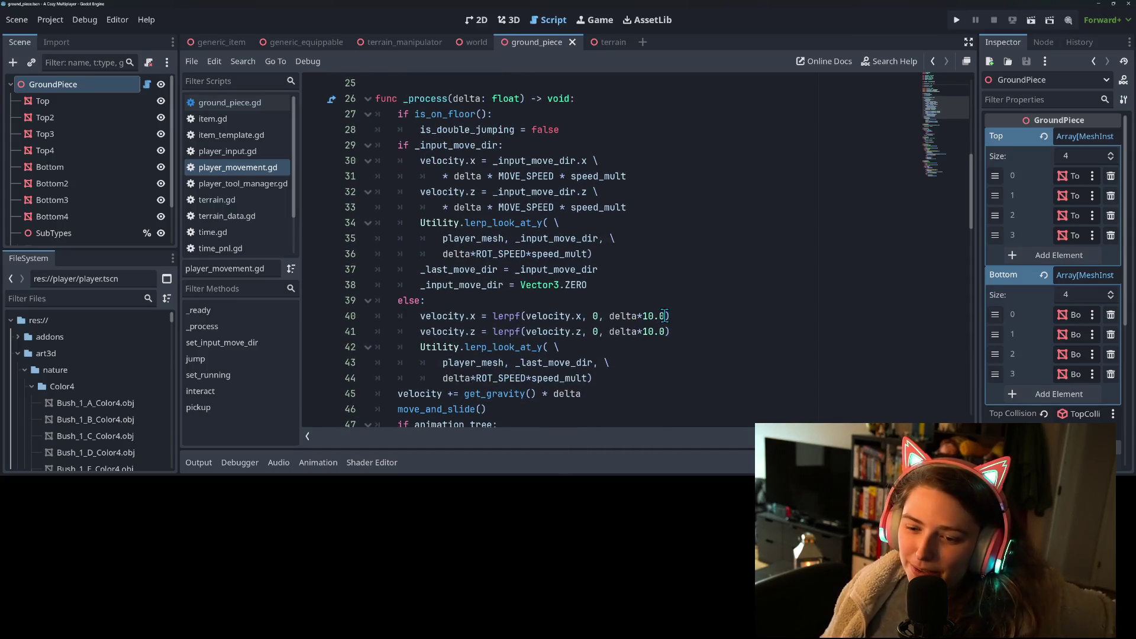
pyautogui.scroll(-1, 624, 343)
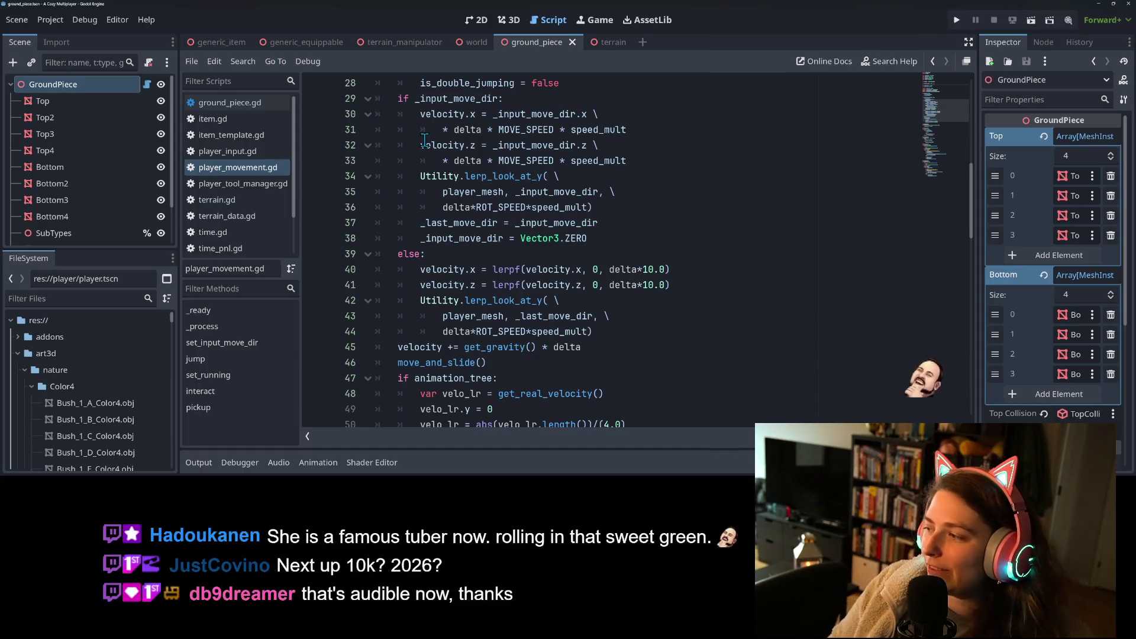
pyautogui.moveTo(425, 140)
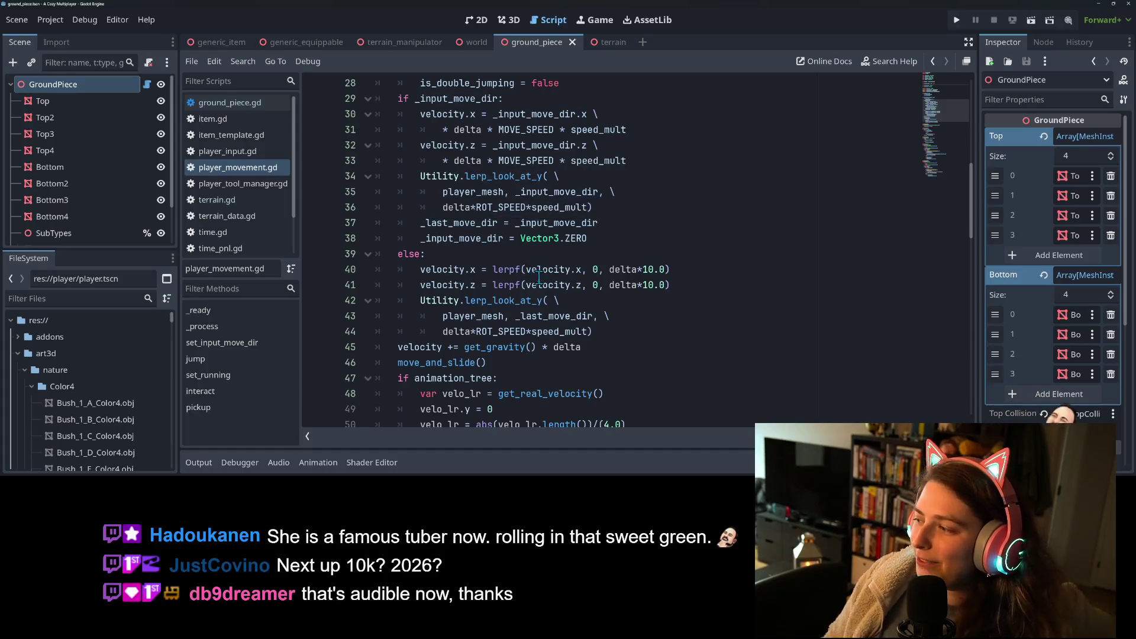
pyautogui.click(743, 307)
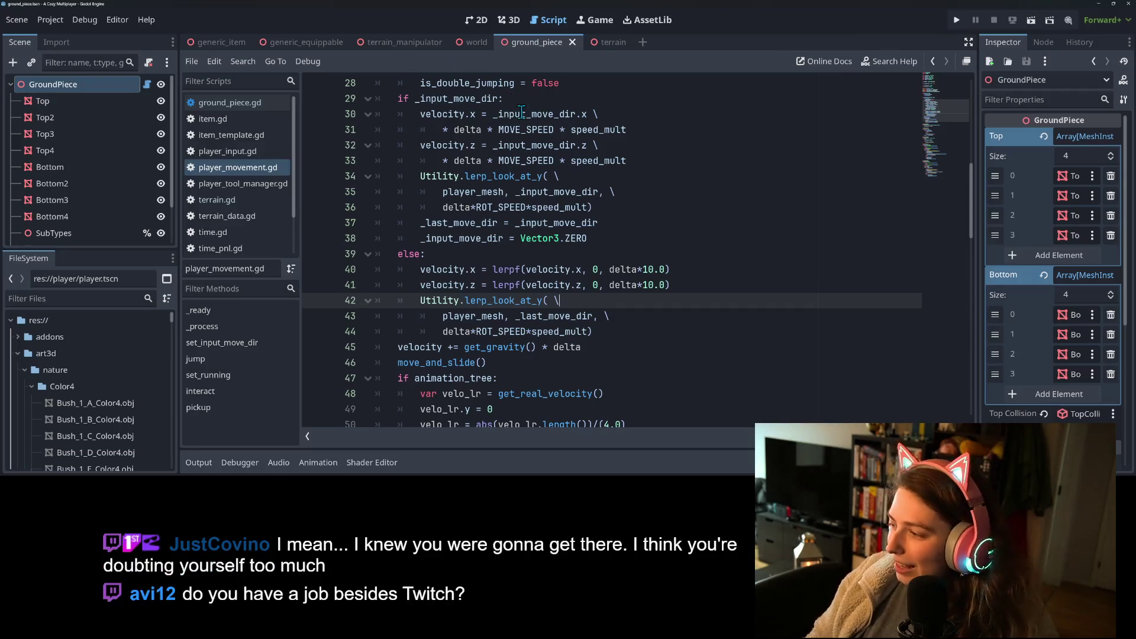
# - Review the velocity lerp and lerp_look_at_y code around lines 28–50
pyautogui.moveTo(531, 114)
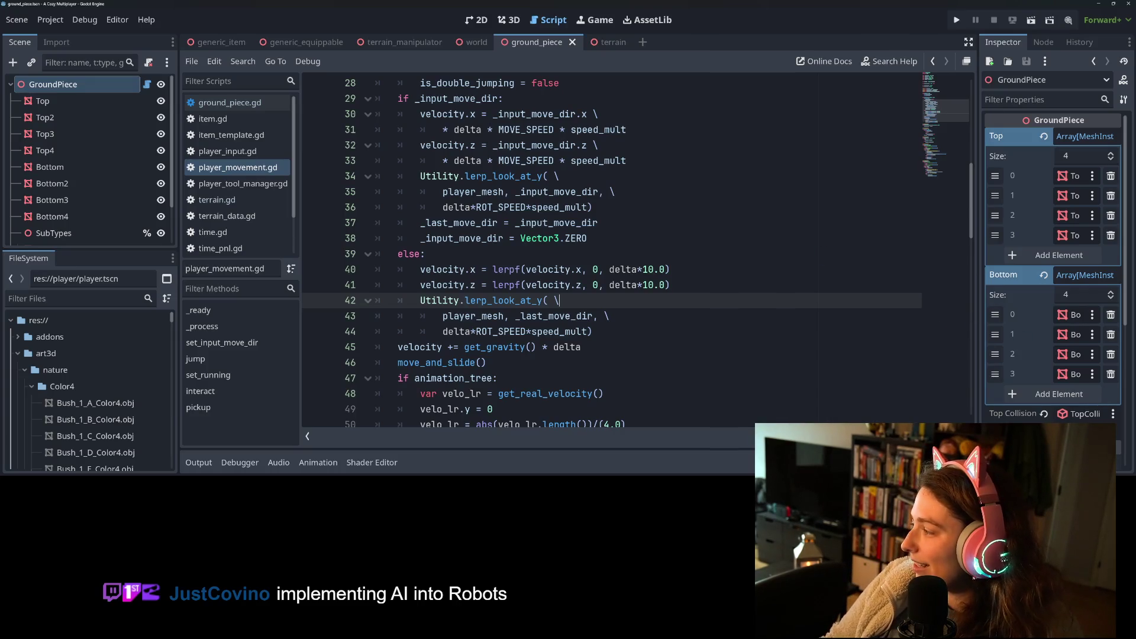
pyautogui.moveTo(1064, 420)
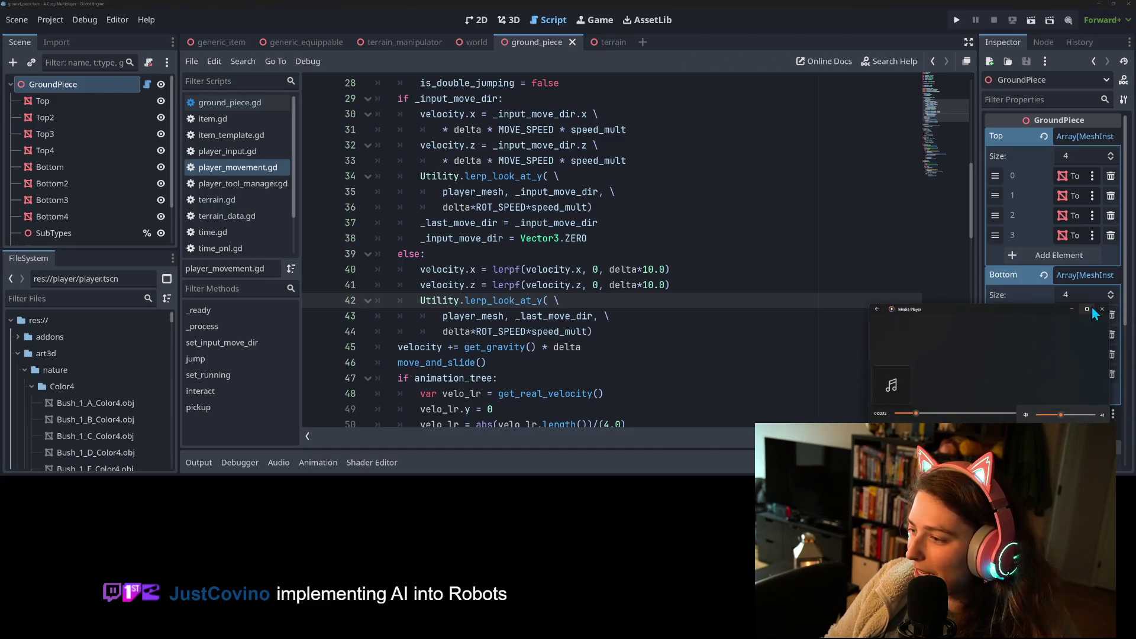
# - Minimize Media Player, switch to Firefox and open a new tab
pyautogui.click(1069, 310)
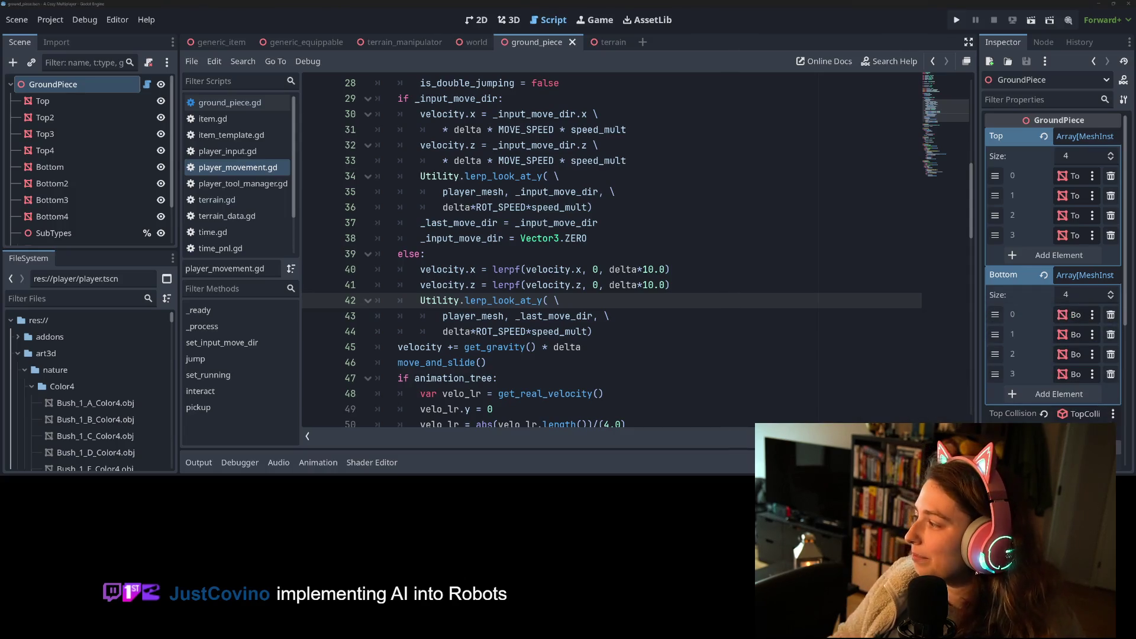
pyautogui.hotkey('alt', 'Tab')
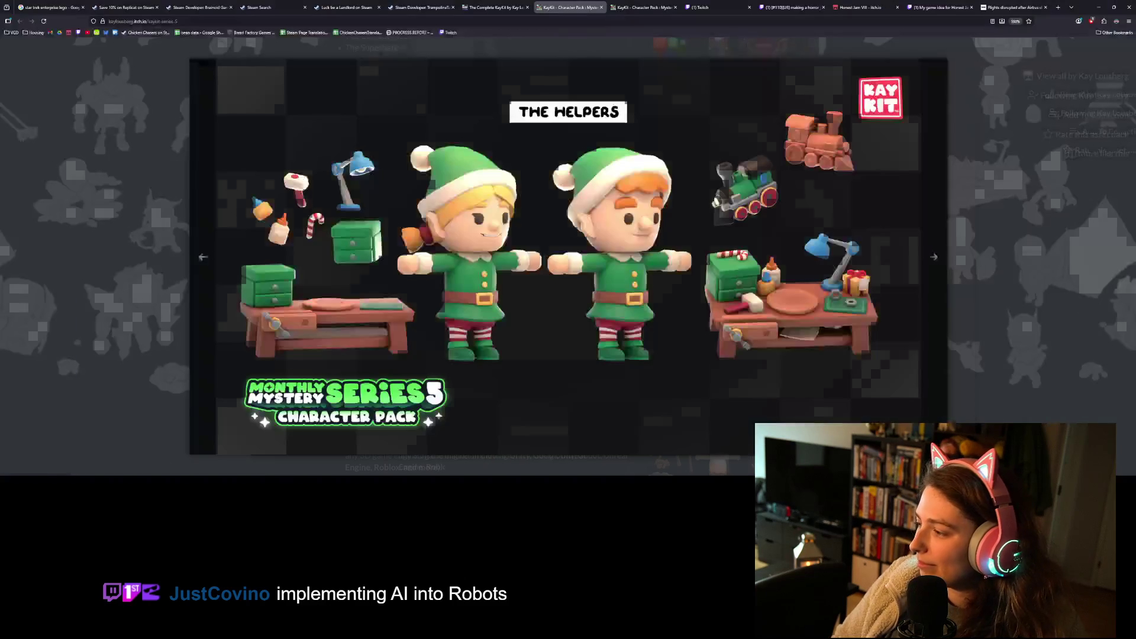
pyautogui.click(1058, 9)
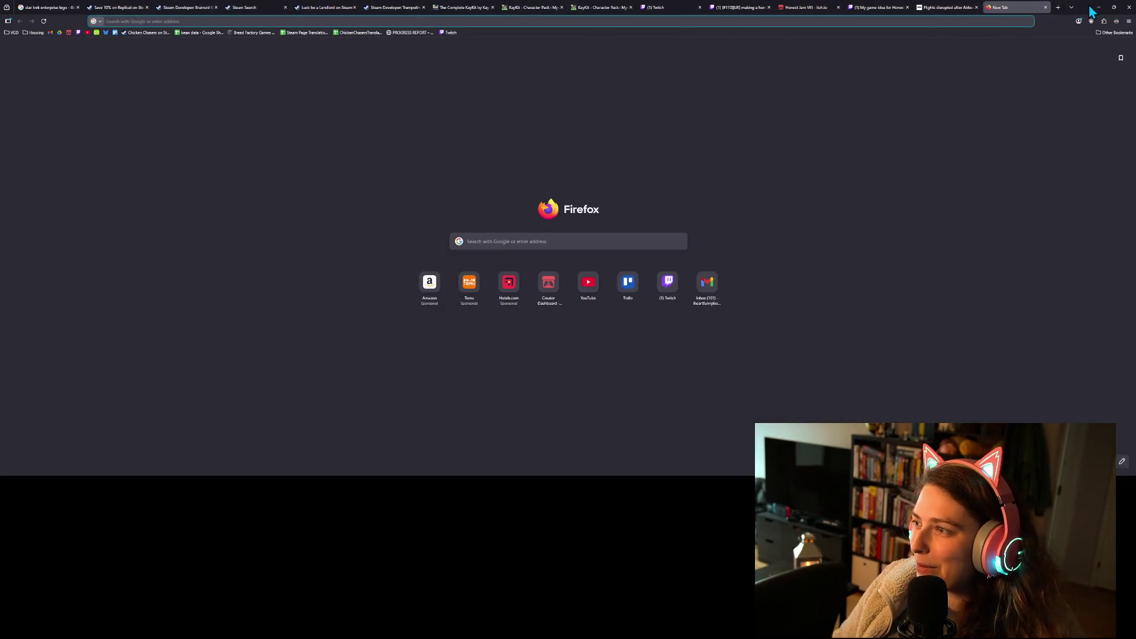
# - Minimize Firefox, then return to it showing the ess.eu homepage
pyautogui.click(1089, 8)
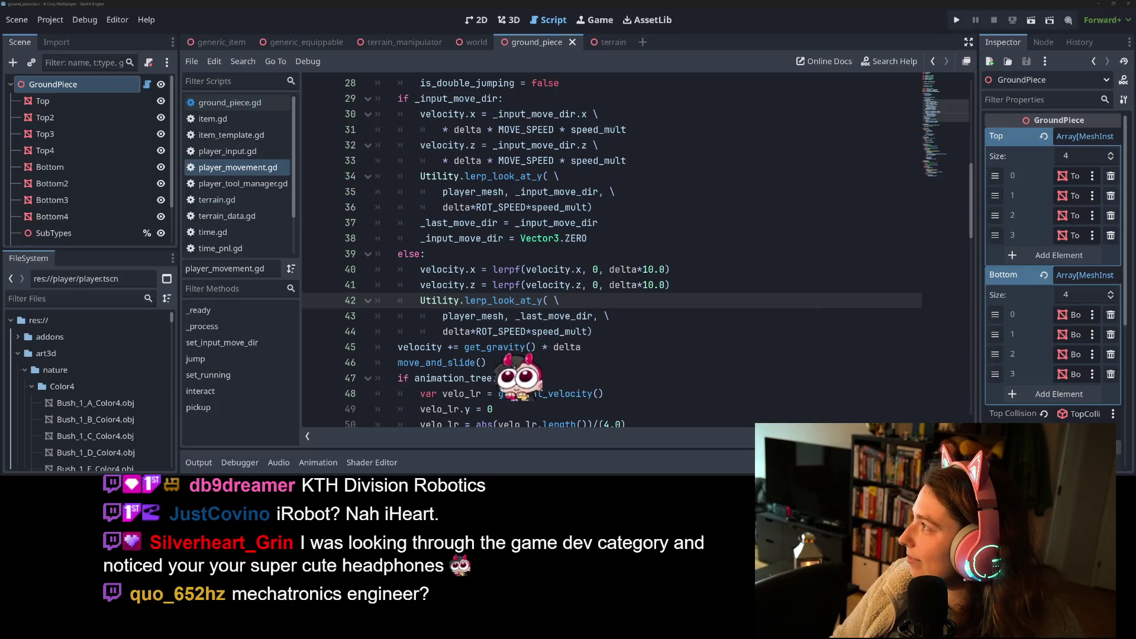
pyautogui.hotkey('alt', 'Tab')
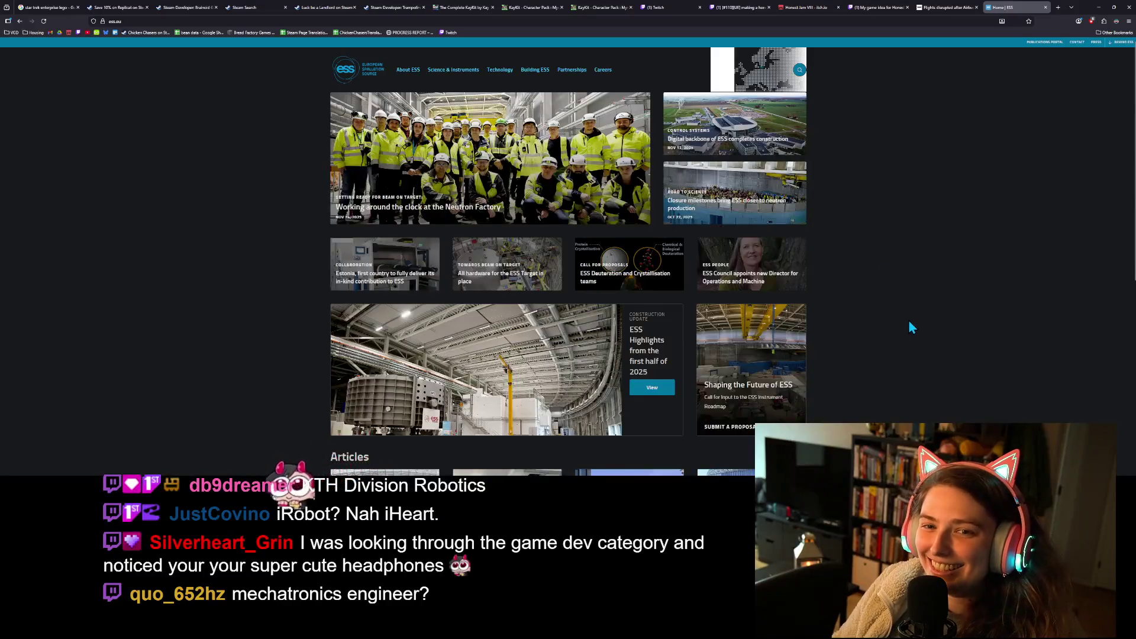
# - Open The ESS Mandate page from the About ESS menu
pyautogui.scroll(3, 908, 319)
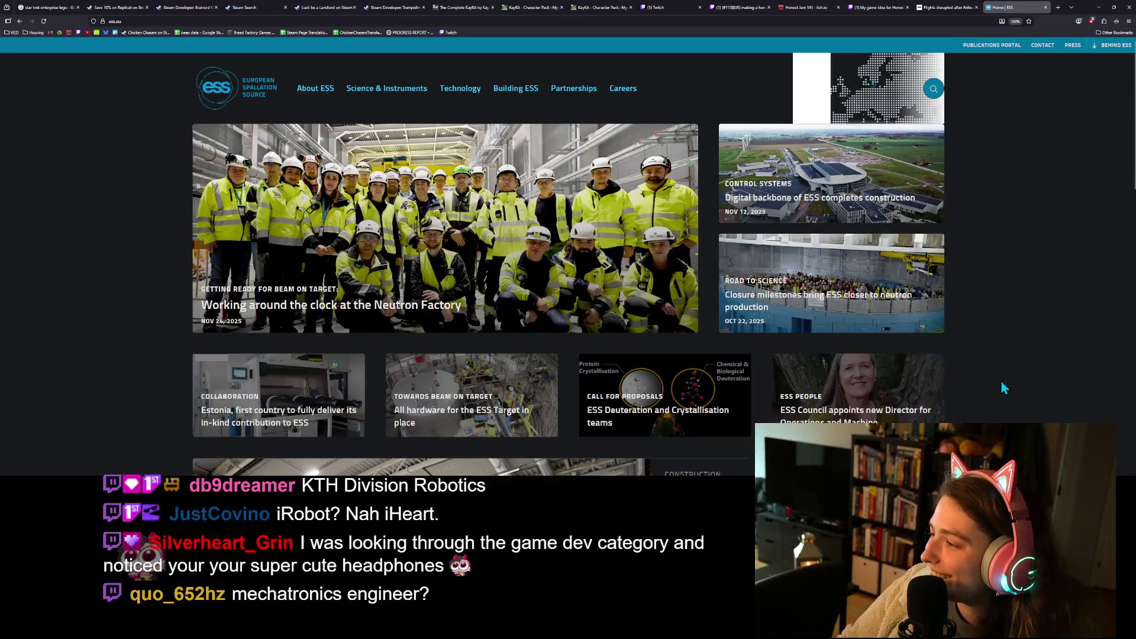
pyautogui.scroll(5, 1000, 381)
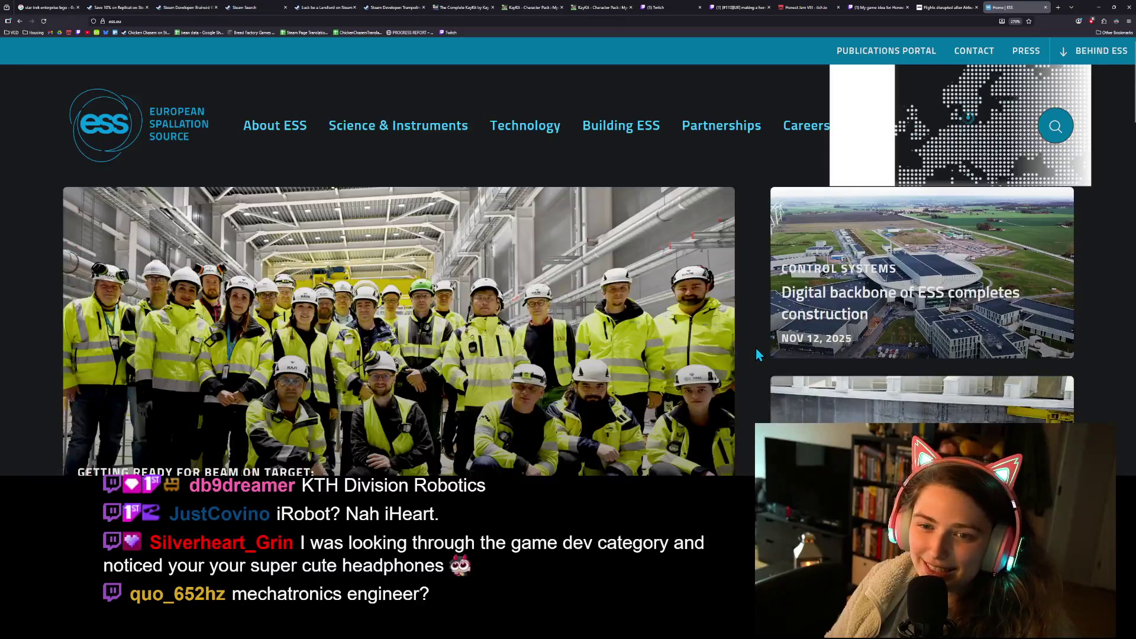
pyautogui.scroll(-3, 758, 349)
pyautogui.scroll(-2, 758, 349)
pyautogui.scroll(5, 260, 242)
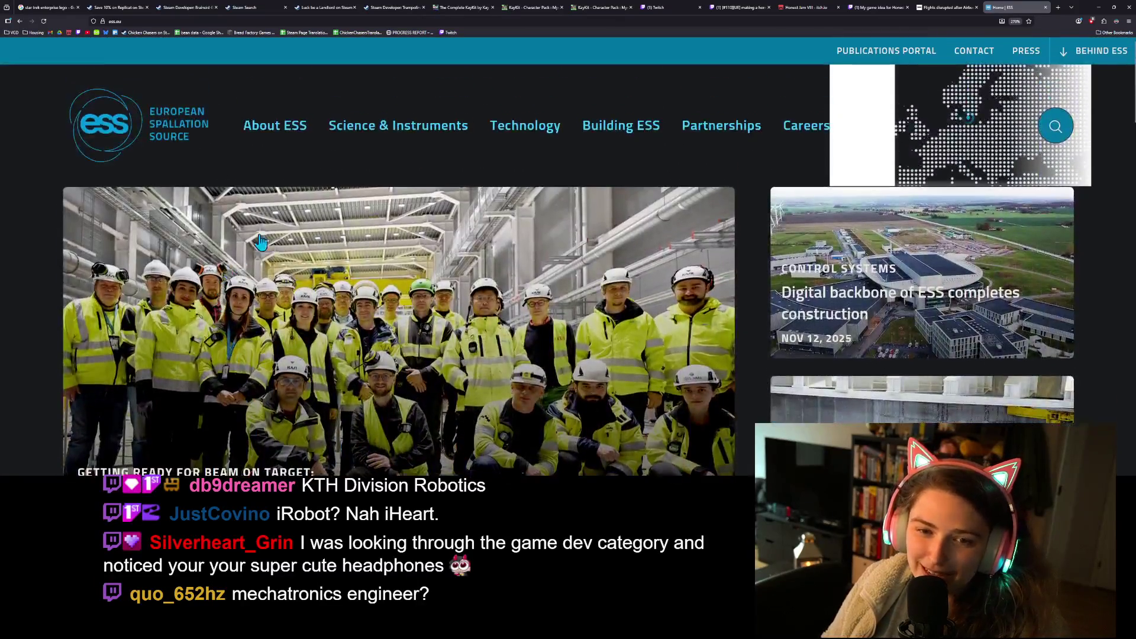
pyautogui.moveTo(278, 122)
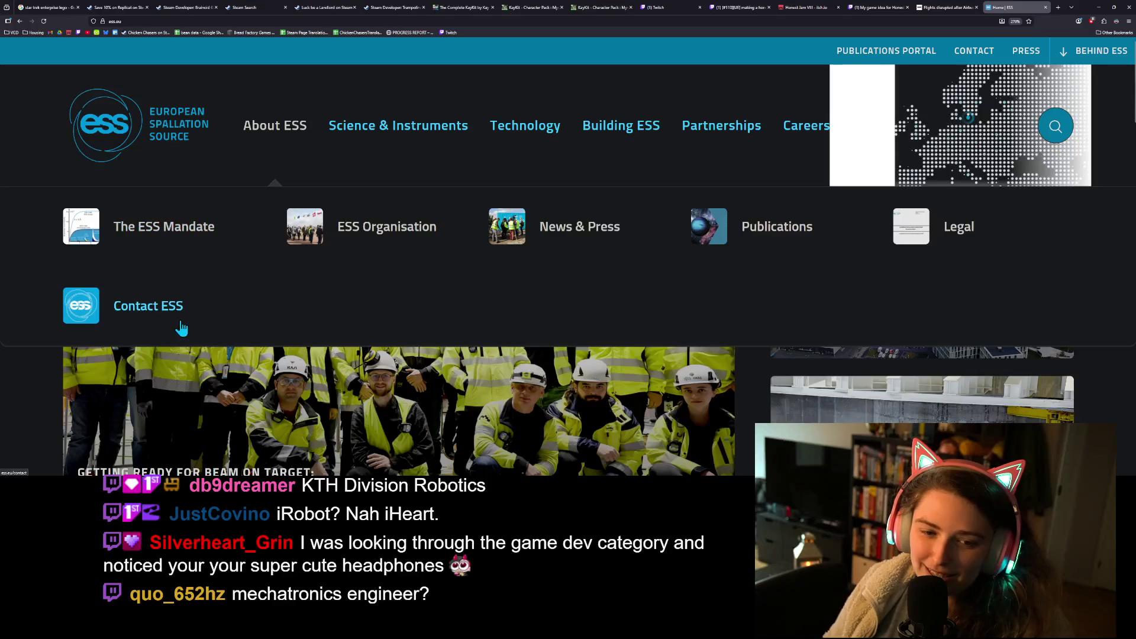
pyautogui.click(189, 229)
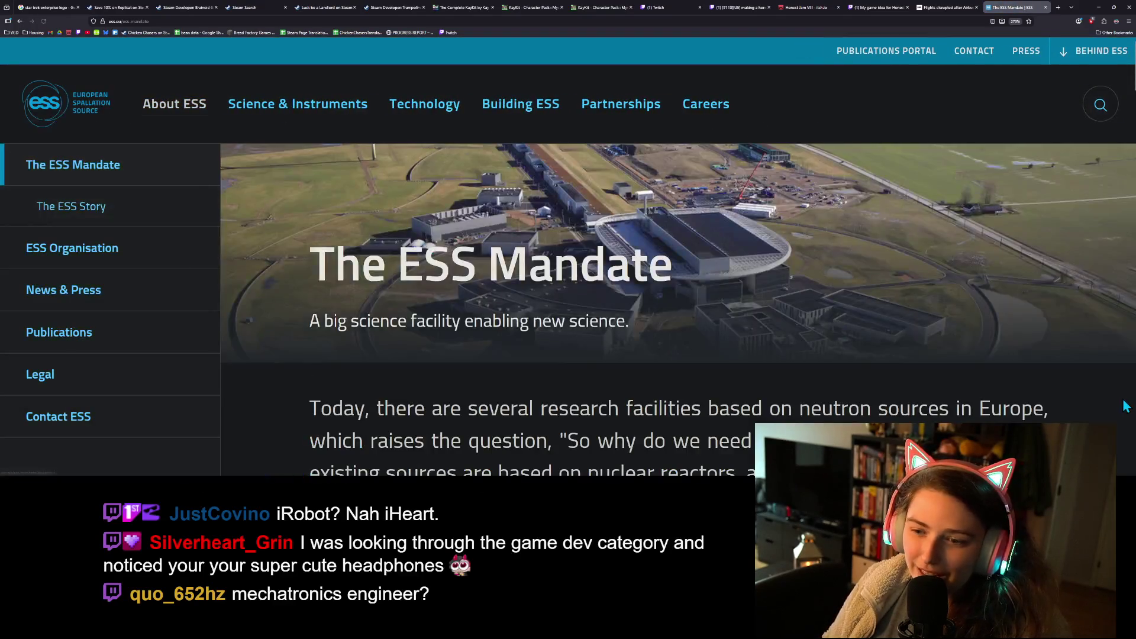
# - Lower the Media Player music volume to 25
pyautogui.scroll(-3, 1126, 406)
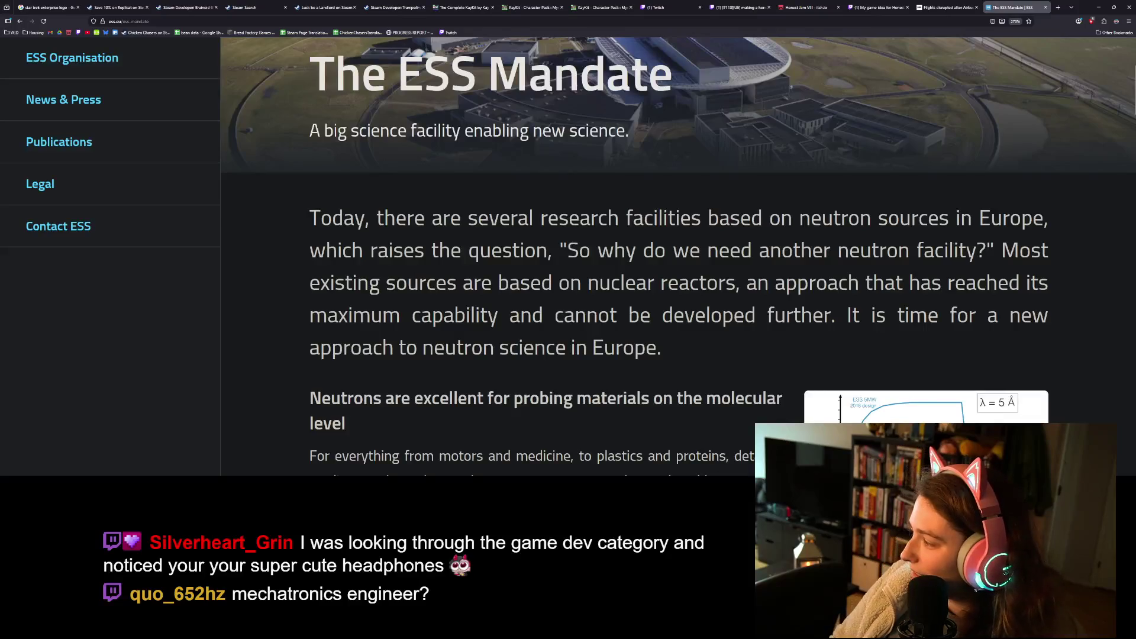
pyautogui.moveTo(1060, 415); pyautogui.dragTo(1053, 414)
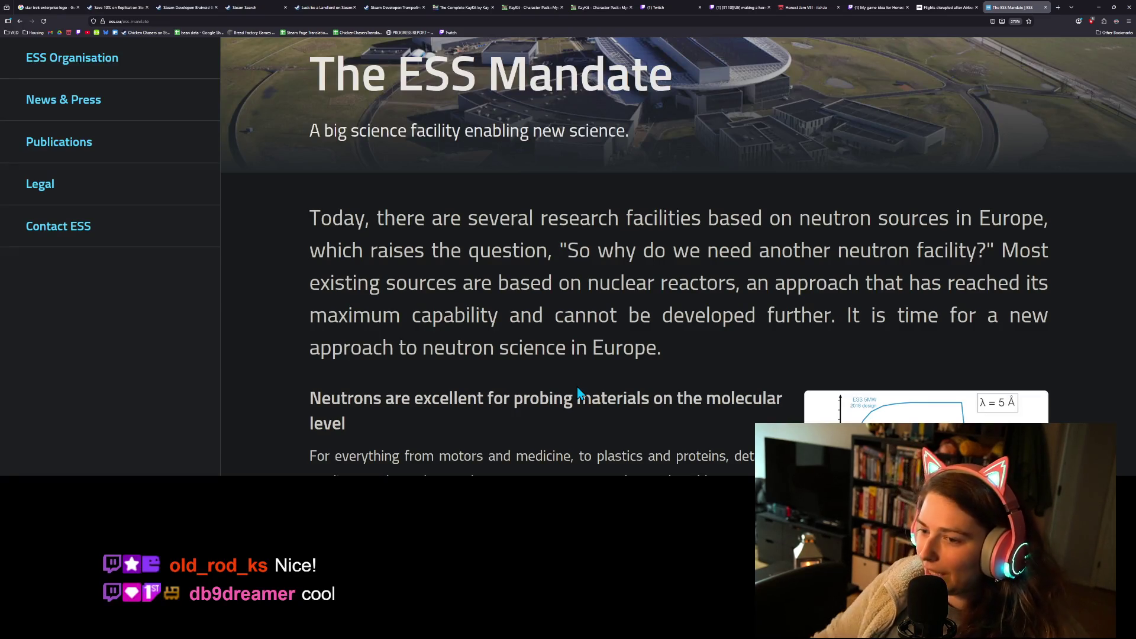
pyautogui.scroll(3, 574, 393)
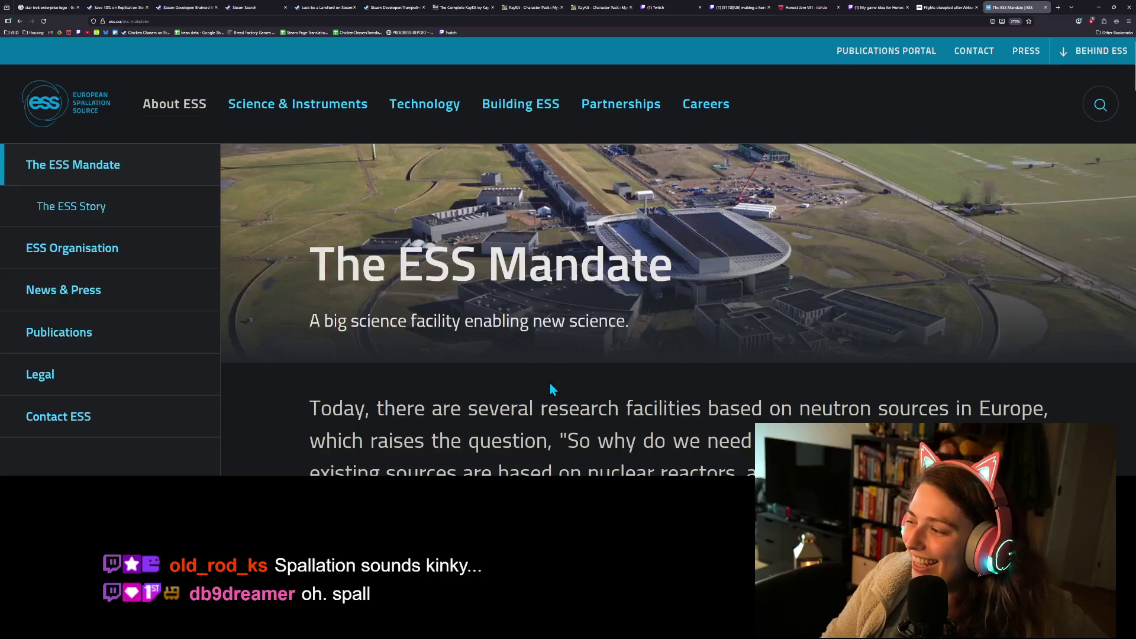
pyautogui.scroll(-4, 549, 382)
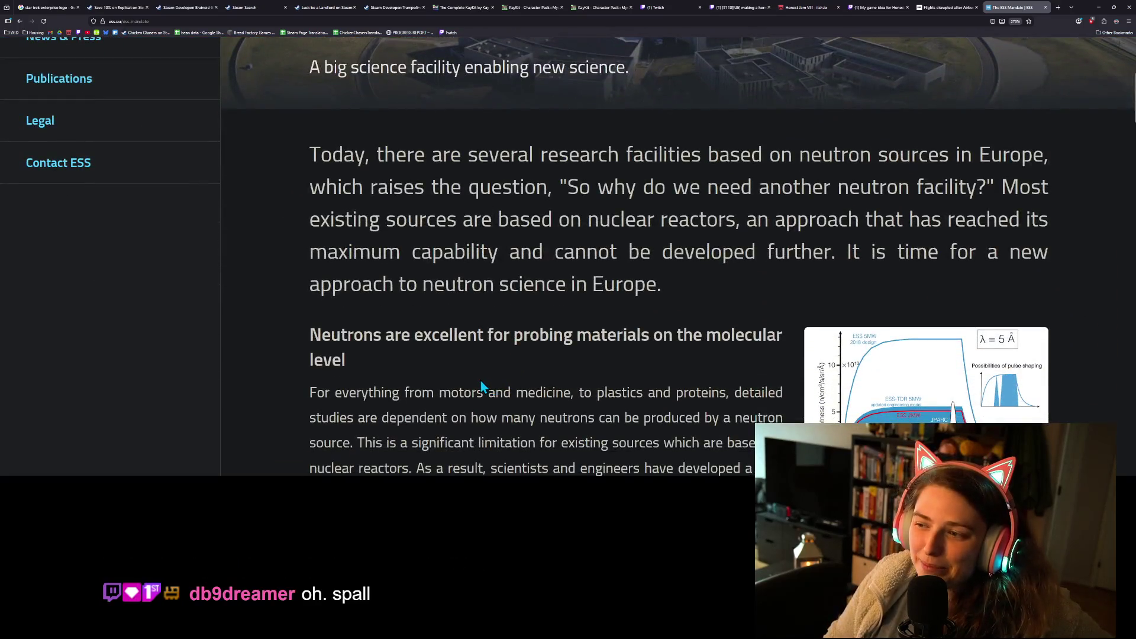
pyautogui.scroll(-2, 473, 388)
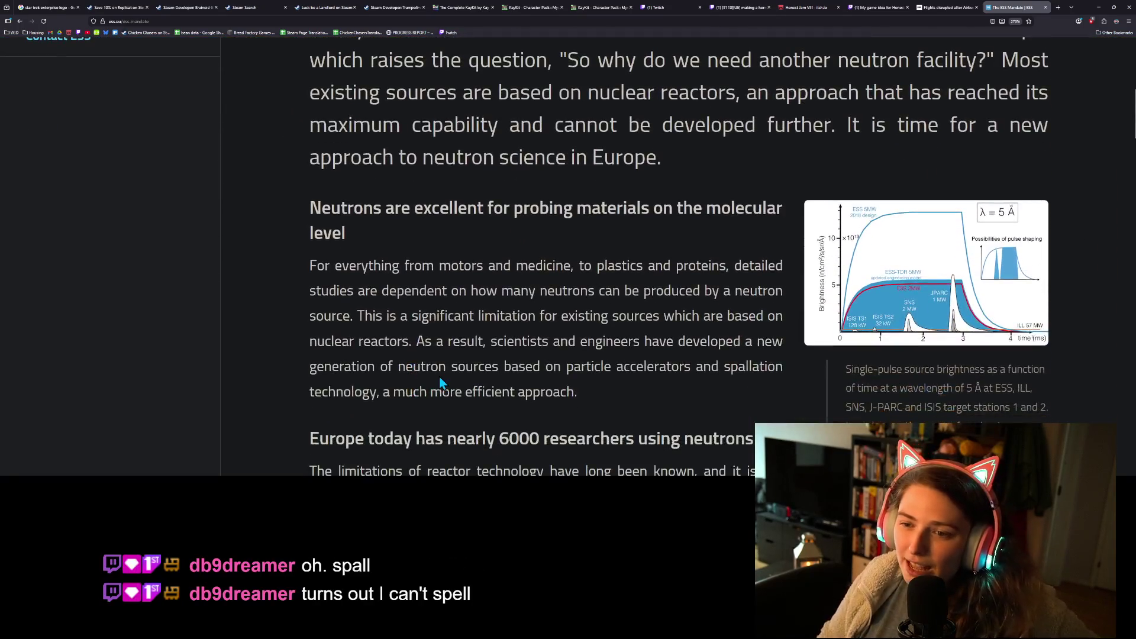
pyautogui.scroll(-5, 436, 385)
pyautogui.scroll(-6, 385, 371)
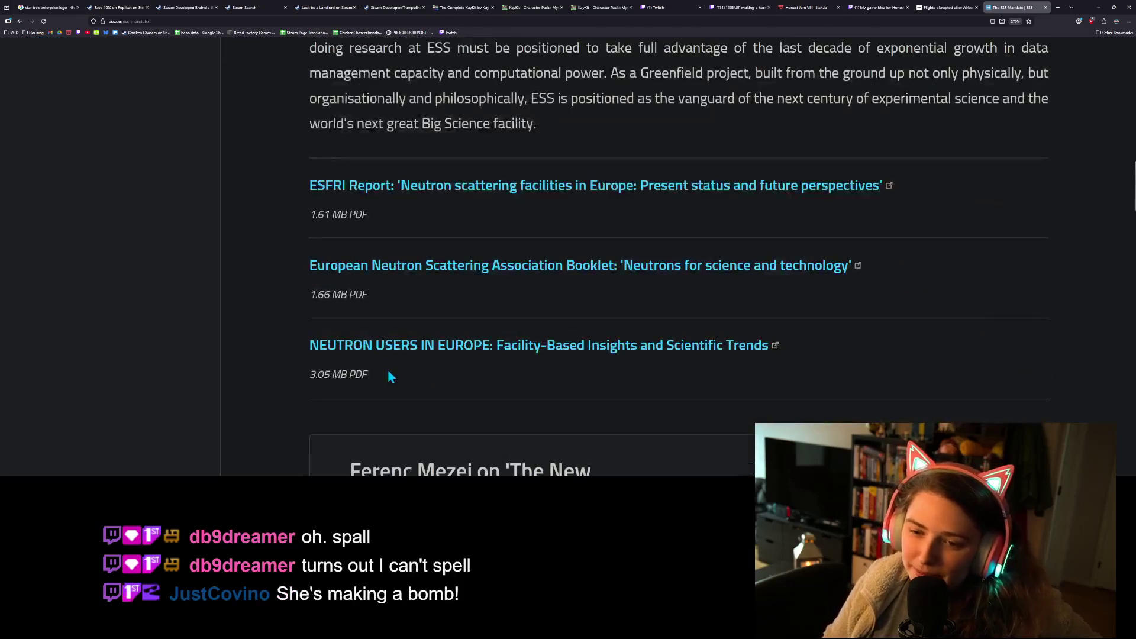
pyautogui.scroll(-4, 395, 373)
pyautogui.scroll(-1, 395, 372)
pyautogui.scroll(1, 395, 373)
pyautogui.scroll(-2, 395, 367)
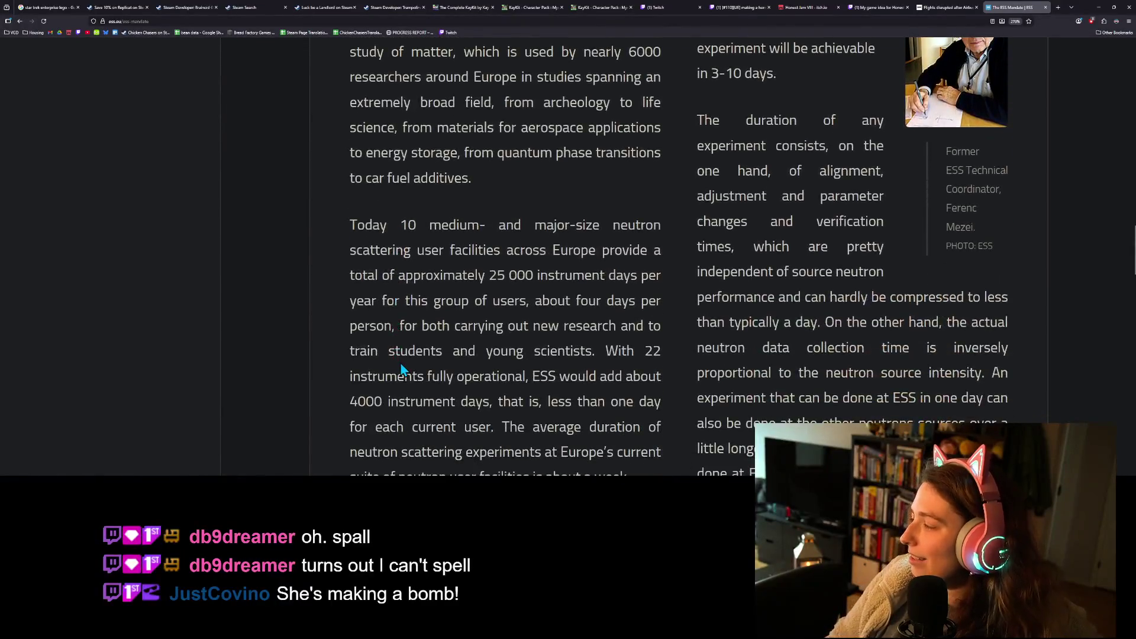
pyautogui.scroll(3, 364, 283)
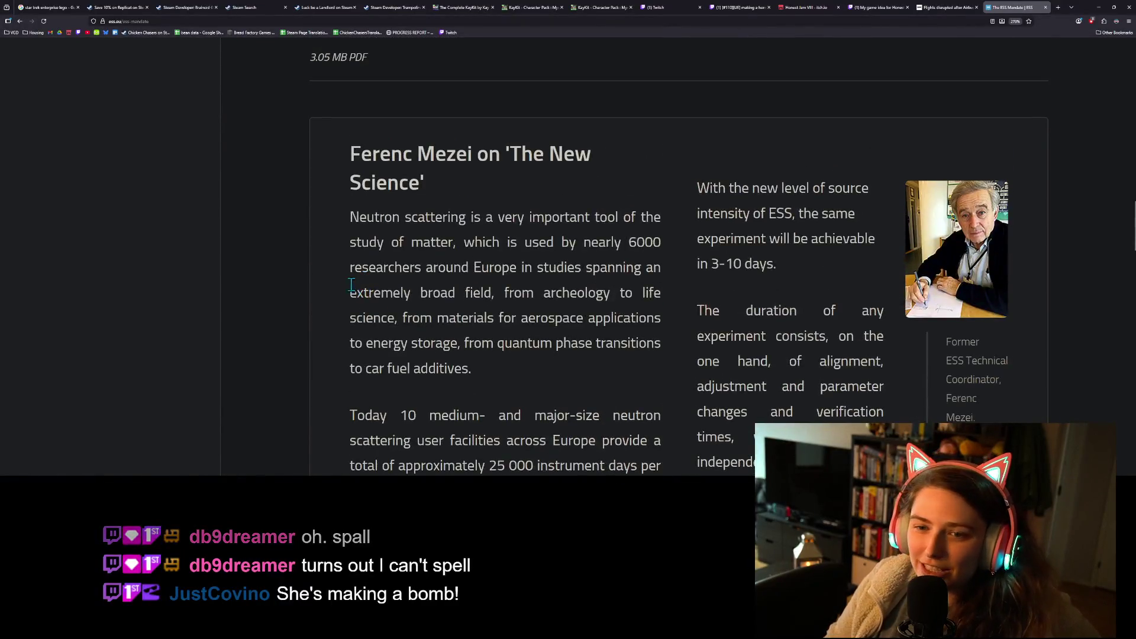
pyautogui.scroll(-10, 296, 301)
pyautogui.scroll(-15, 301, 305)
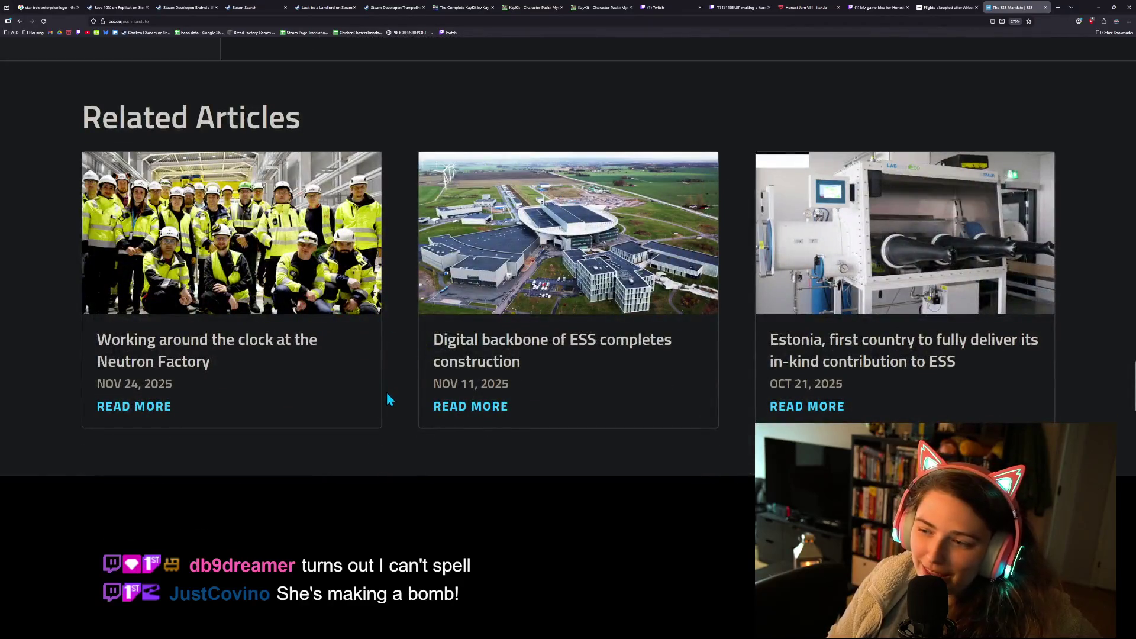
pyautogui.scroll(20, 399, 393)
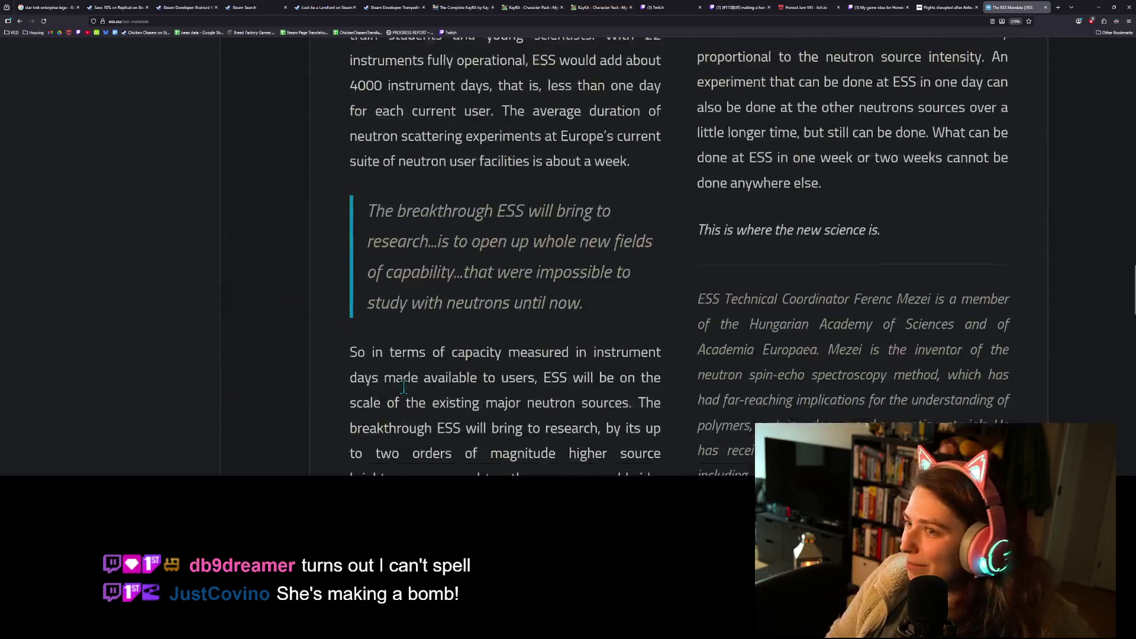
pyautogui.scroll(15, 403, 385)
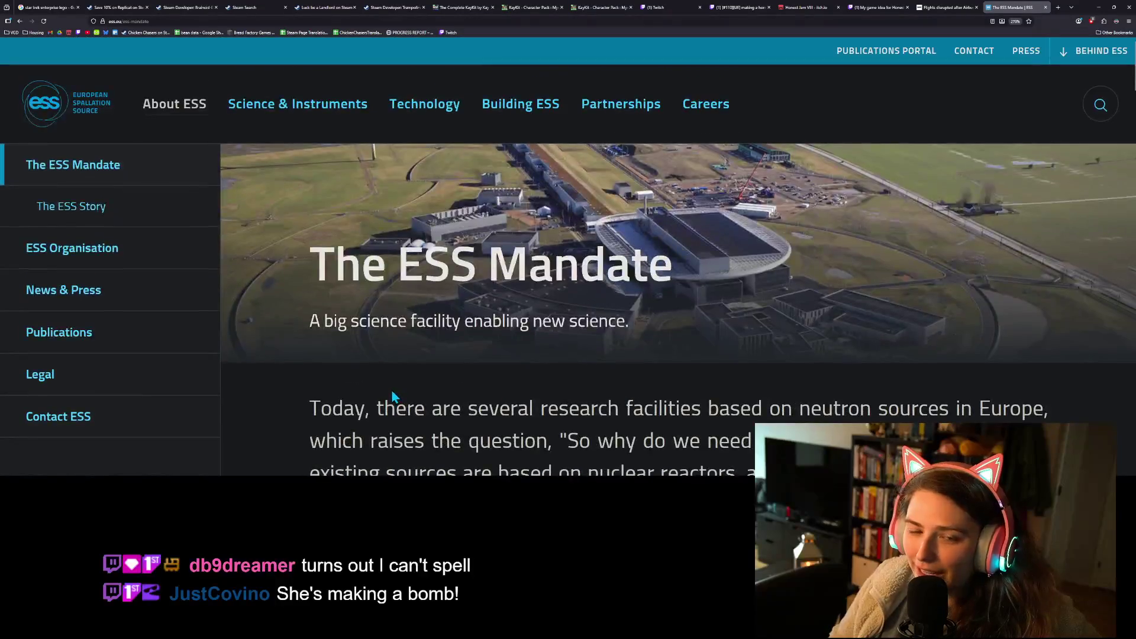
pyautogui.scroll(1, 269, 377)
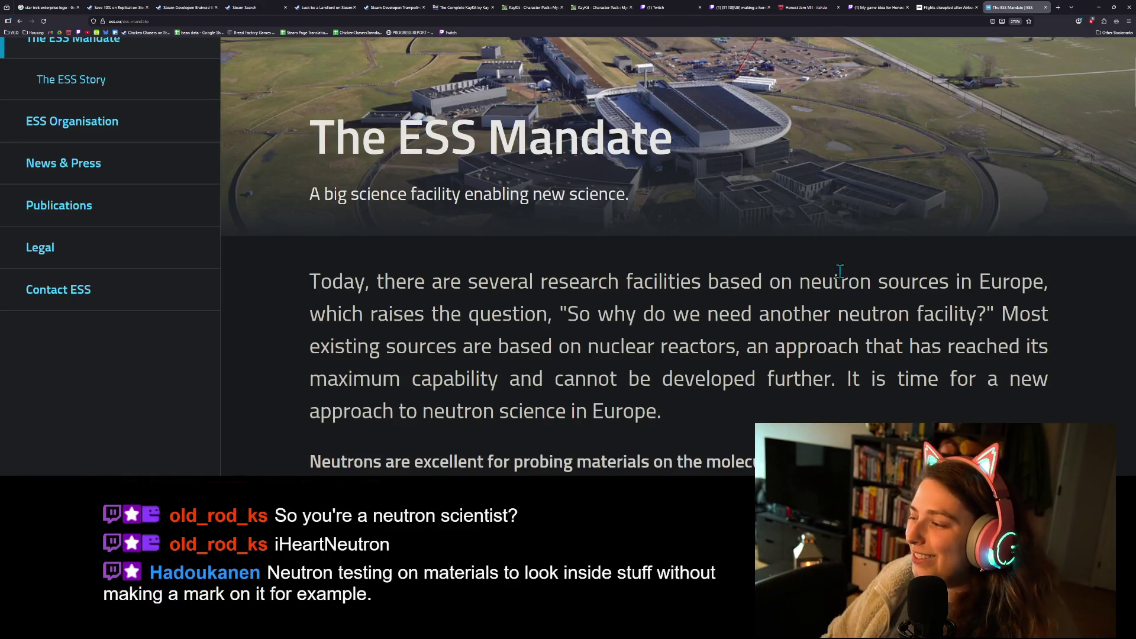
pyautogui.click(1098, 7)
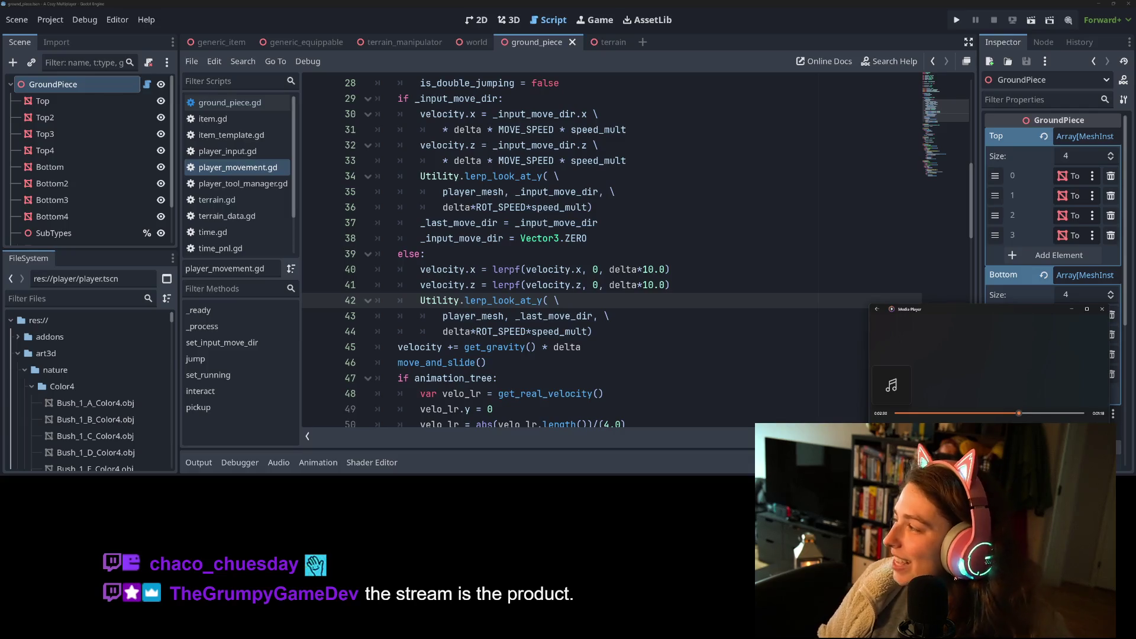
# - Bring GitHub Desktop in front of Godot to check the steam-multiplayer repository for changes
pyautogui.hotkey('alt', 'Tab')
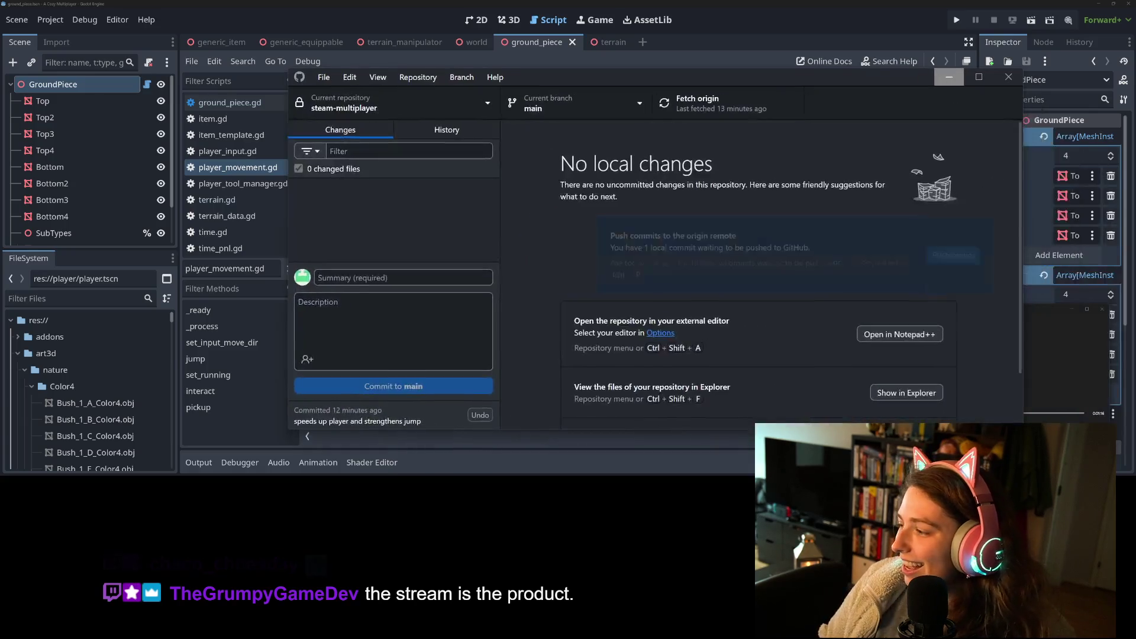
# - Confirm GitHub Desktop shows no local changes, then return to player_movement.gd in Godot
pyautogui.click(768, 14)
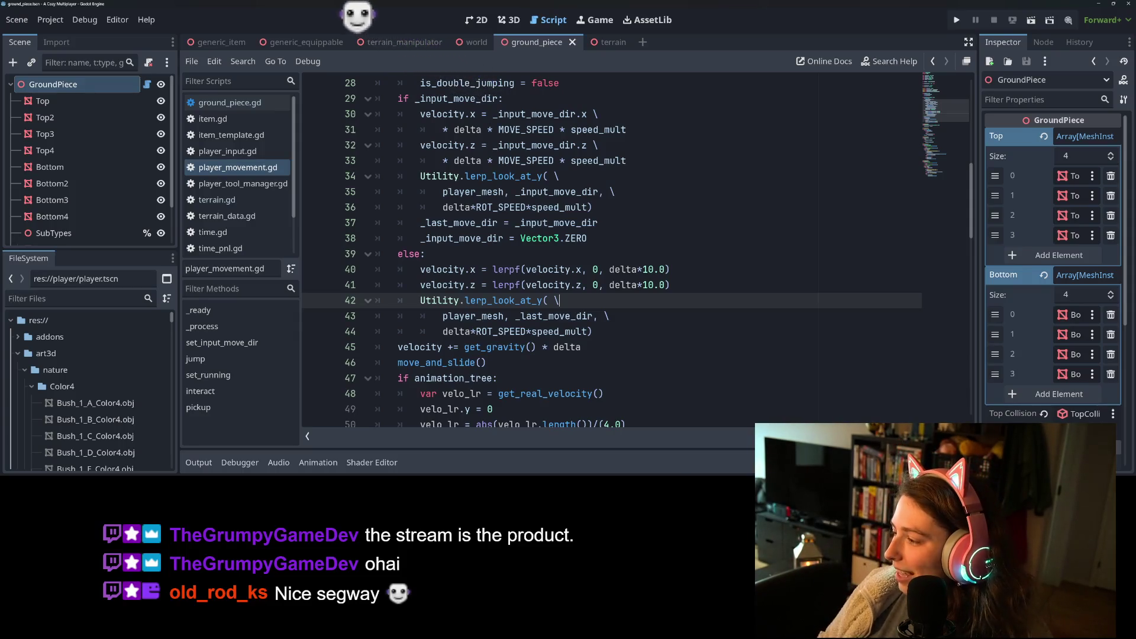
pyautogui.hotkey('alt', 'Tab')
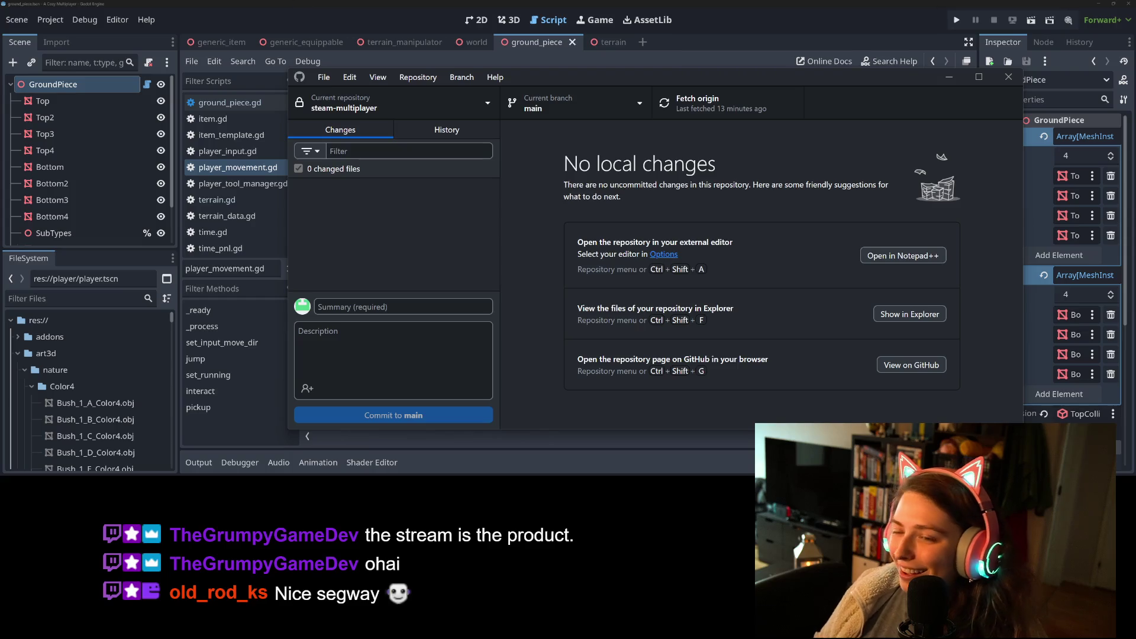
pyautogui.hotkey('alt', 'Tab')
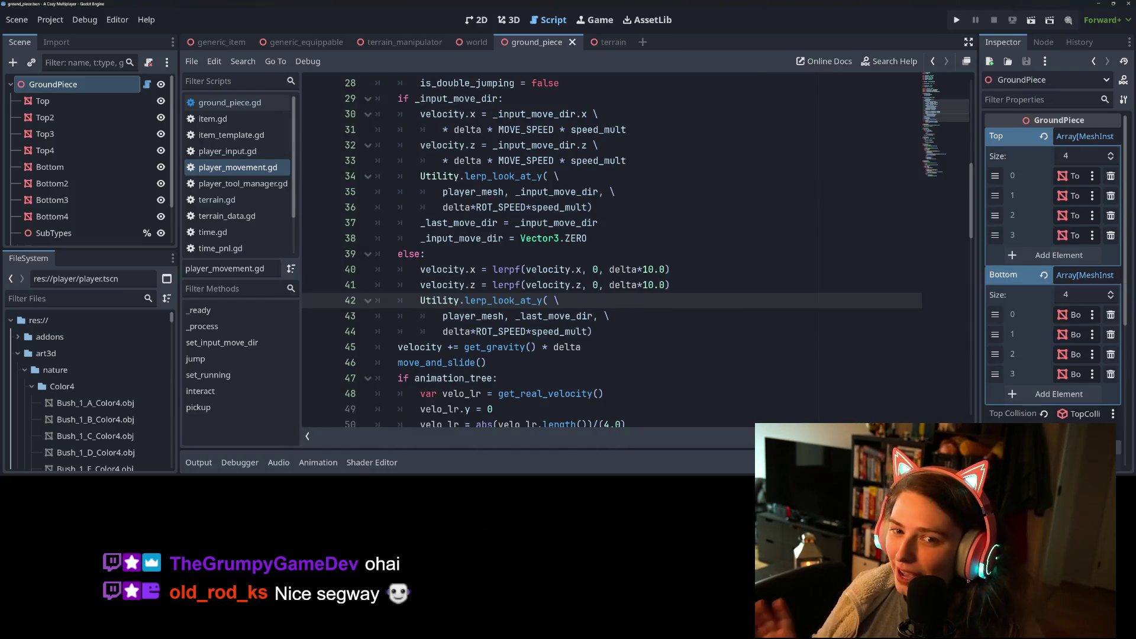